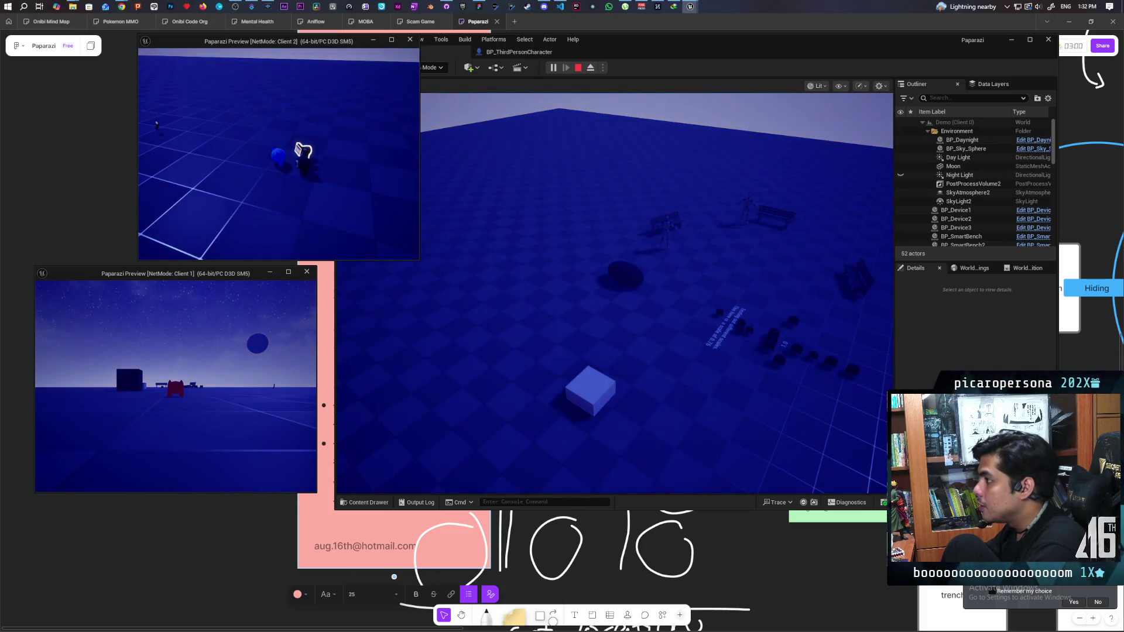
# Stop the play test and fly the Demo level viewport up to a camera device.
pyautogui.press('Escape')
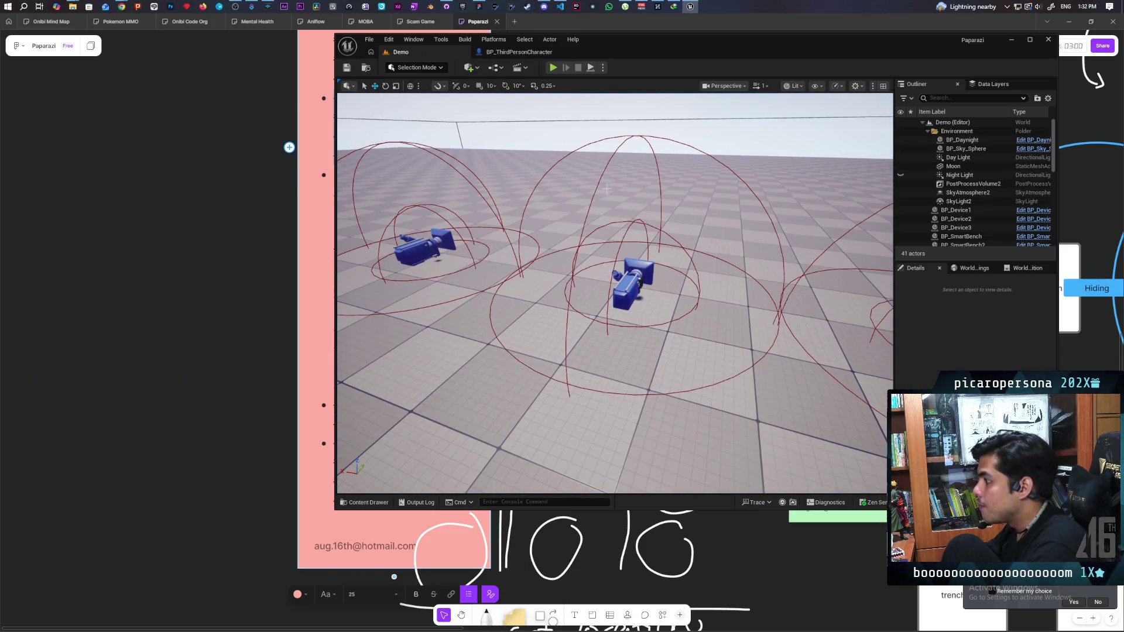
pyautogui.press('w')
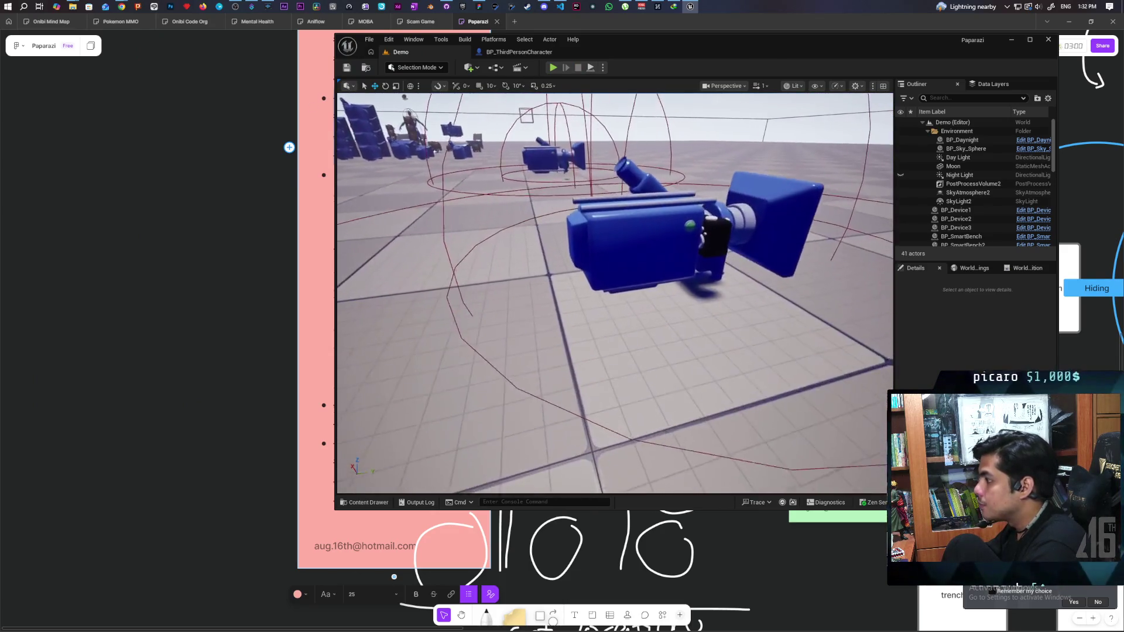
pyautogui.press('d')
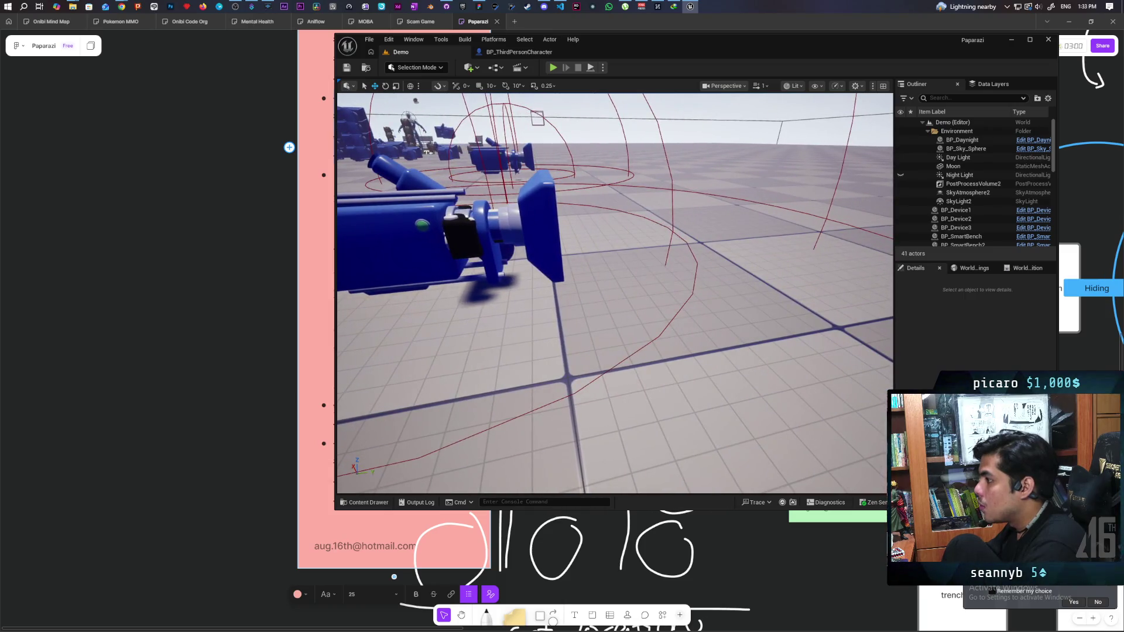
pyautogui.press('w')
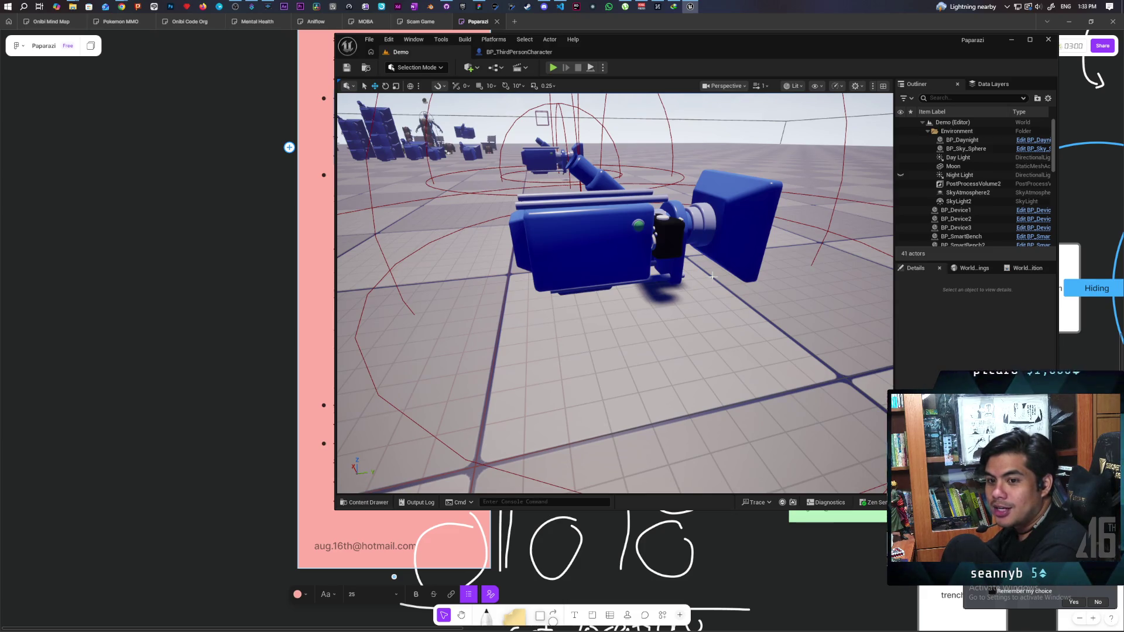
pyautogui.moveTo(712, 277)
pyautogui.mouseDown()
pyautogui.moveTo(709, 304)
pyautogui.moveTo(691, 290)
pyautogui.moveTo(693, 328)
pyautogui.moveTo(667, 282)
pyautogui.mouseUp()
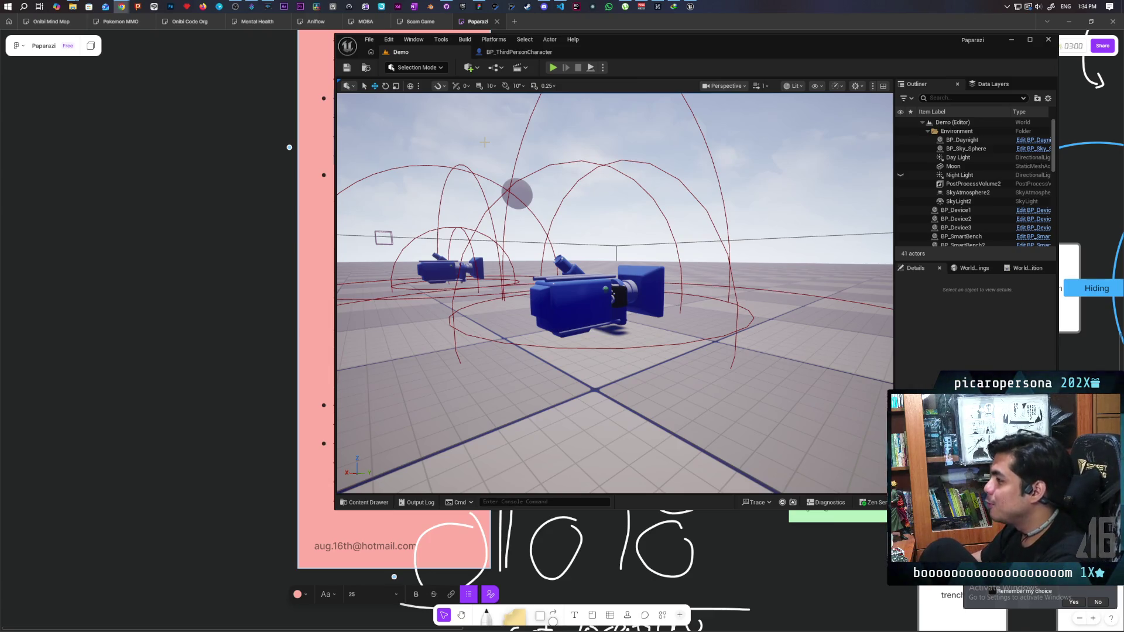
pyautogui.moveTo(625, 271)
pyautogui.mouseDown()
pyautogui.moveTo(609, 246)
pyautogui.moveTo(621, 222)
pyautogui.mouseUp()
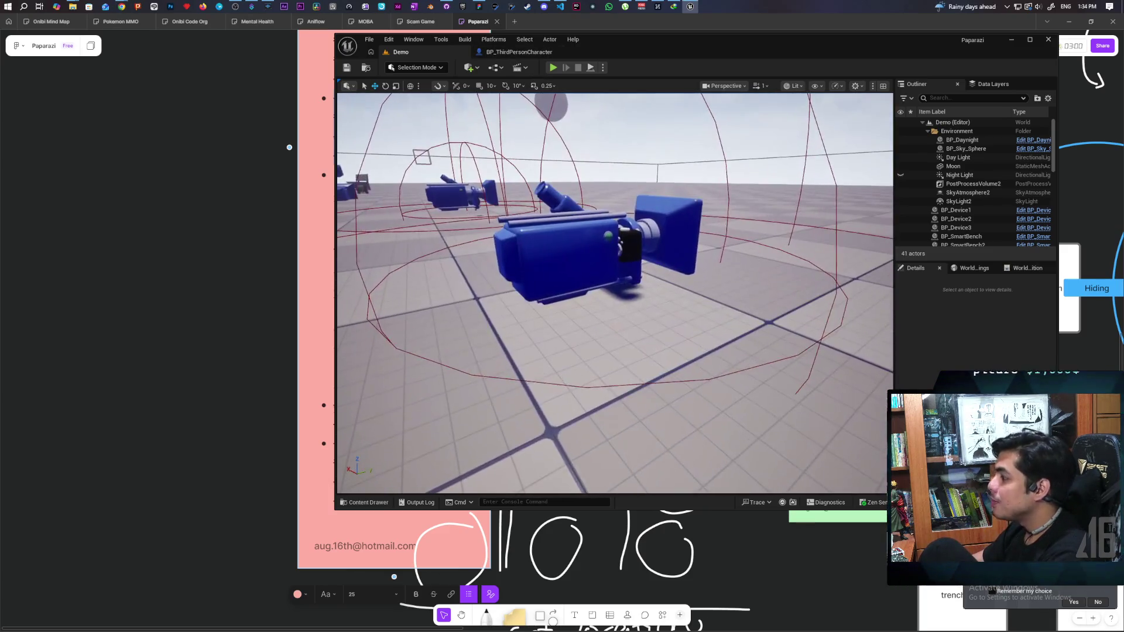
pyautogui.click(681, 282)
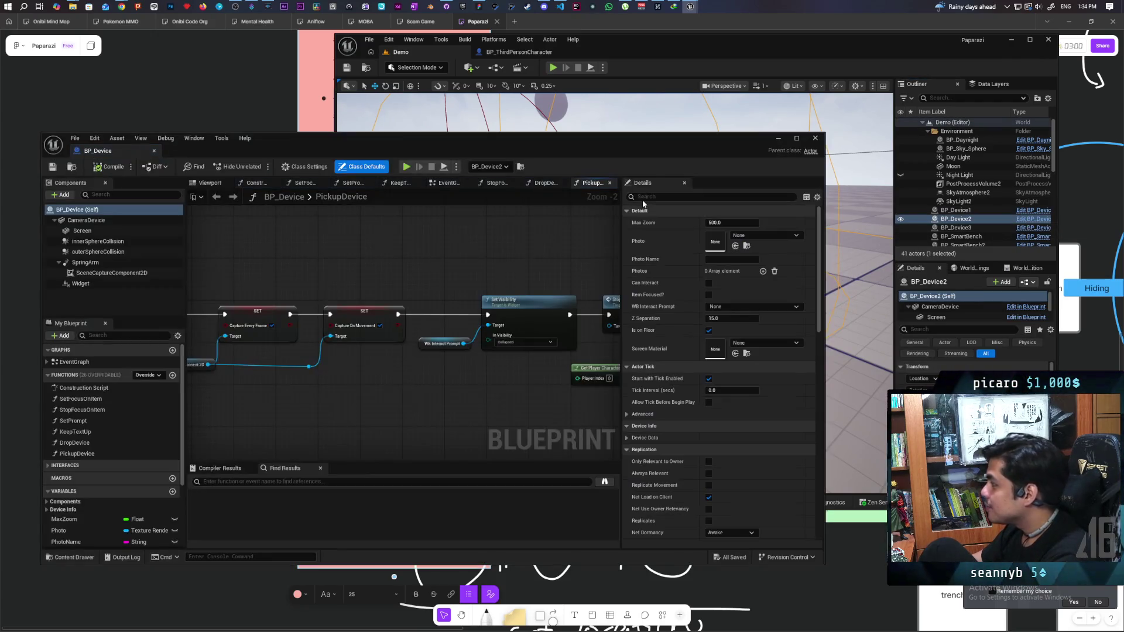
# Maximize the BP_Device Blueprint editor and bring the PickupDevice nodes into view.
pyautogui.scroll(-3, 406, 266)
pyautogui.scroll(2, 406, 266)
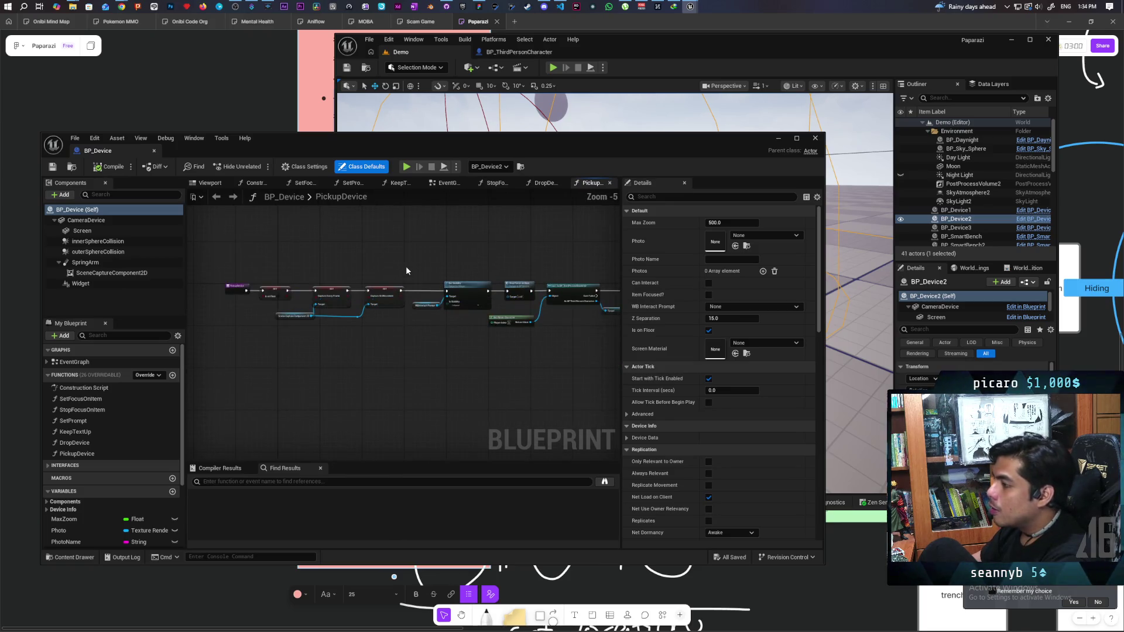
pyautogui.scroll(2, 243, 306)
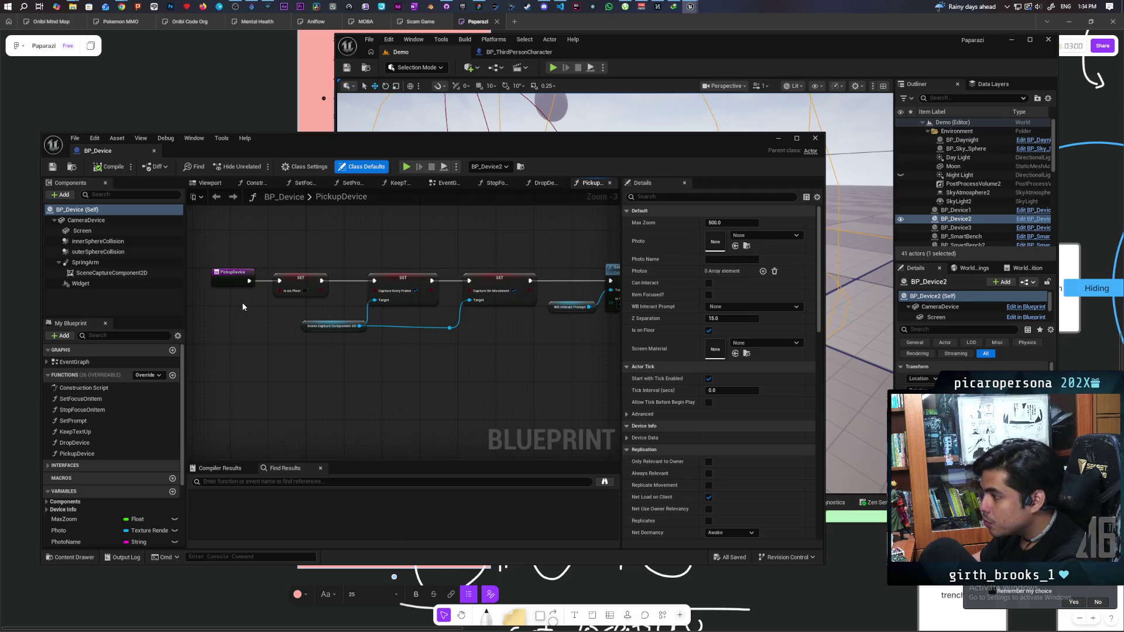
pyautogui.scroll(2, 289, 312)
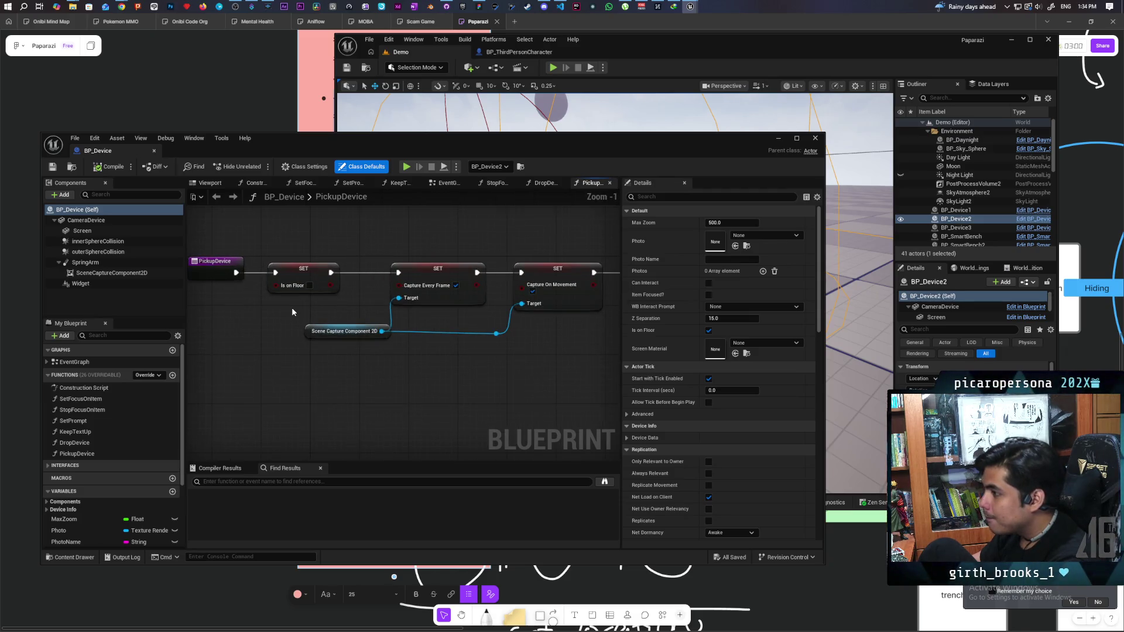
pyautogui.doubleClick(319, 135)
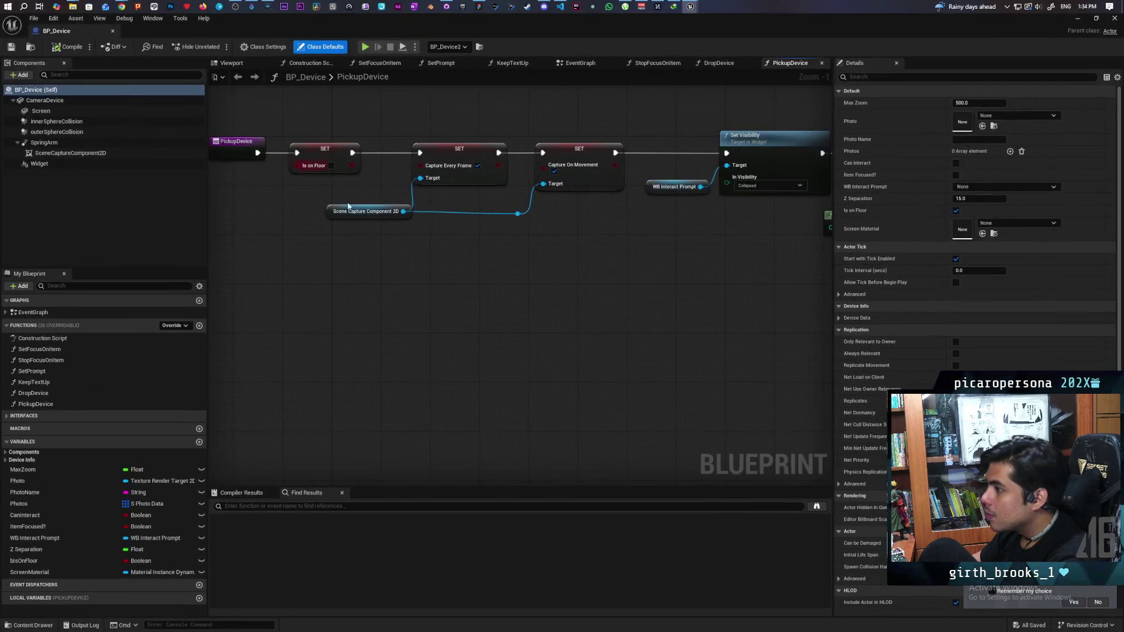
pyautogui.moveTo(572, 169)
pyautogui.mouseDown()
pyautogui.moveTo(610, 184)
pyautogui.moveTo(563, 169)
pyautogui.mouseUp()
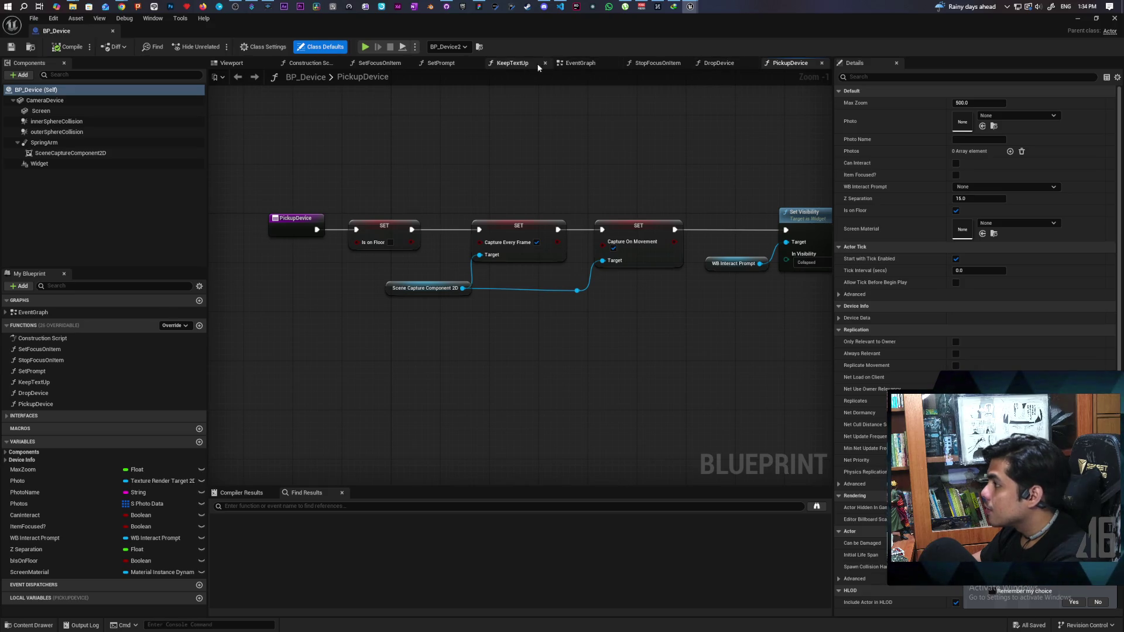
# Show the EventGraph's outer sphere overlap events, then select the Widget component.
pyautogui.click(574, 63)
pyautogui.scroll(-9, 584, 252)
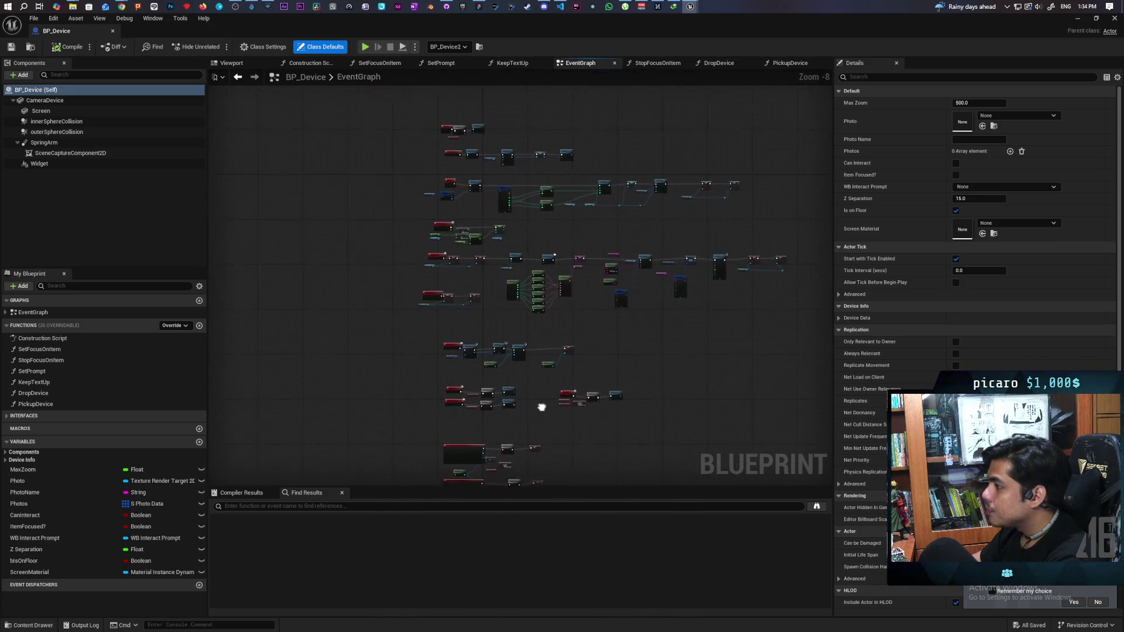
pyautogui.scroll(10, 557, 279)
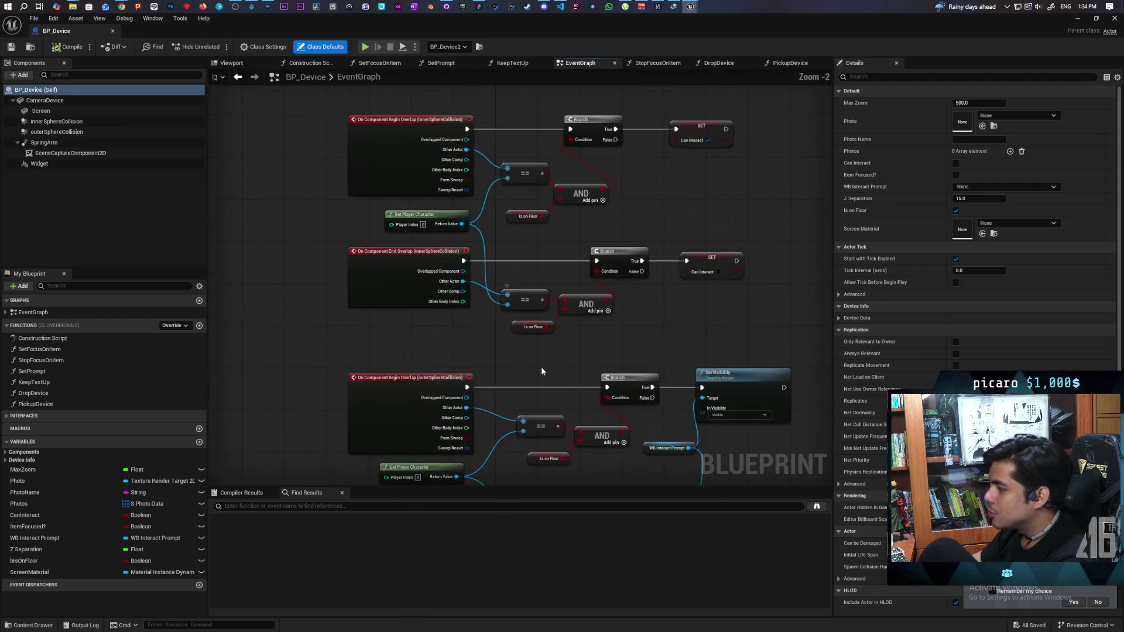
pyautogui.moveTo(503, 340)
pyautogui.mouseDown()
pyautogui.moveTo(515, 319)
pyautogui.moveTo(492, 351)
pyautogui.moveTo(473, 349)
pyautogui.mouseUp()
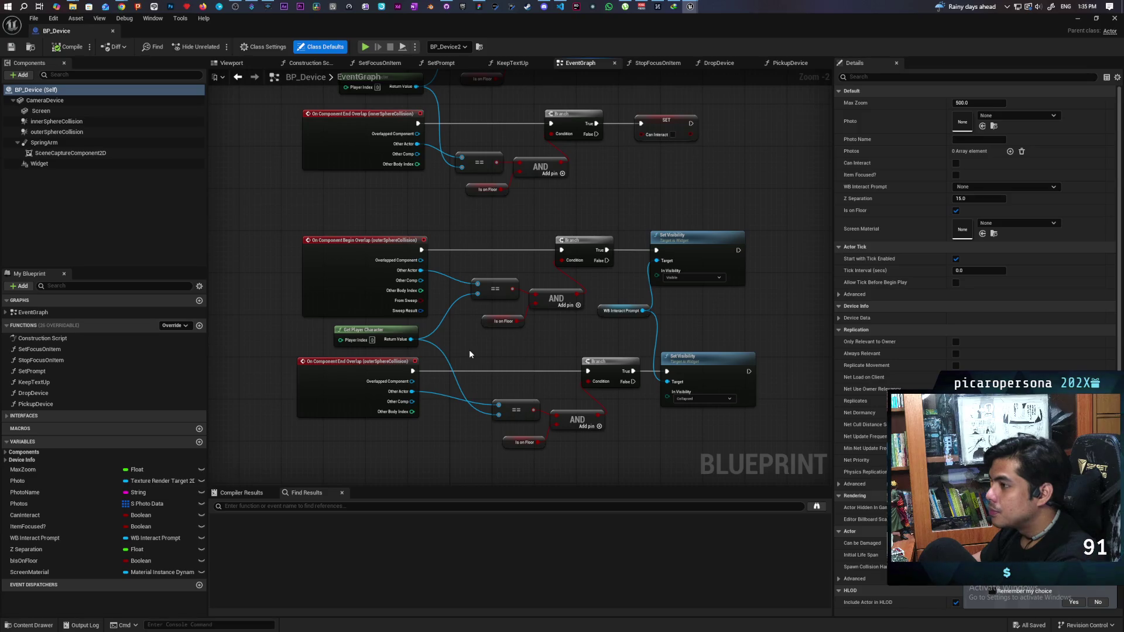
pyautogui.click(73, 164)
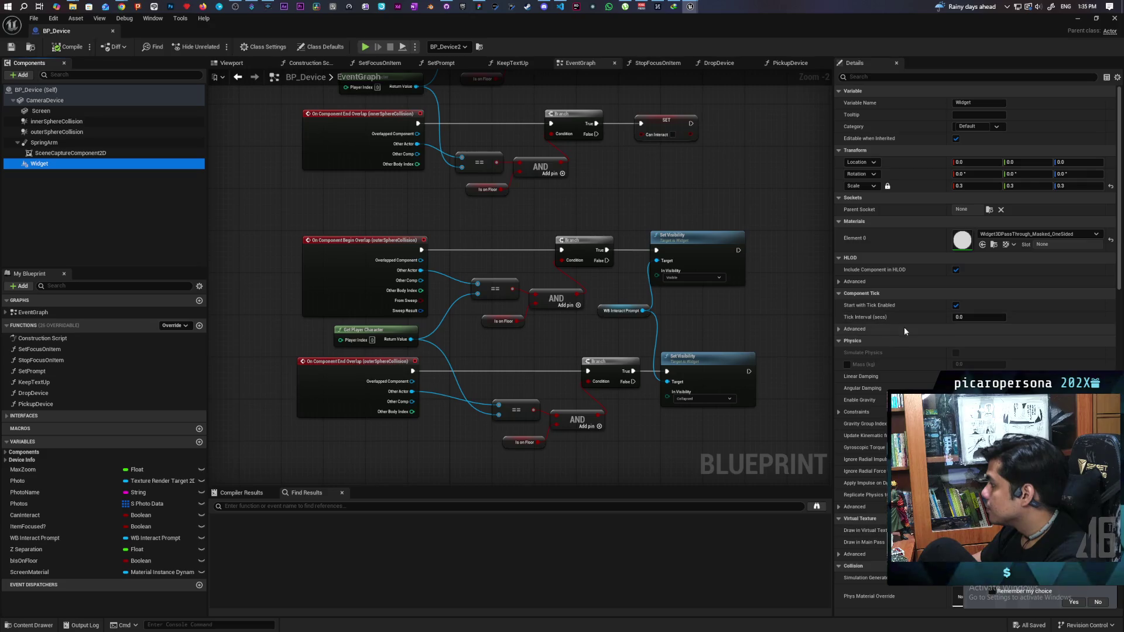
# Scroll the Widget's Details to User Interface, then pan to the innerSphereCollision overlap nodes.
pyautogui.scroll(-2, 886, 246)
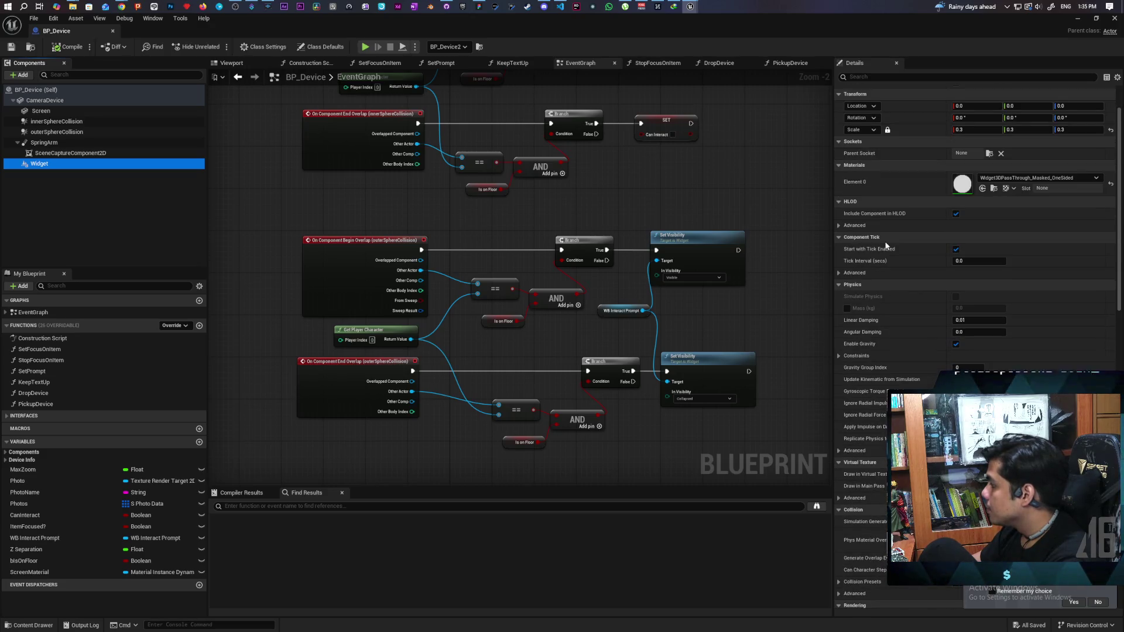
pyautogui.scroll(-2, 886, 252)
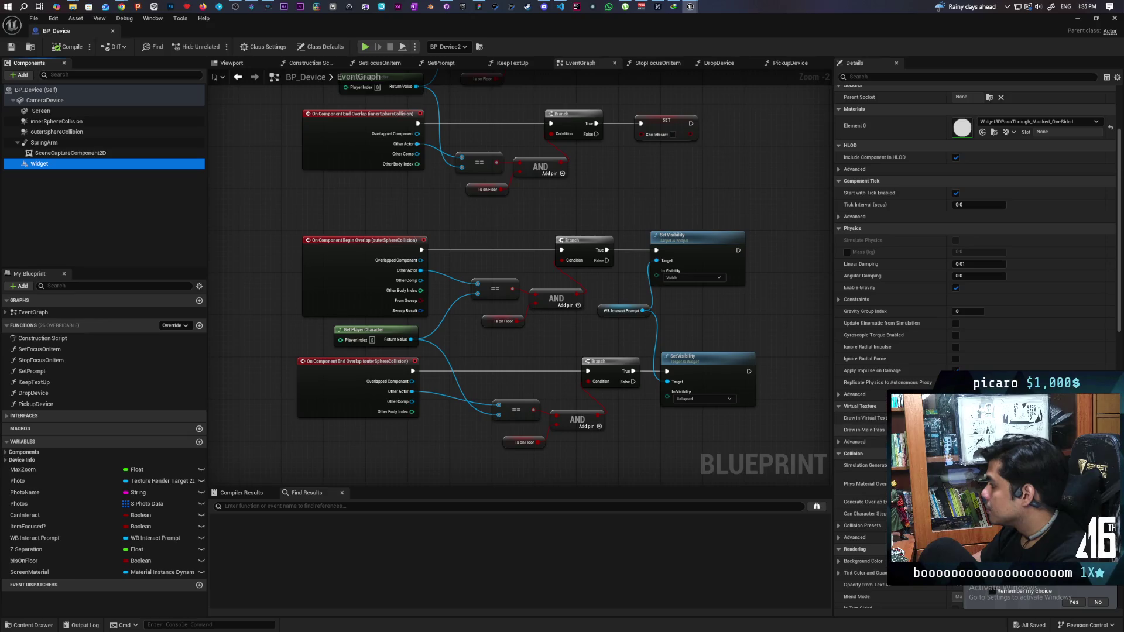
pyautogui.scroll(-2, 886, 255)
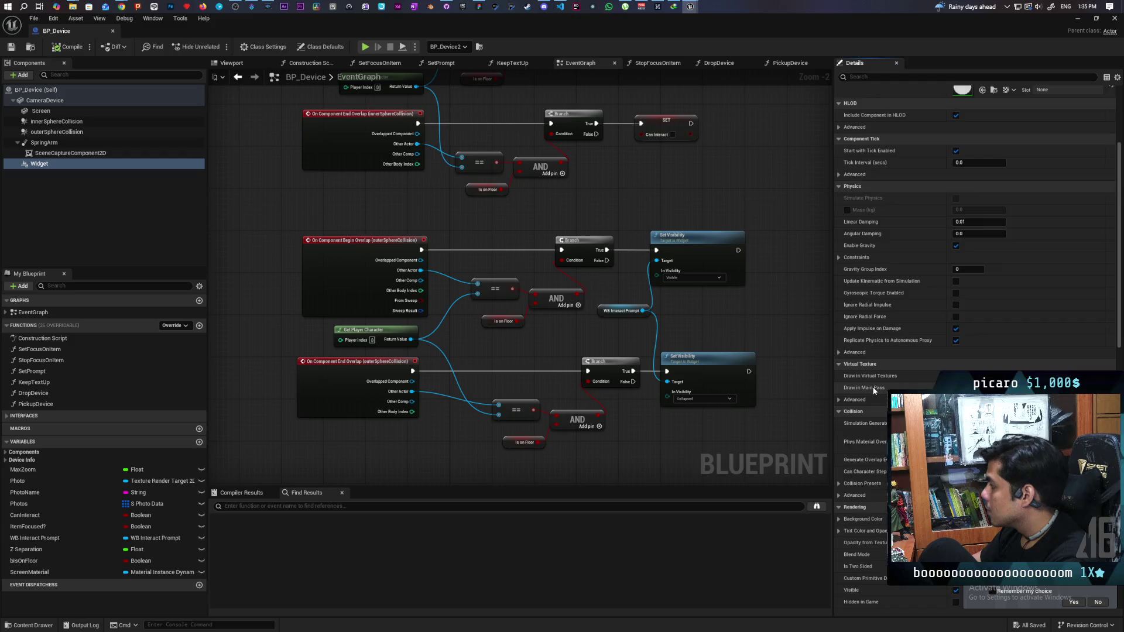
pyautogui.scroll(-2, 874, 391)
pyautogui.scroll(-2, 882, 445)
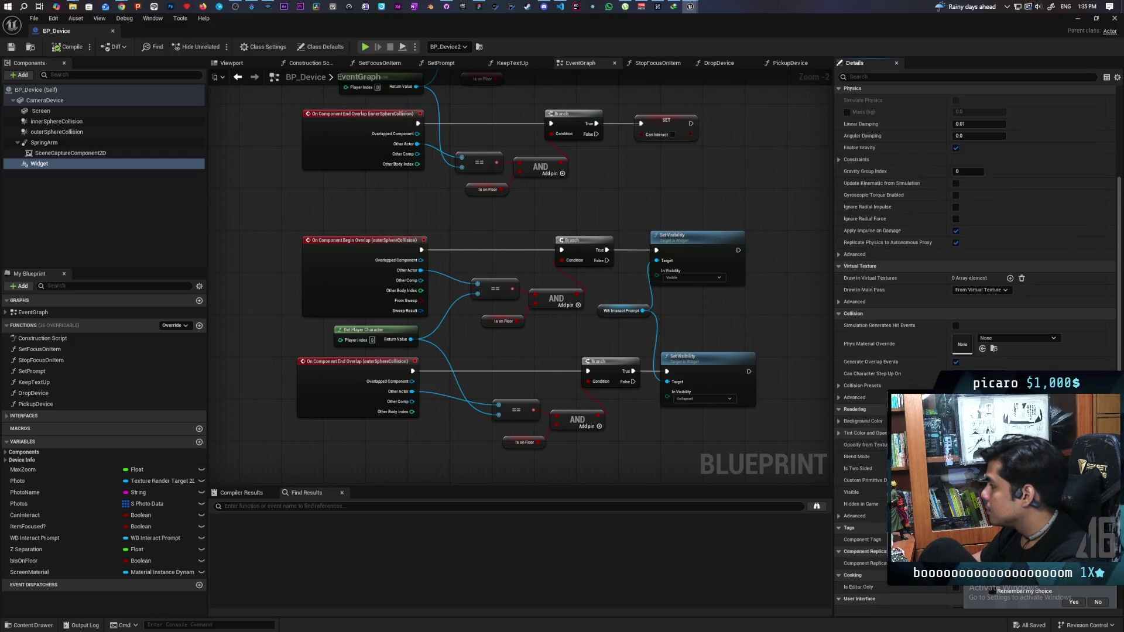
pyautogui.scroll(-4, 937, 351)
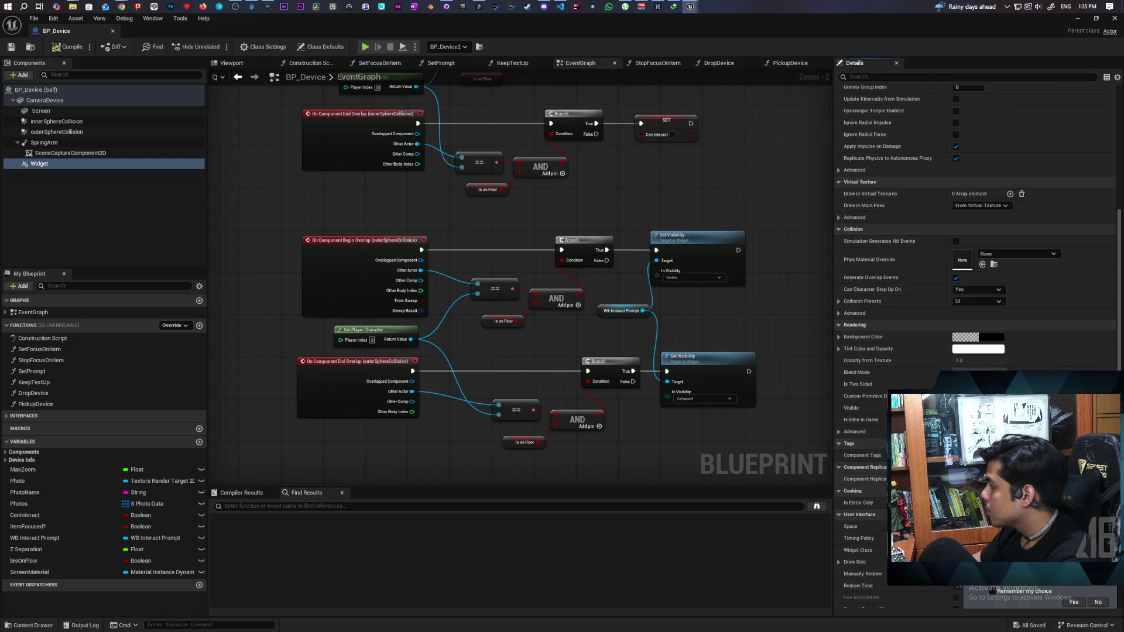
pyautogui.scroll(-2, 866, 456)
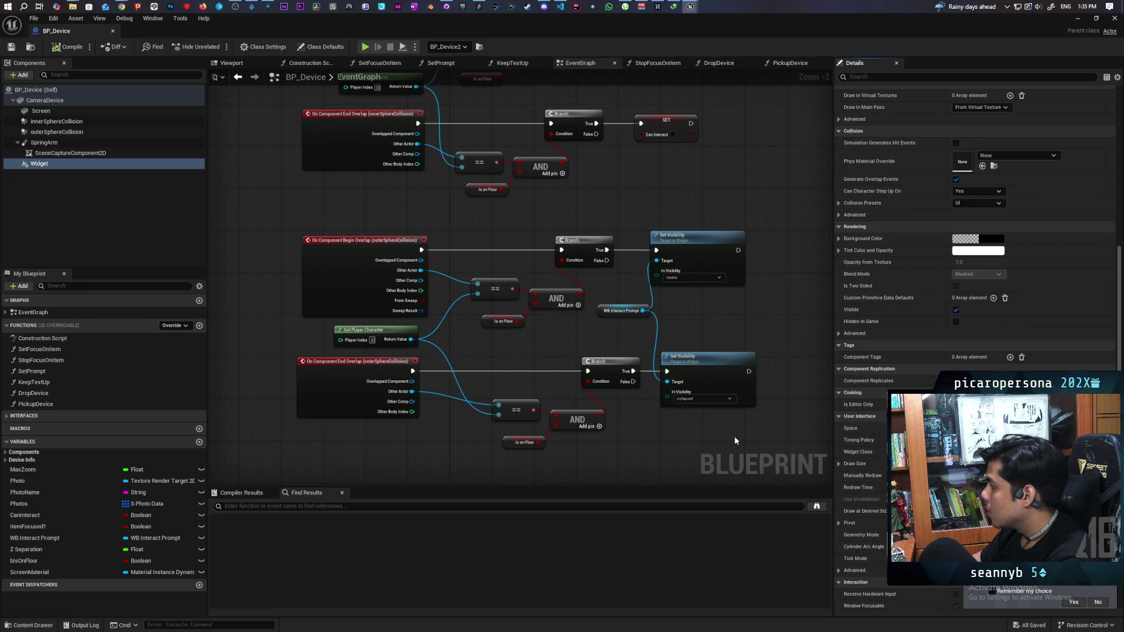
pyautogui.scroll(-2, 866, 410)
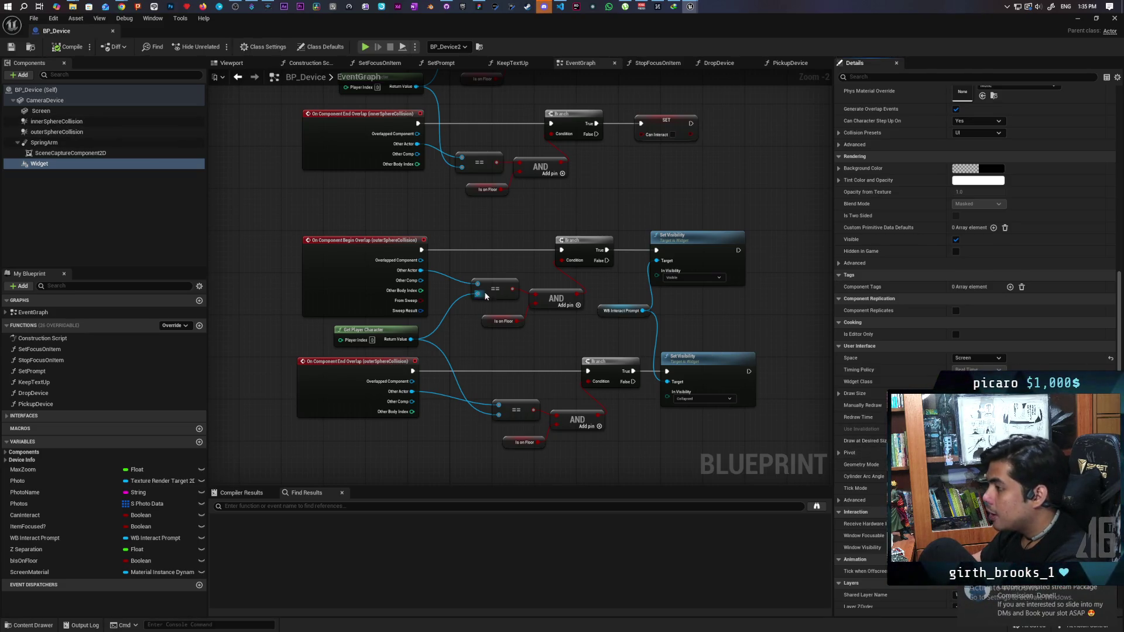
pyautogui.moveTo(483, 296); pyautogui.dragTo(434, 391)
# Pan the EventGraph to the Event Interact and Pickup Device nodes.
pyautogui.scroll(1, 434, 391)
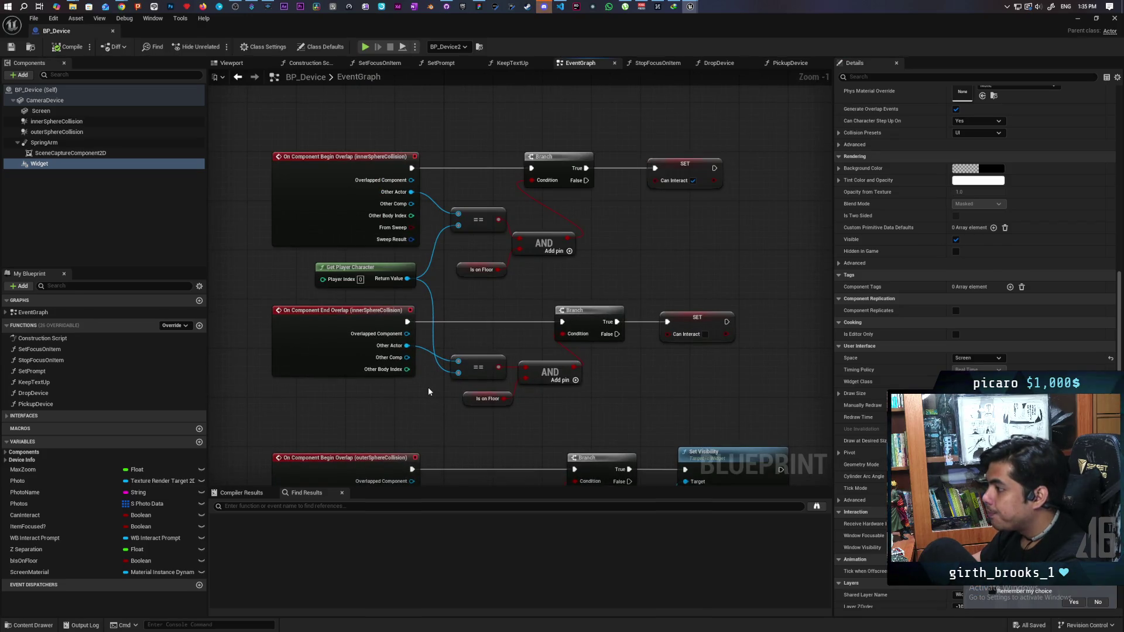
pyautogui.scroll(-3, 493, 317)
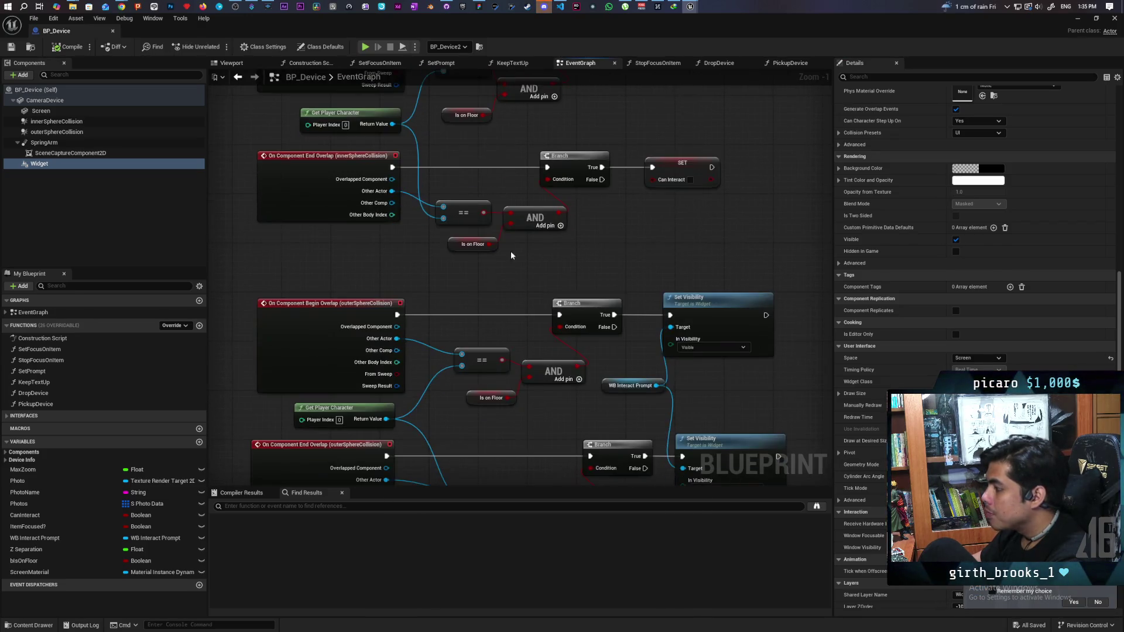
pyautogui.scroll(3, 479, 340)
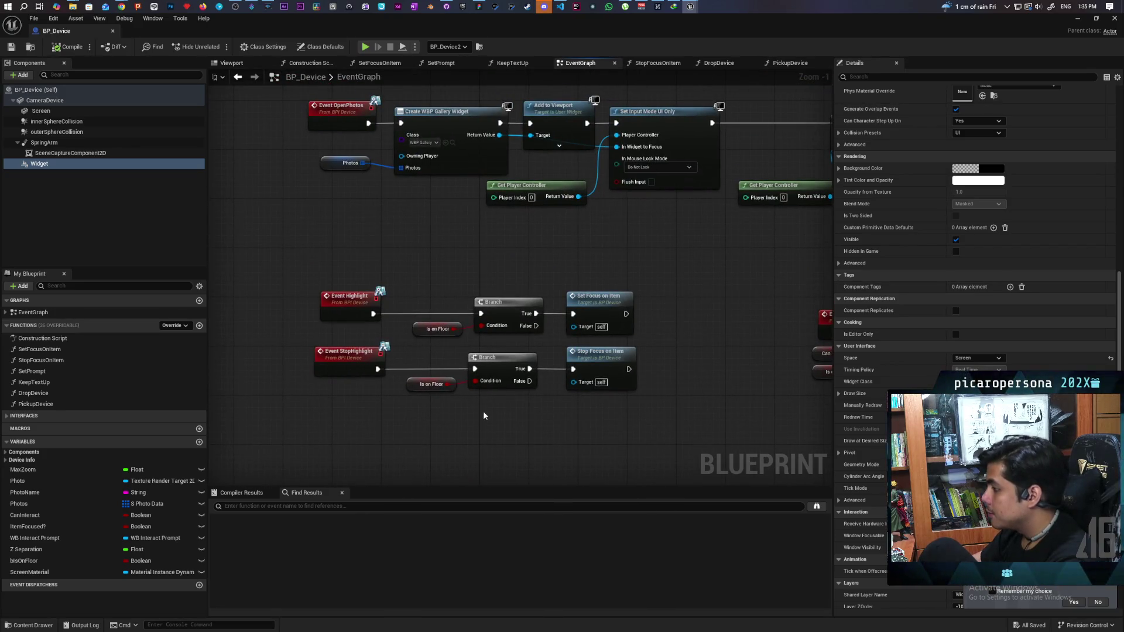
pyautogui.moveTo(404, 325); pyautogui.dragTo(115, 304)
pyautogui.moveTo(461, 269)
pyautogui.mouseDown()
pyautogui.moveTo(682, 389)
pyautogui.moveTo(620, 408)
pyautogui.mouseUp()
pyautogui.click(567, 401)
pyautogui.moveTo(399, 303); pyautogui.dragTo(480, 387)
pyautogui.click(499, 419)
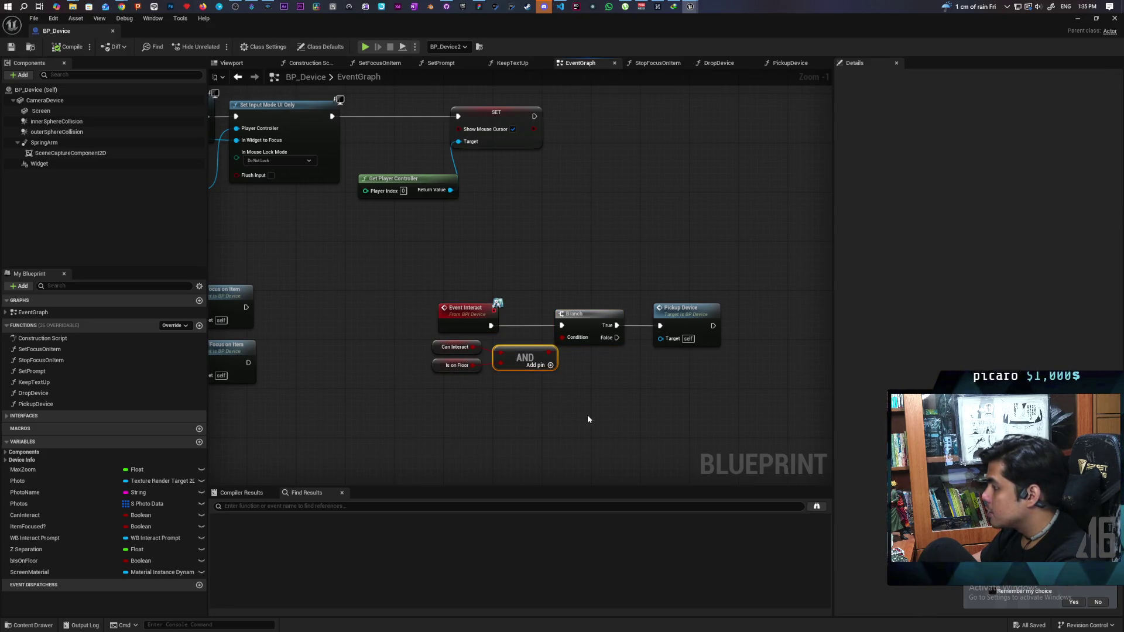
# Open the PickupDevice function, reveal Attach Actor To Component, then minimize the Blueprint.
pyautogui.doubleClick(690, 314)
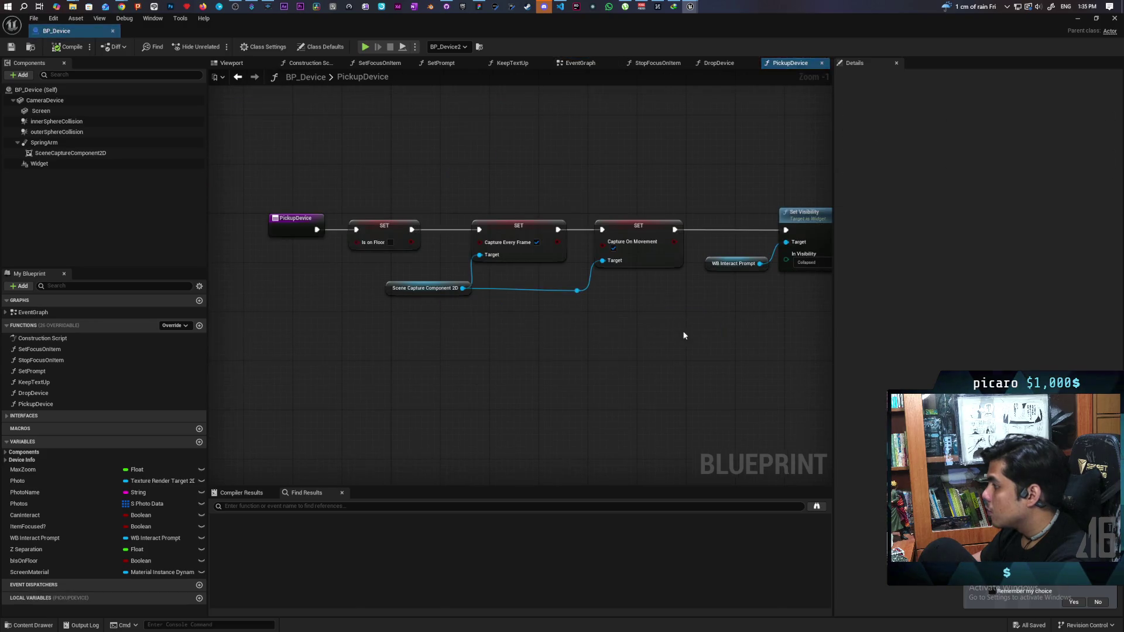
pyautogui.moveTo(525, 344)
pyautogui.mouseDown()
pyautogui.moveTo(444, 381)
pyautogui.moveTo(429, 369)
pyautogui.moveTo(494, 372)
pyautogui.mouseUp()
pyautogui.moveTo(832, 407); pyautogui.dragTo(512, 384)
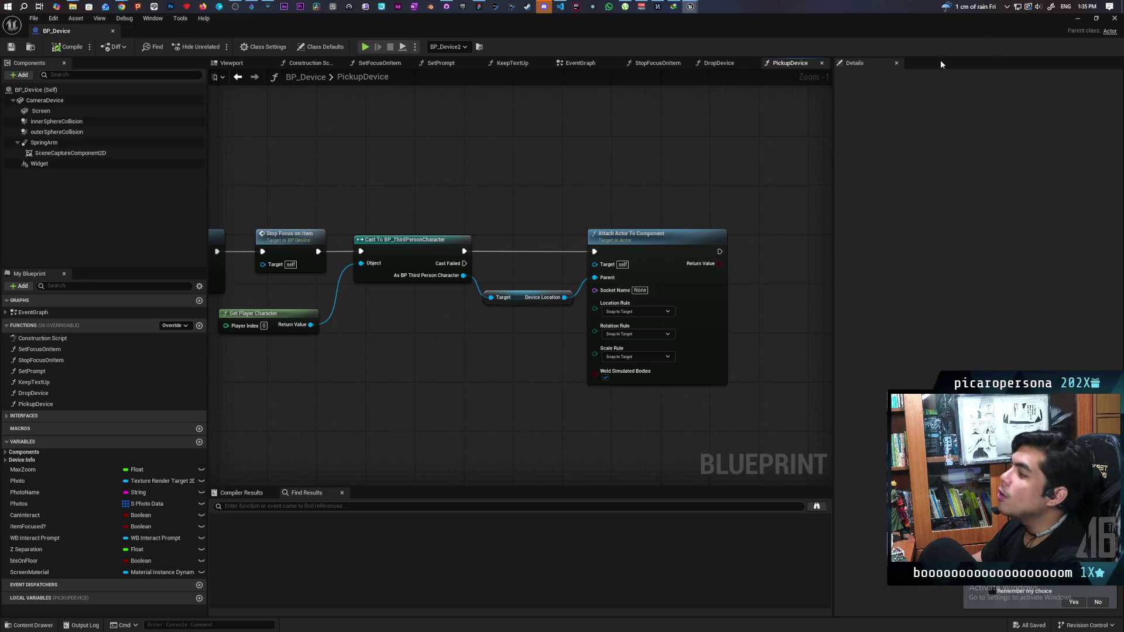
pyautogui.click(1076, 18)
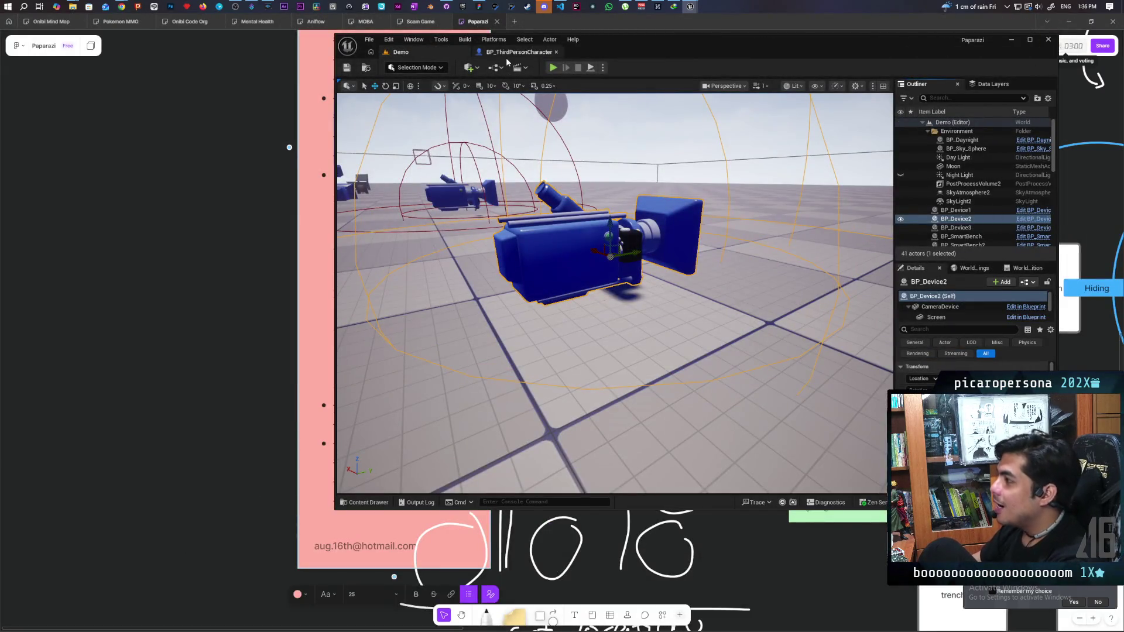
# Set the First Person Cam's Z location to 0 in BP_ThirdPersonCharacter.
pyautogui.click(507, 54)
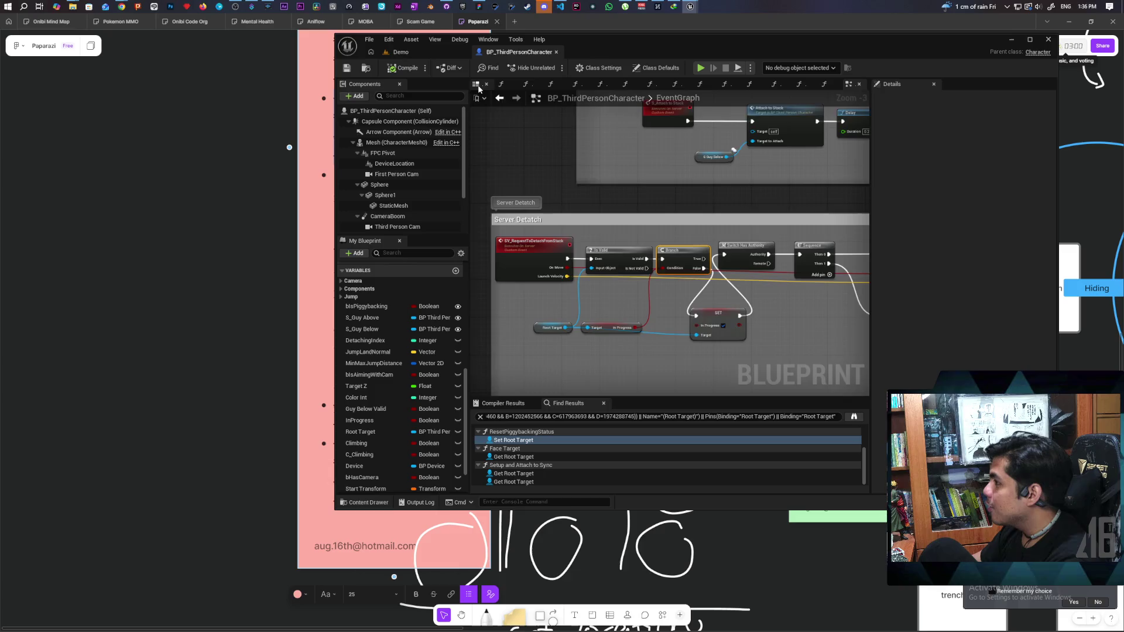
pyautogui.click(478, 86)
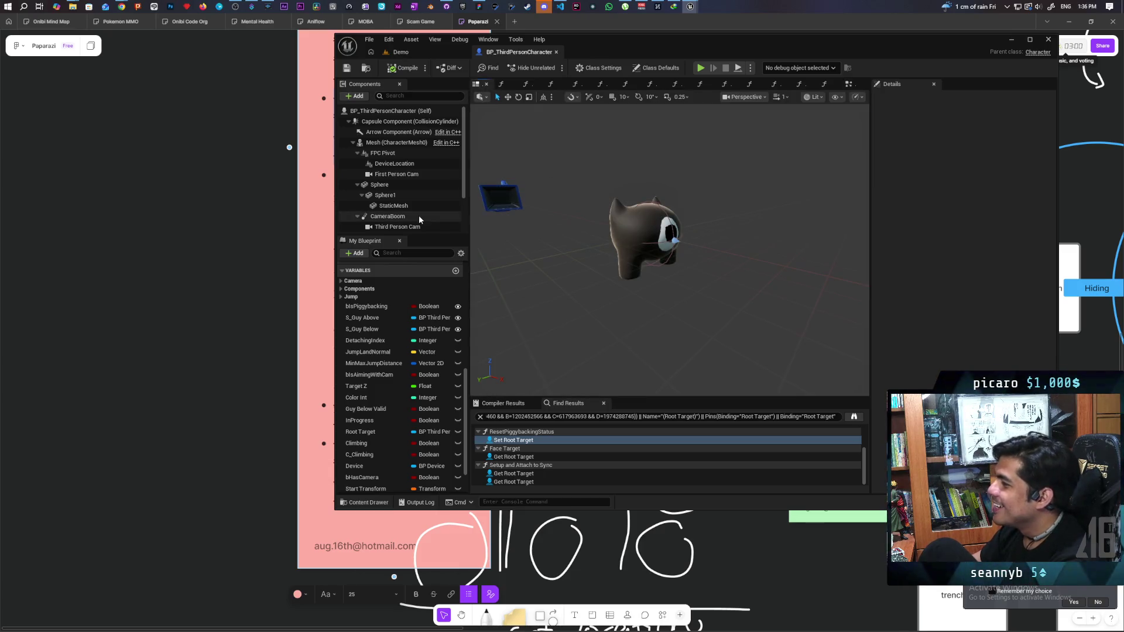
pyautogui.click(397, 155)
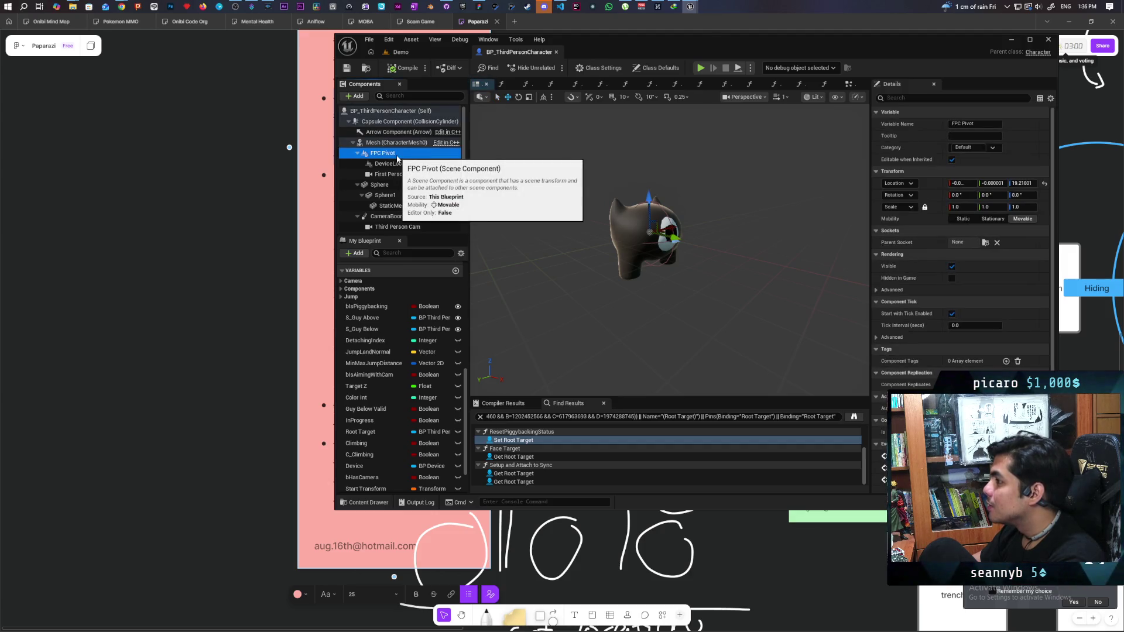
pyautogui.click(394, 174)
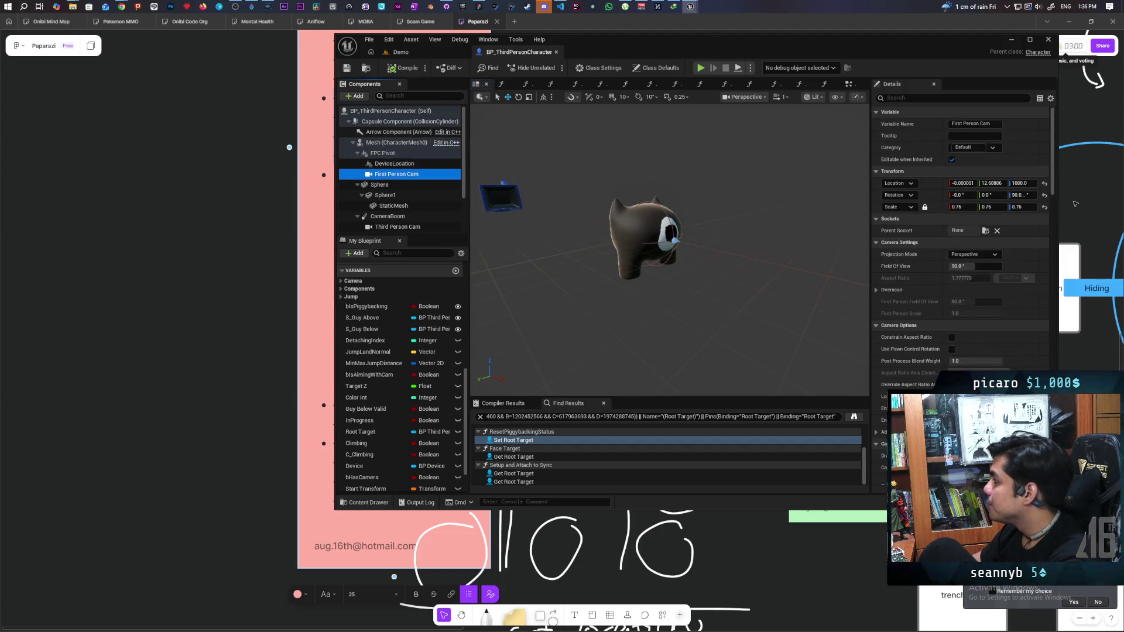
pyautogui.click(1019, 184)
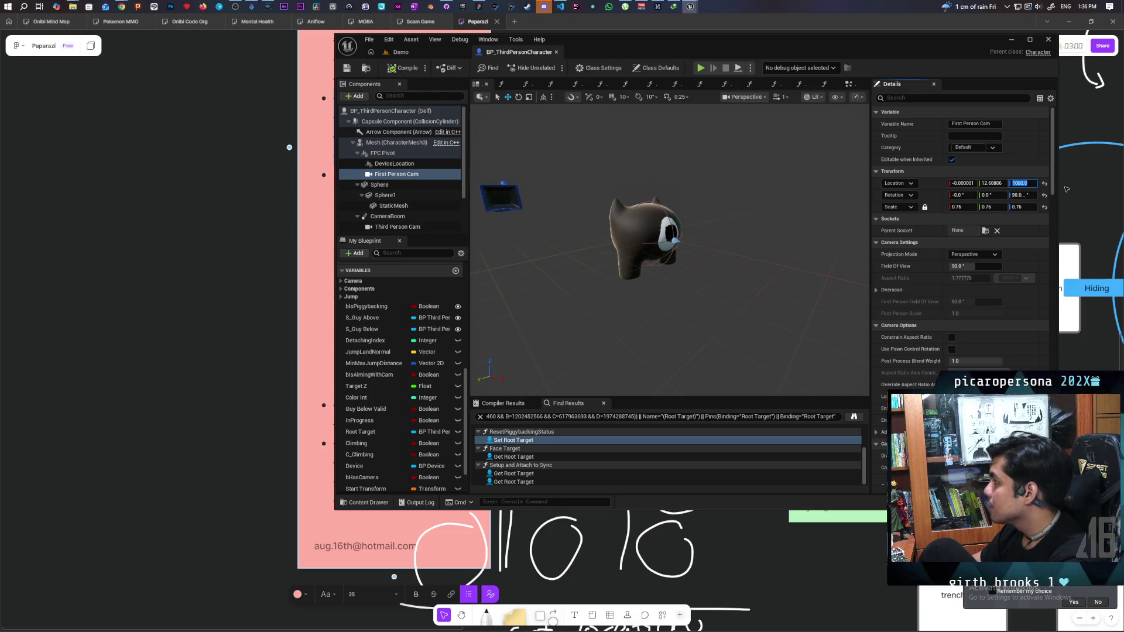
pyautogui.write('0')
pyautogui.press('Return')
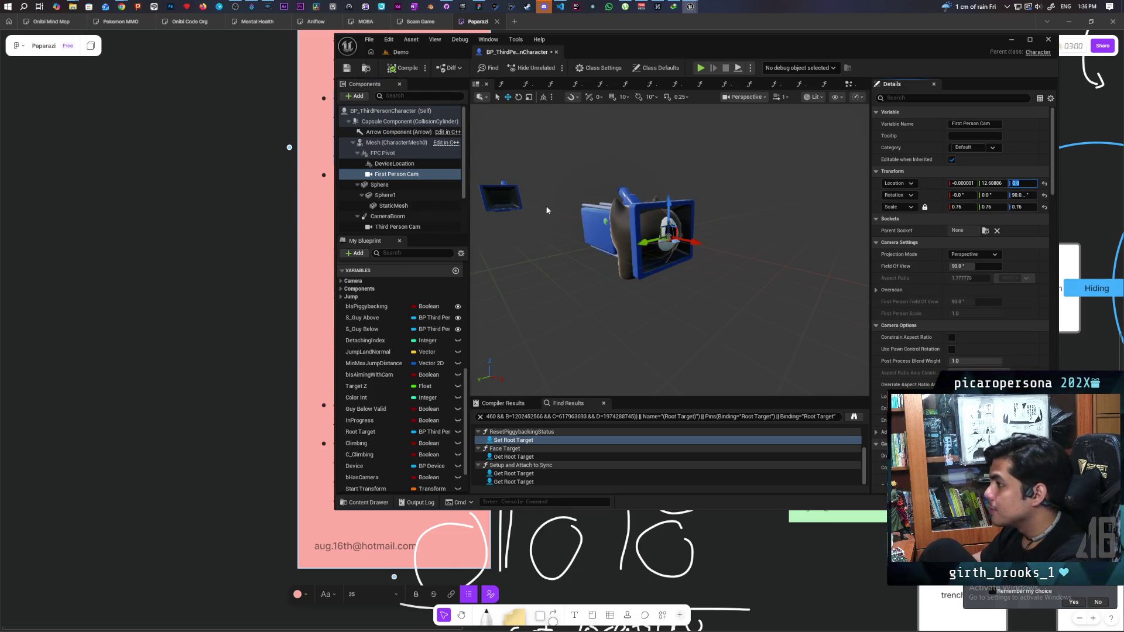
# Save the character Blueprint and start a multiplayer play test from the Demo level.
pyautogui.click(396, 165)
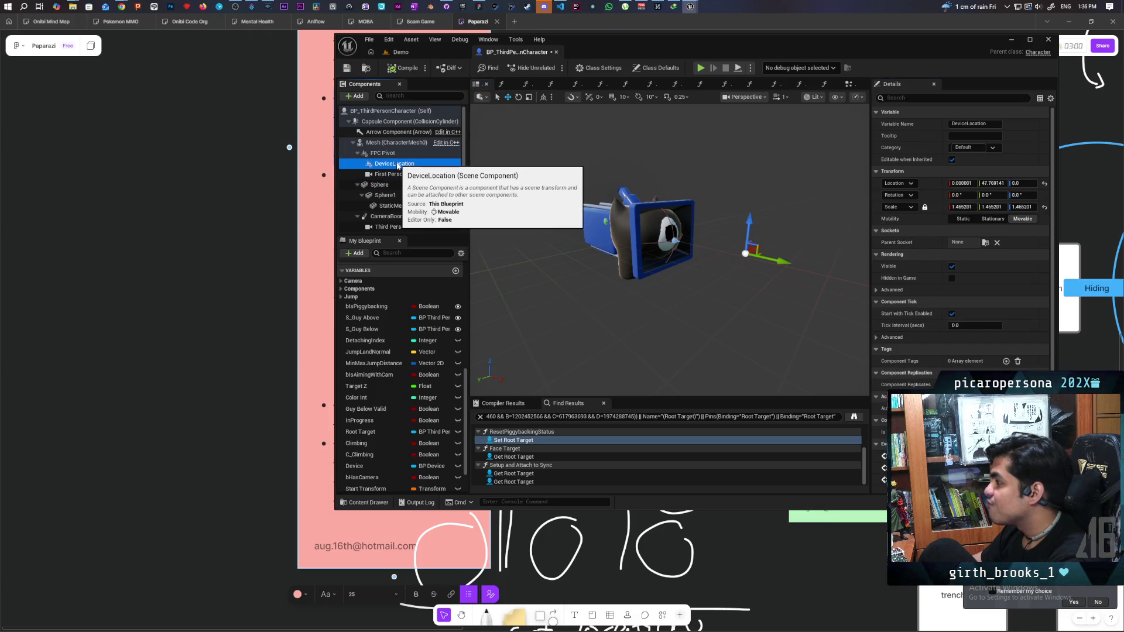
pyautogui.click(382, 153)
pyautogui.click(347, 68)
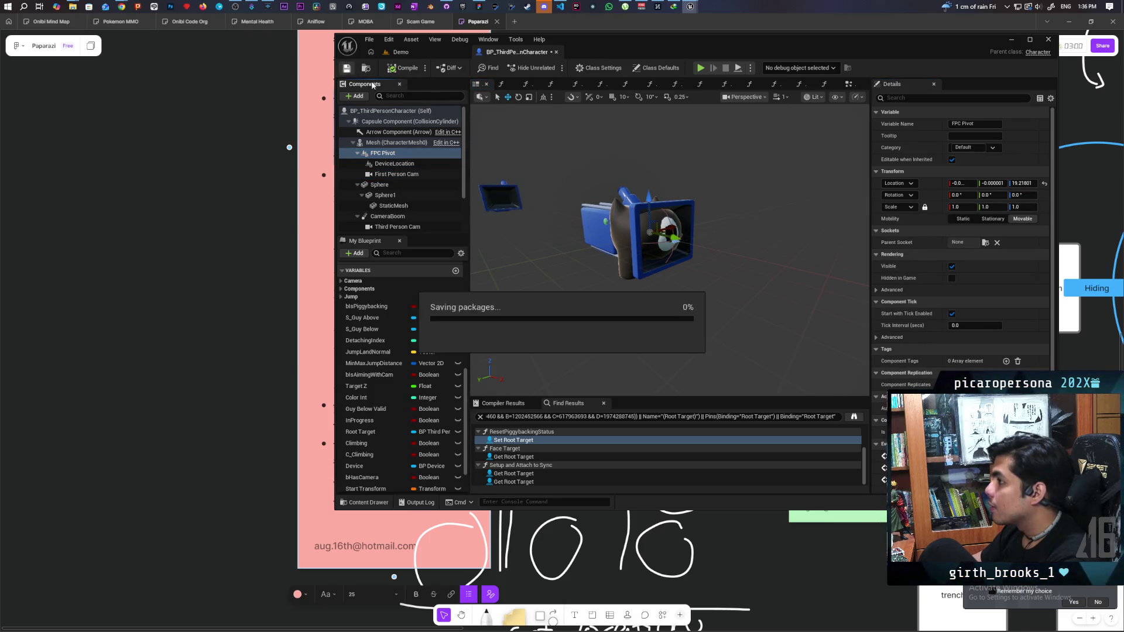
pyautogui.click(432, 51)
pyautogui.click(553, 67)
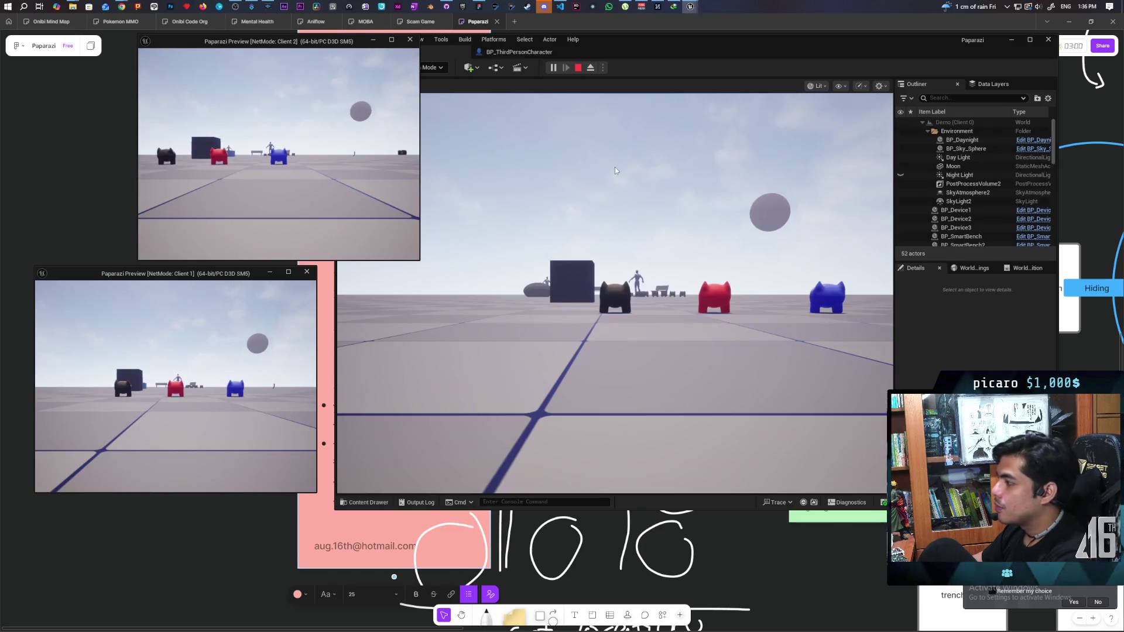
# Walk the character to the camera device, pick it up with E, then stop the play test.
pyautogui.click(610, 170)
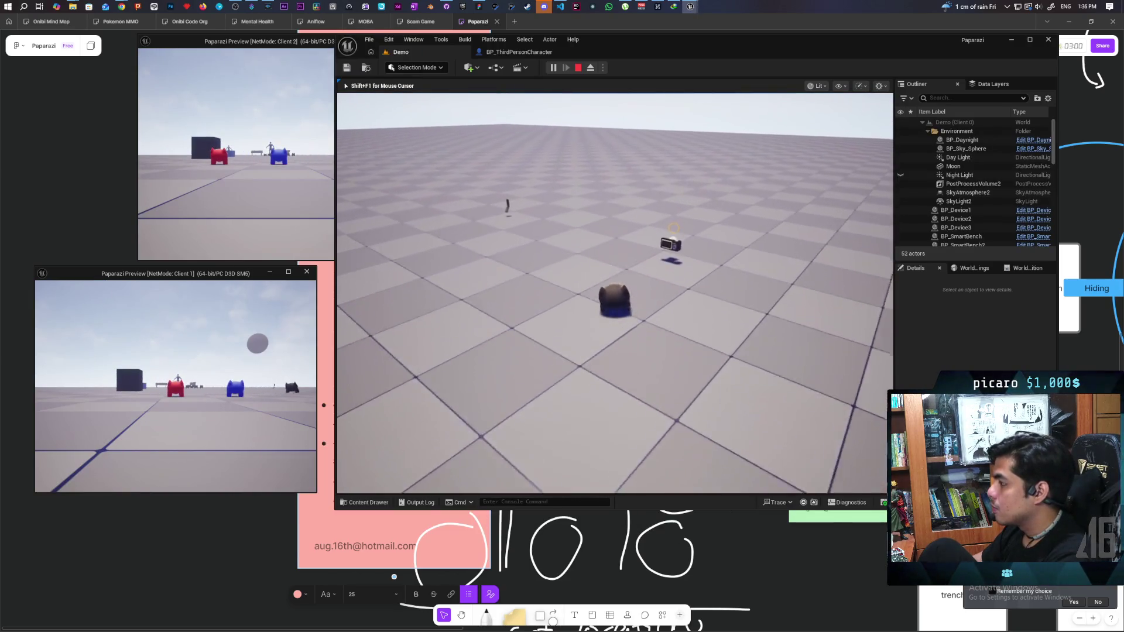
pyautogui.press('w')
pyautogui.press('e')
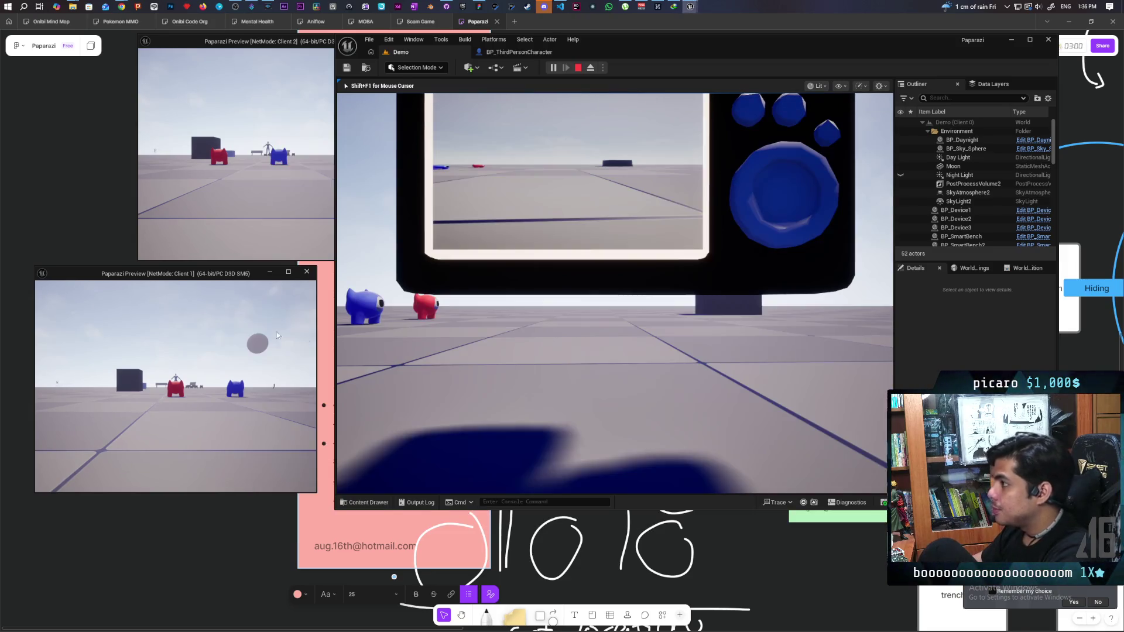
pyautogui.click(281, 176)
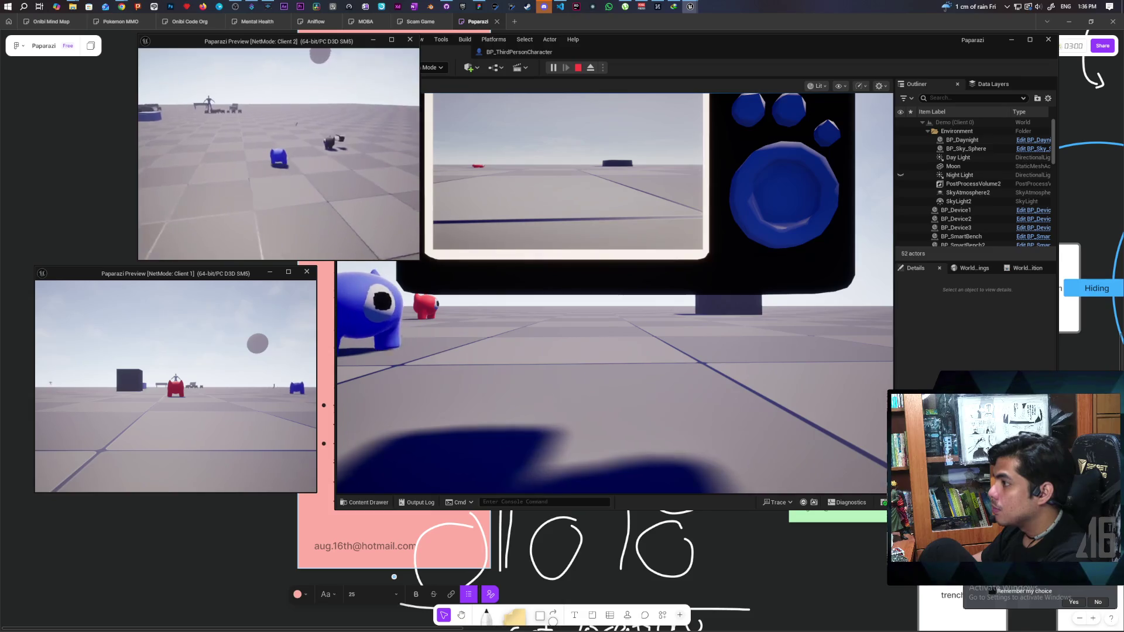
pyautogui.press('Escape')
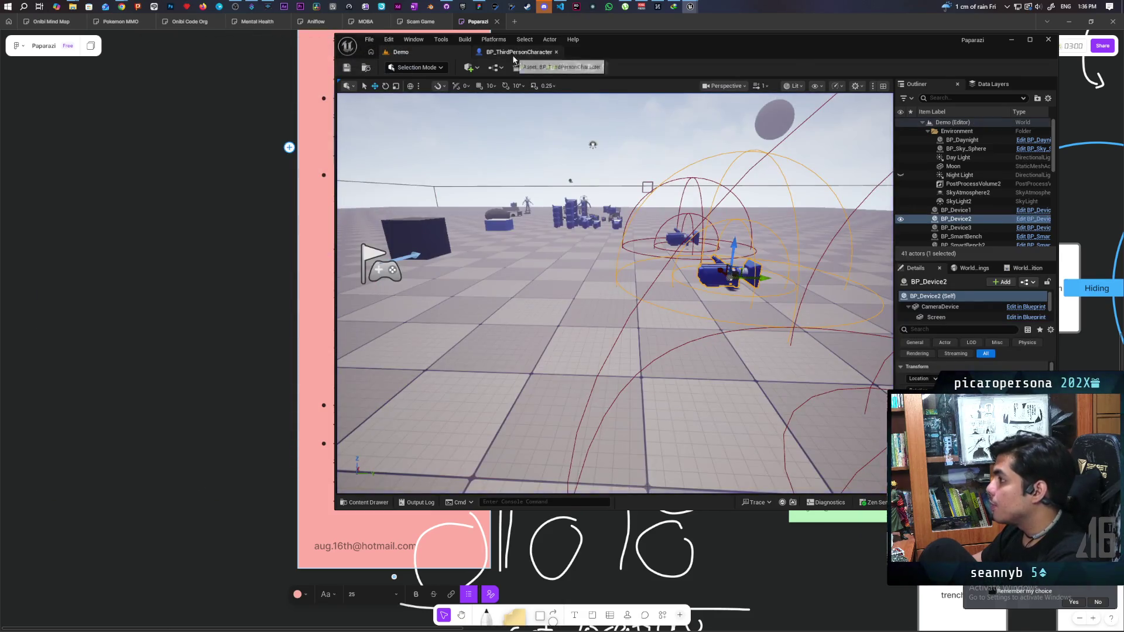
# Orbit to and frame BP_Device2 in the Demo level, then open its BP_Device Blueprint.
pyautogui.click(514, 55)
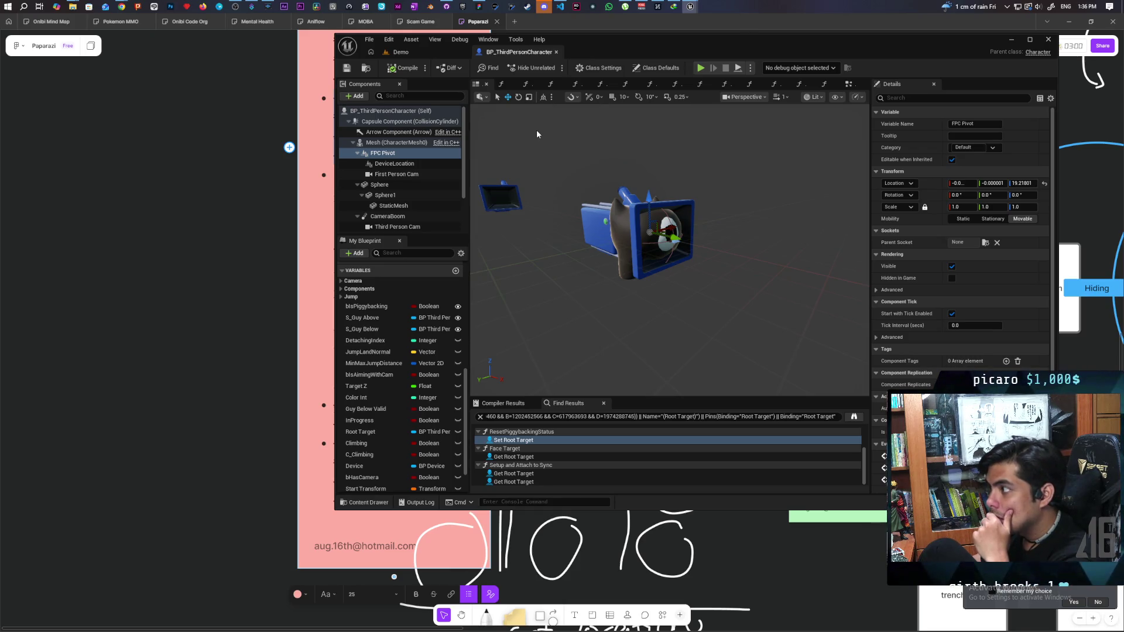
pyautogui.click(428, 51)
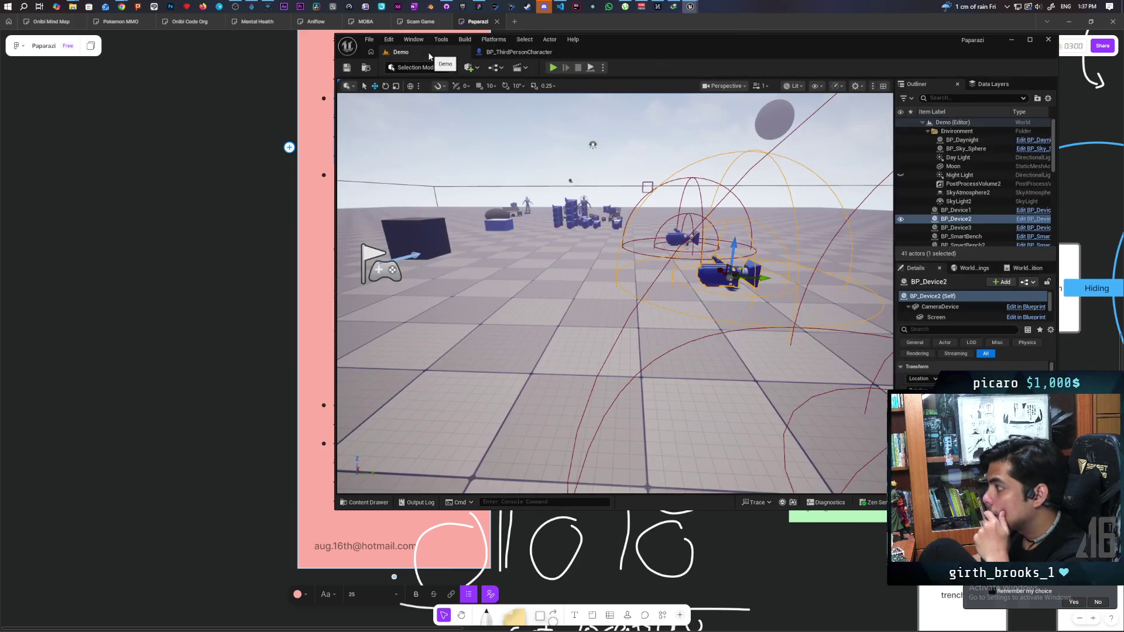
pyautogui.moveTo(529, 282); pyautogui.dragTo(528, 282)
pyautogui.press('f')
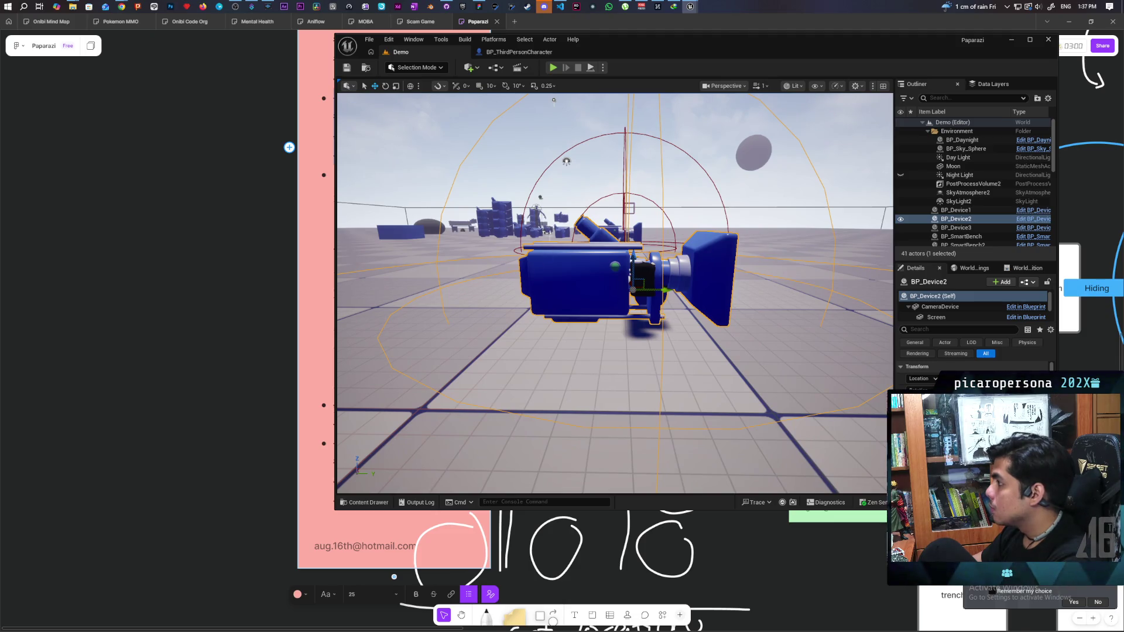
pyautogui.click(1017, 220)
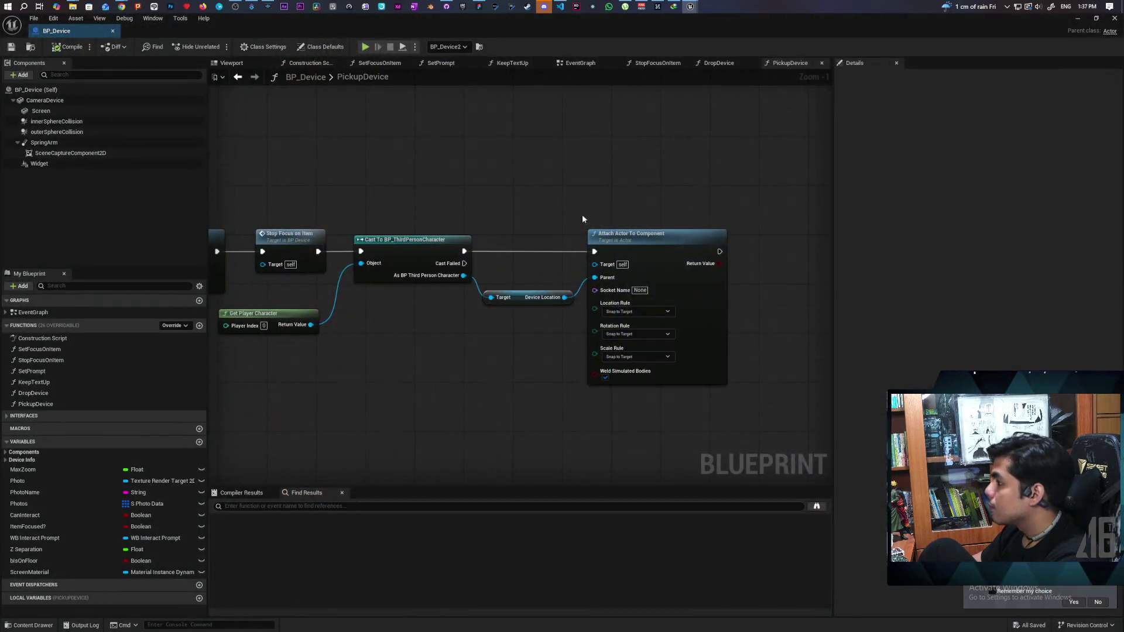
# Select CameraDevice in the BP_Device preview, frame and zoom on its mesh, then minimize the Blueprint.
pyautogui.click(232, 66)
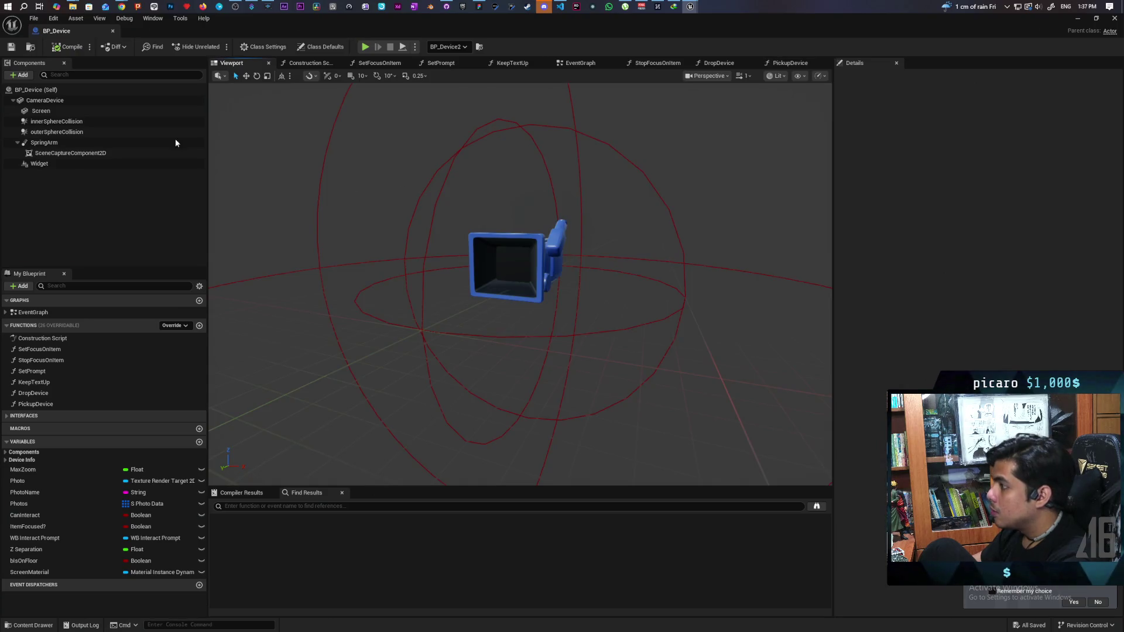
pyautogui.click(45, 101)
pyautogui.moveTo(331, 275)
pyautogui.mouseDown()
pyautogui.moveTo(351, 261)
pyautogui.moveTo(407, 262)
pyautogui.moveTo(413, 247)
pyautogui.mouseUp()
pyautogui.press('f')
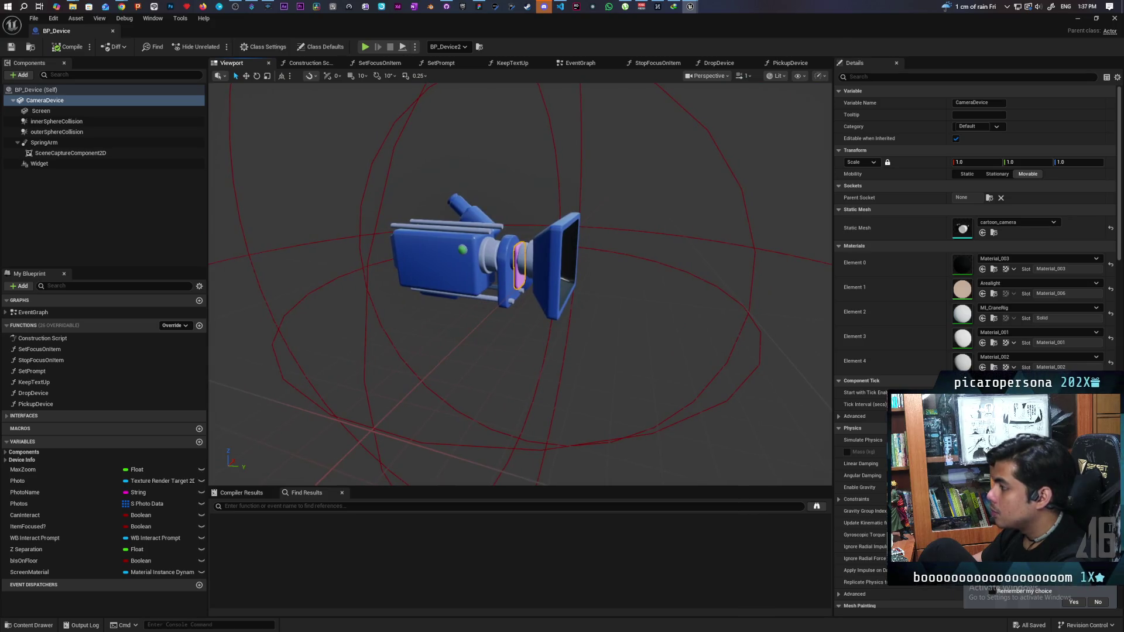
pyautogui.scroll(10, 520, 285)
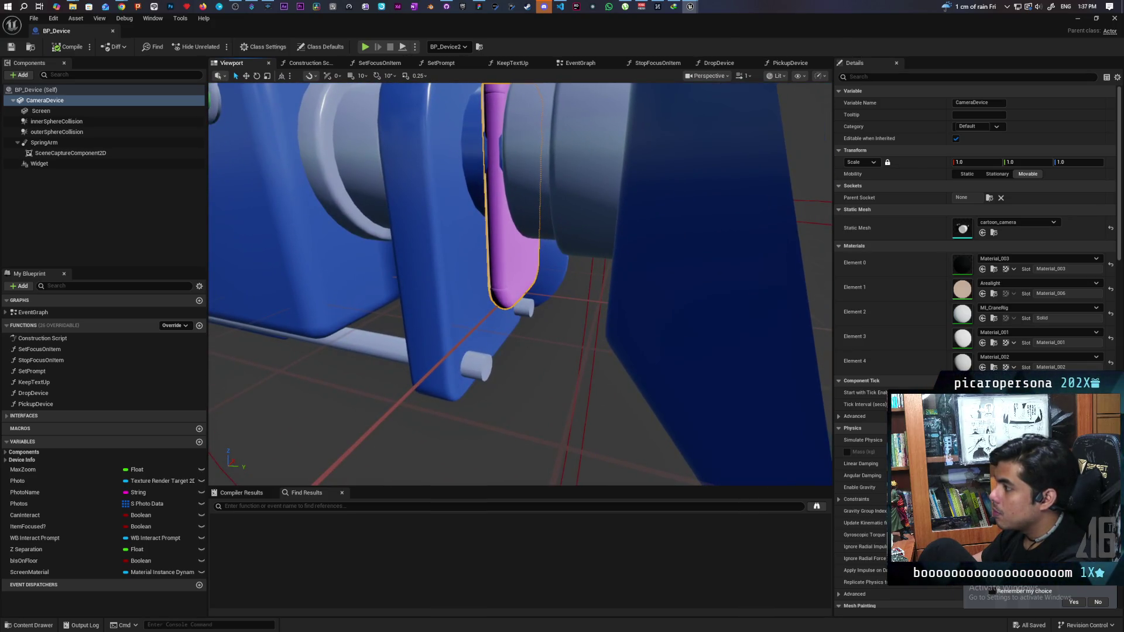
pyautogui.press('f')
pyautogui.scroll(4, 520, 284)
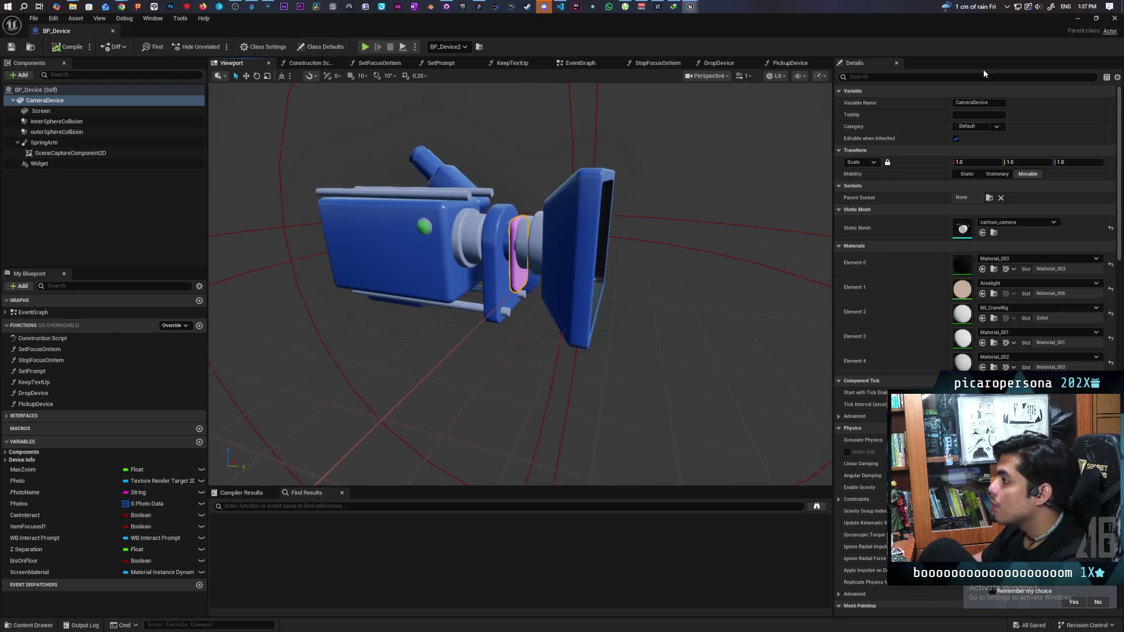
pyautogui.click(1080, 23)
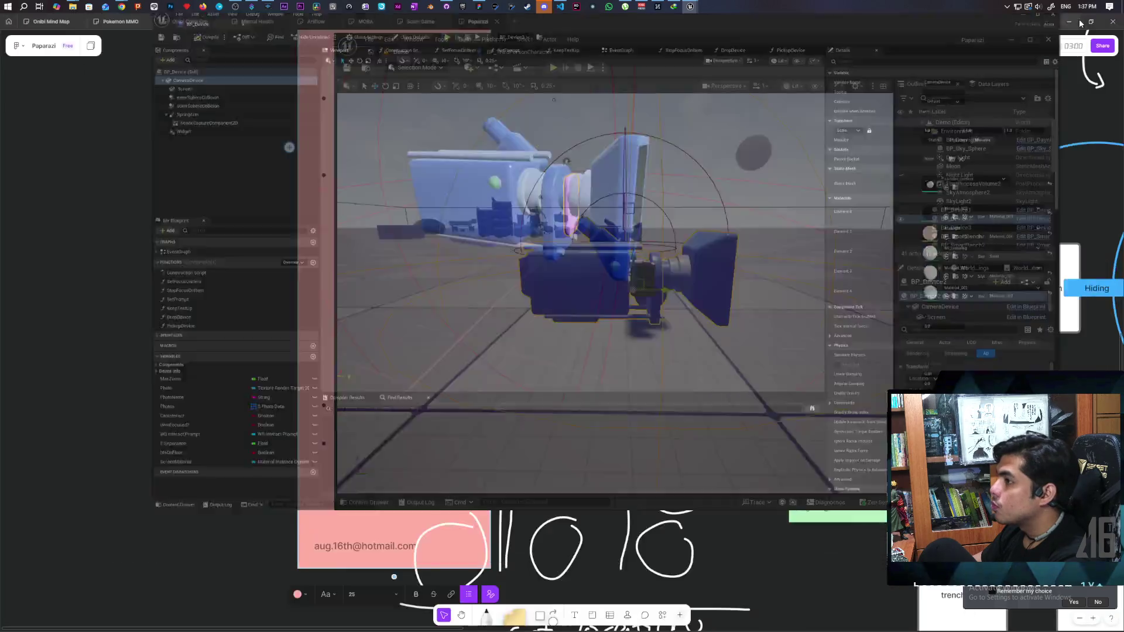
# Start another multiplayer play test and walk the character up to the floating device.
pyautogui.click(552, 68)
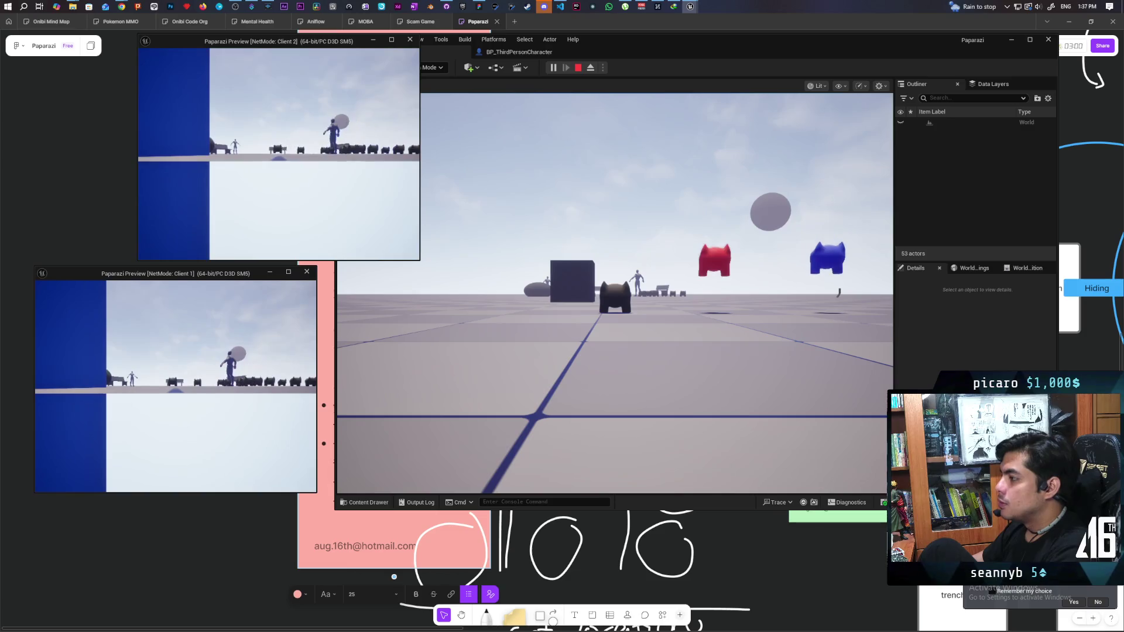
pyautogui.click(547, 147)
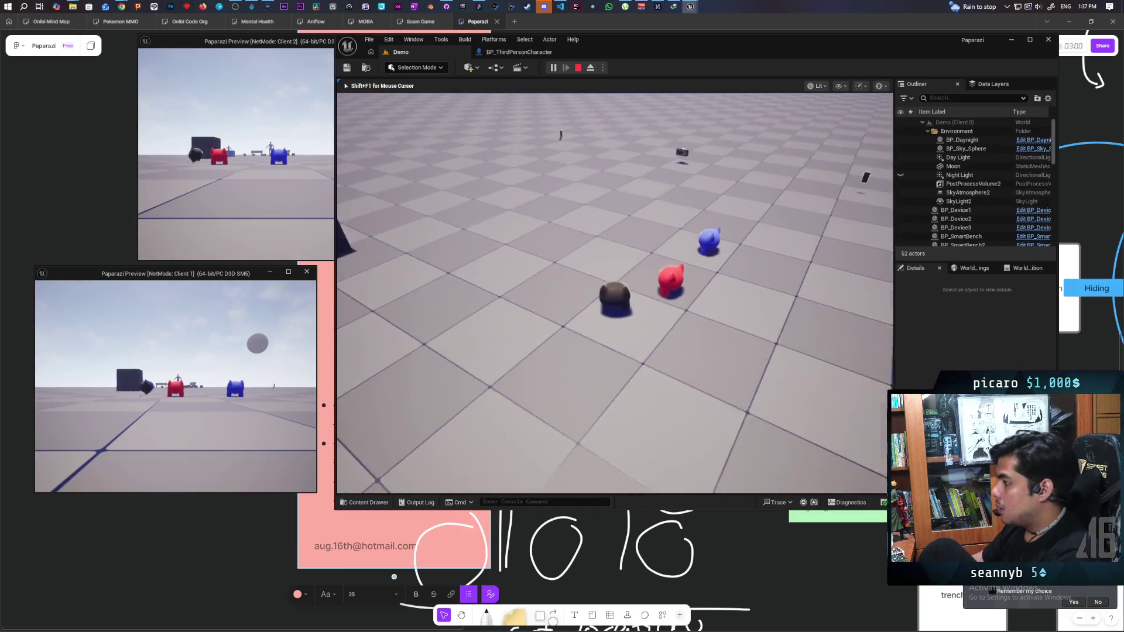
pyautogui.press('w')
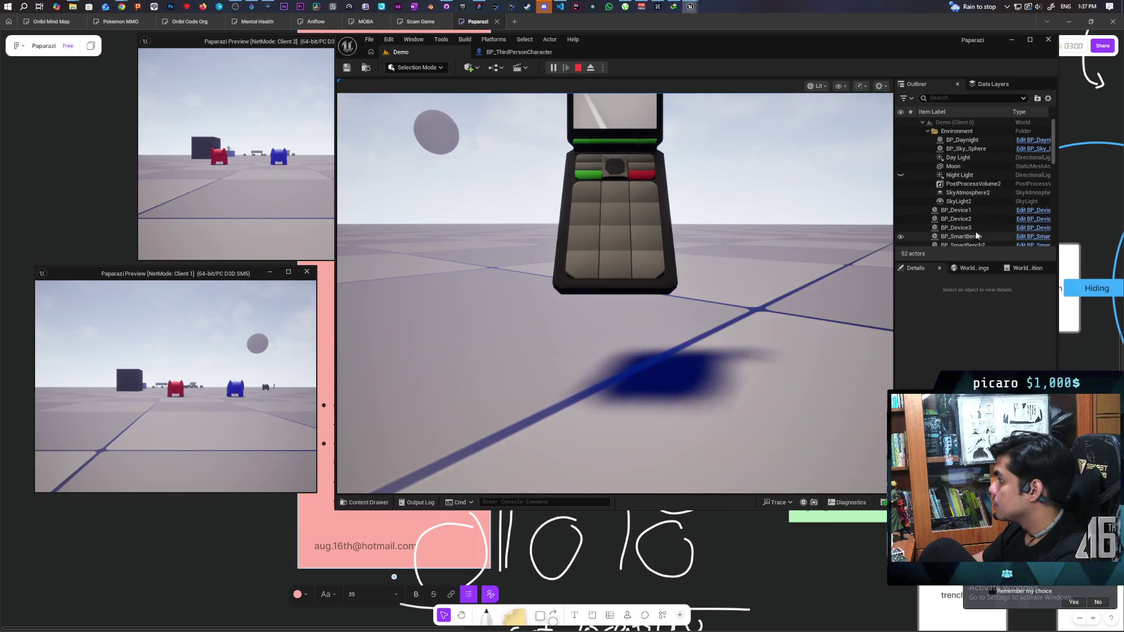
pyautogui.scroll(-5, 963, 163)
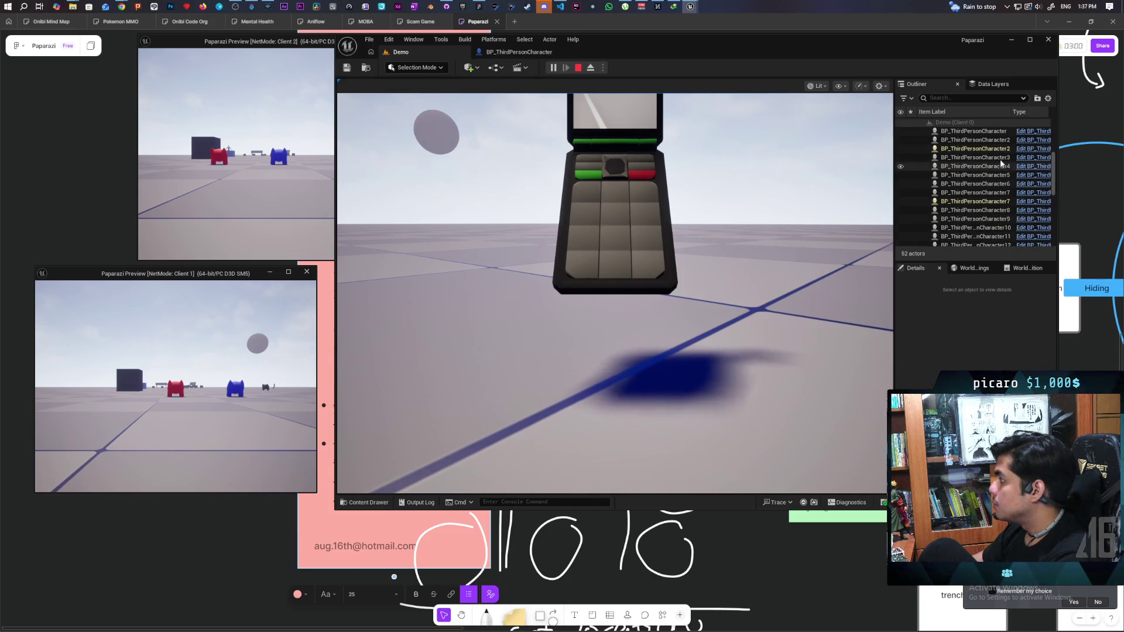
# Inspect running characters 2, 7 and 14 and the player controller in the Outliner.
pyautogui.click(976, 150)
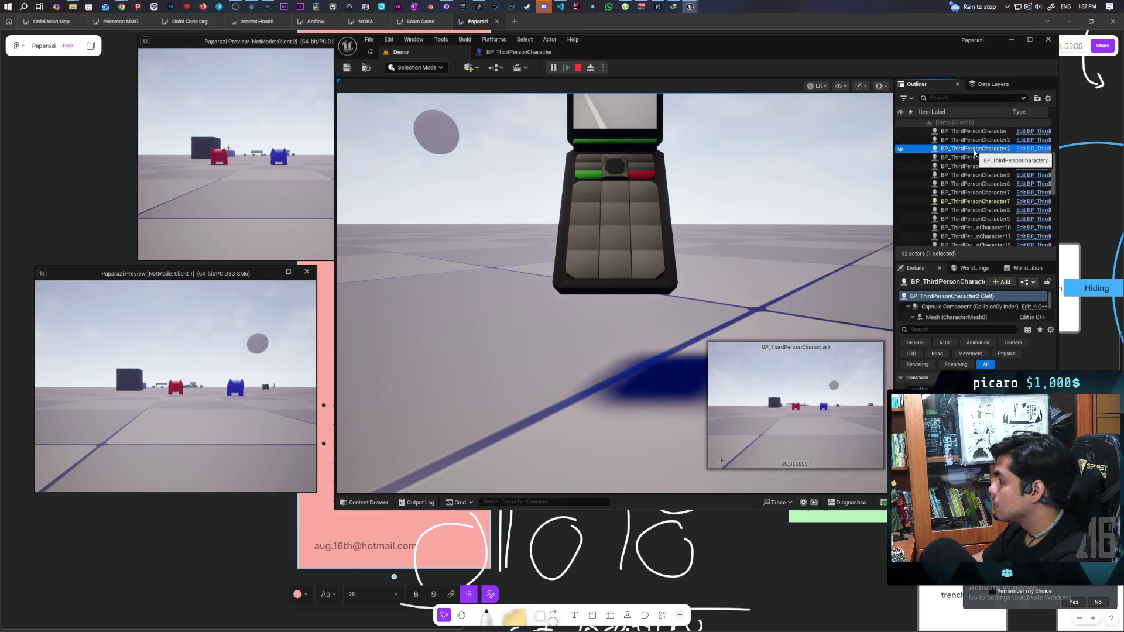
pyautogui.click(975, 202)
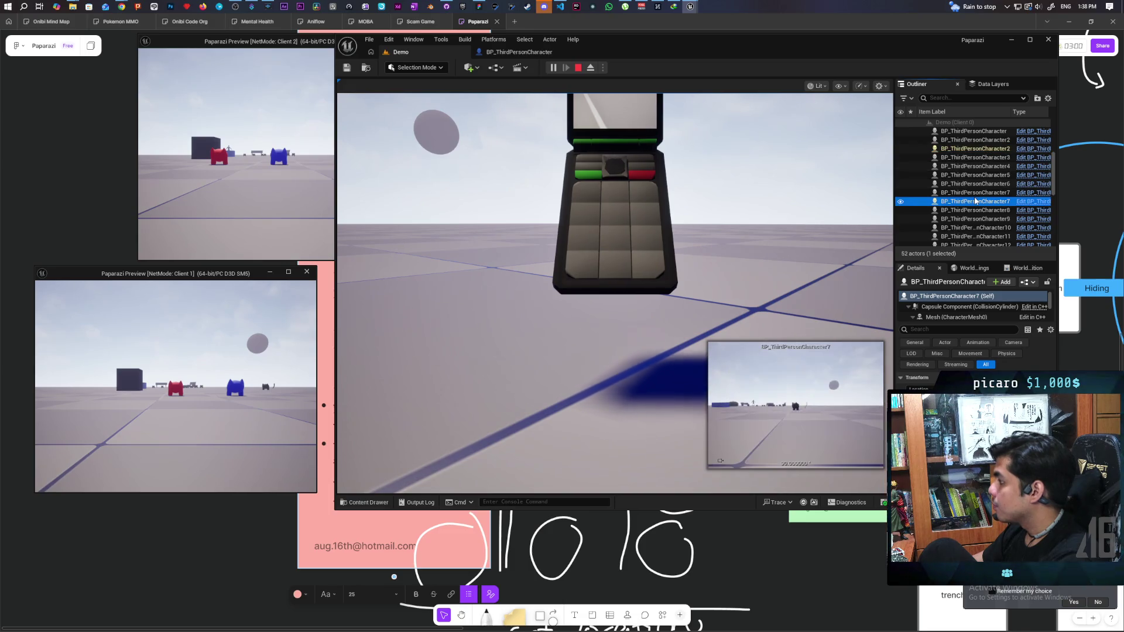
pyautogui.scroll(-2, 990, 188)
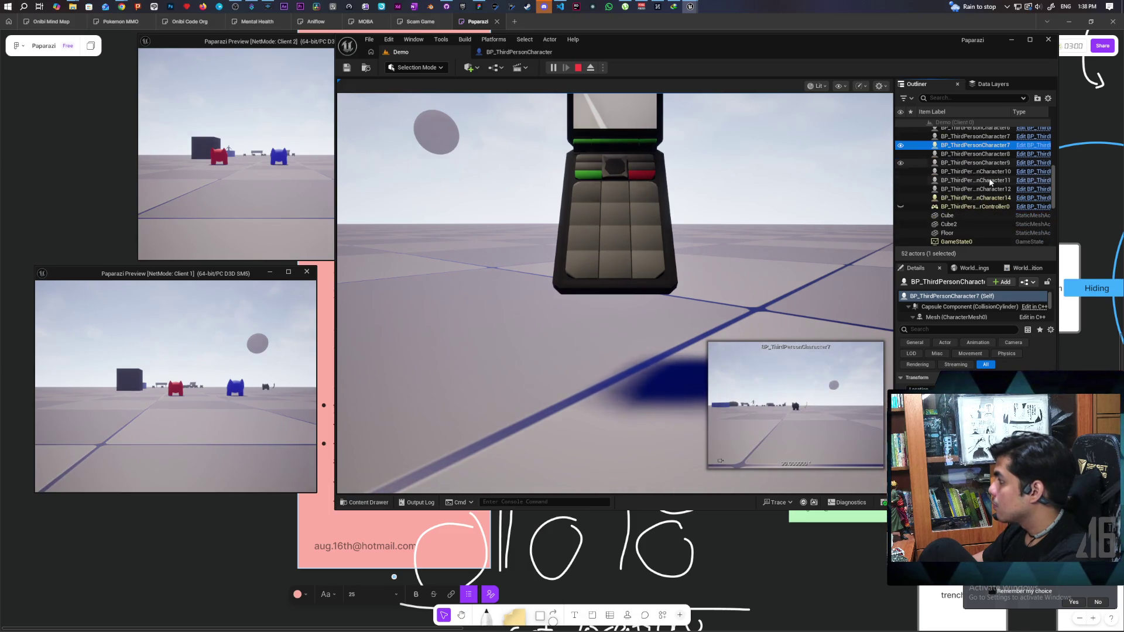
pyautogui.click(986, 199)
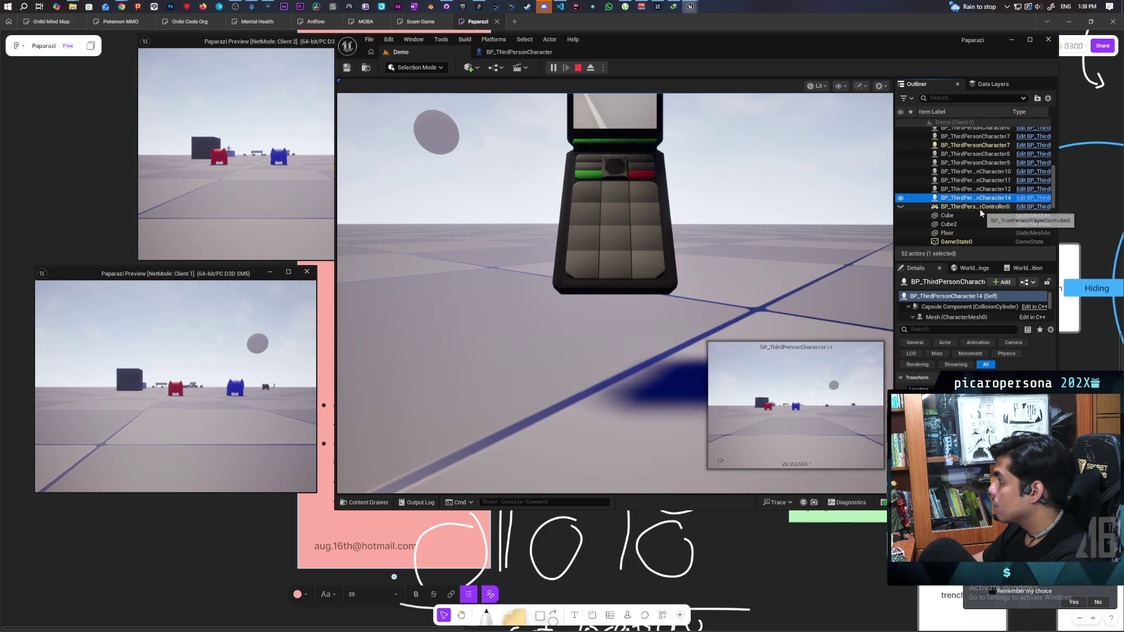
pyautogui.click(981, 208)
pyautogui.scroll(-2, 981, 212)
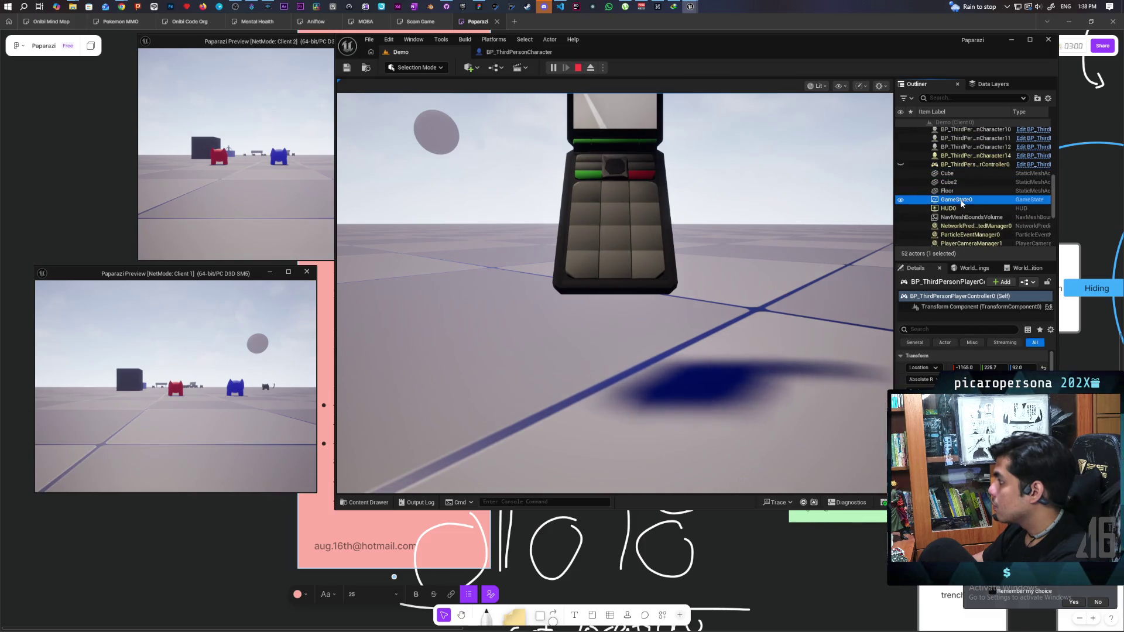
pyautogui.click(972, 226)
pyautogui.click(984, 156)
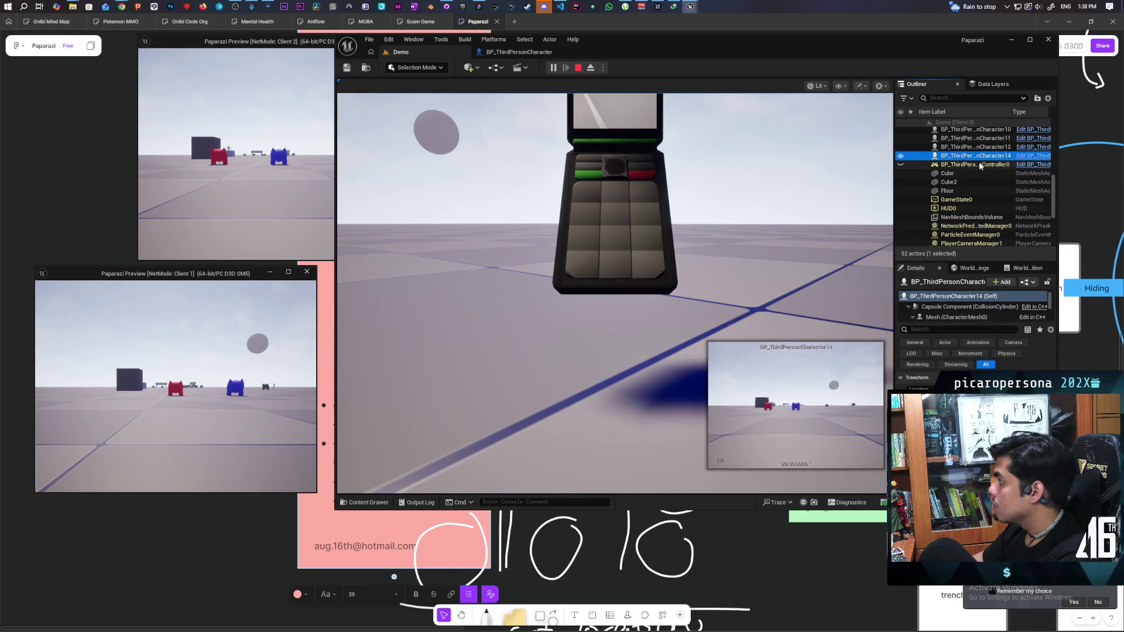
pyautogui.click(990, 164)
pyautogui.click(995, 157)
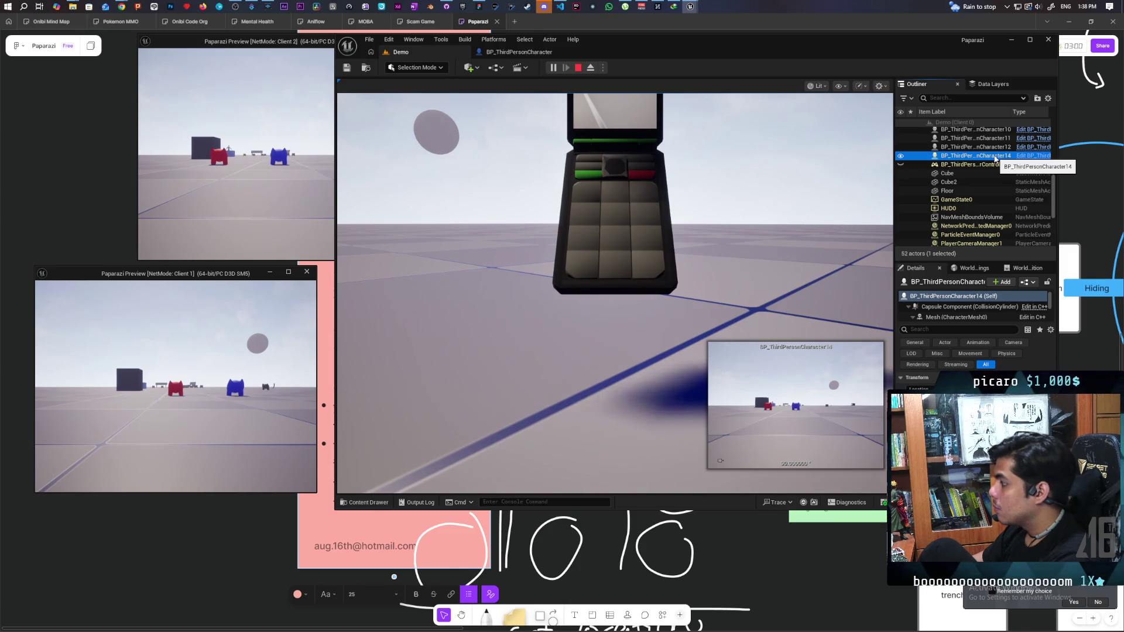
# Inspect BP_ThirdPersonCharacter7's First Person Cam component, then select BP_ThirdPersonCharacter2.
pyautogui.scroll(2, 994, 169)
pyautogui.scroll(1, 994, 169)
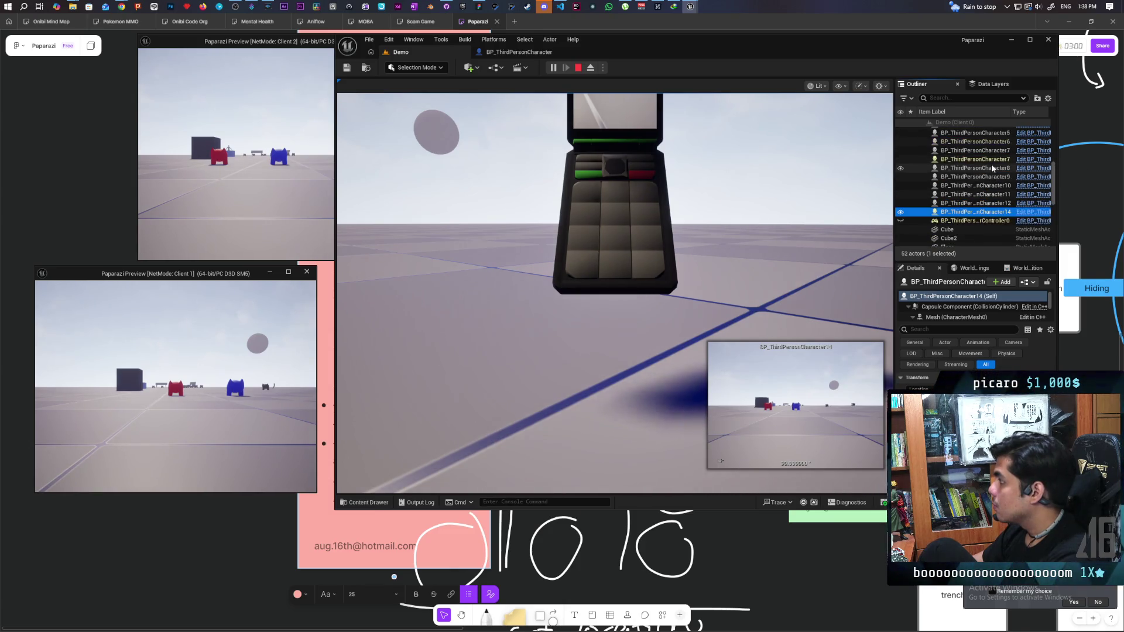
pyautogui.click(996, 160)
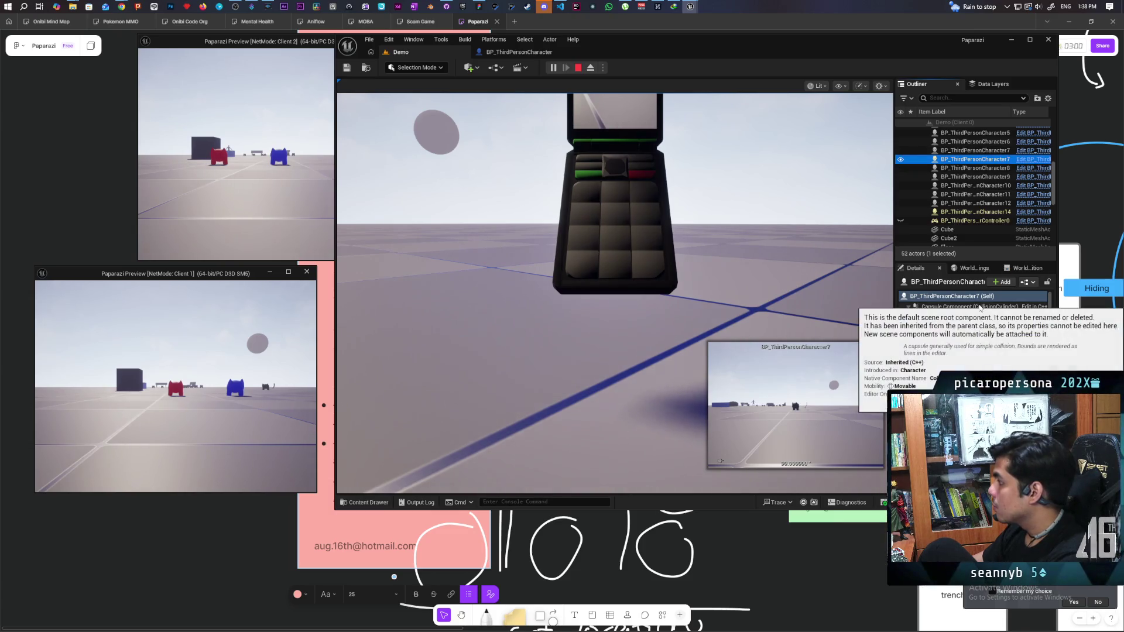
pyautogui.scroll(-3, 966, 315)
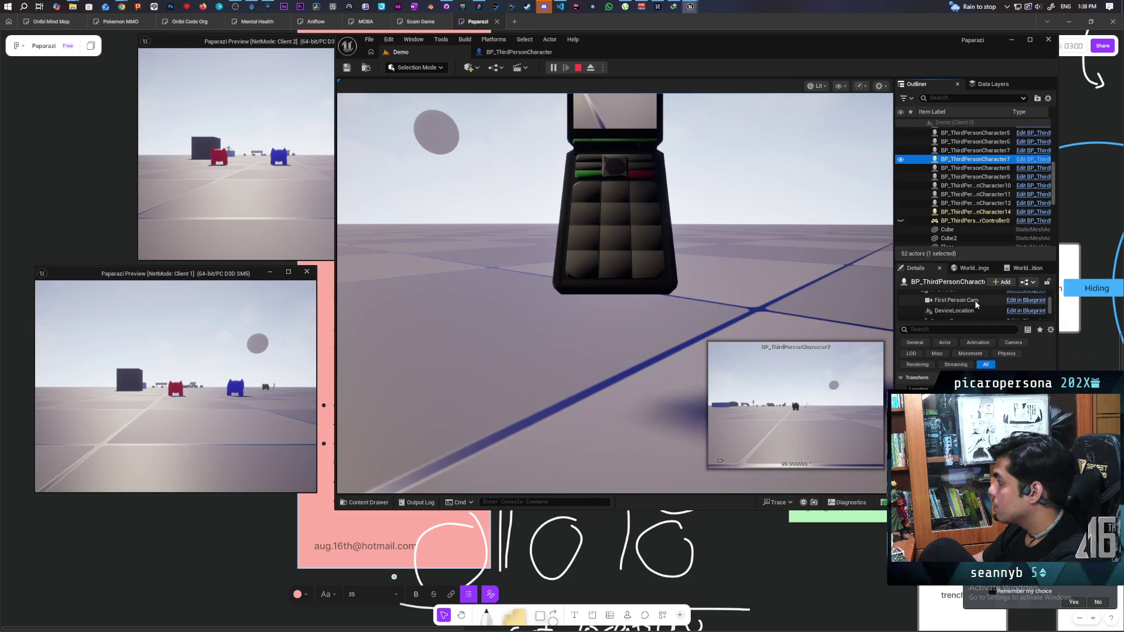
pyautogui.click(966, 315)
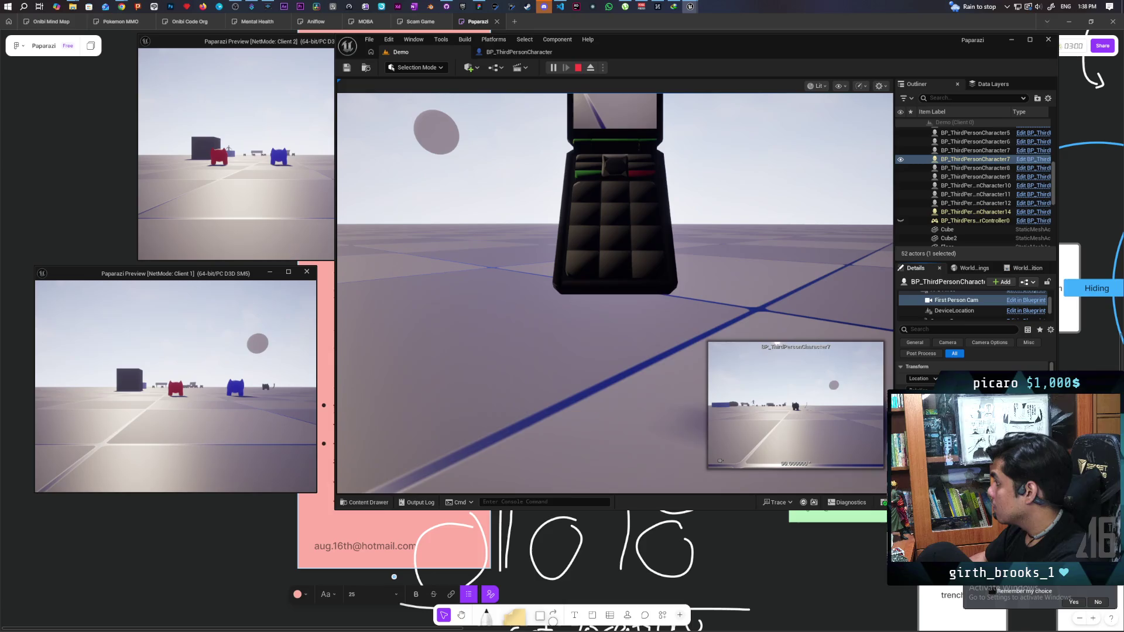
pyautogui.scroll(3, 989, 175)
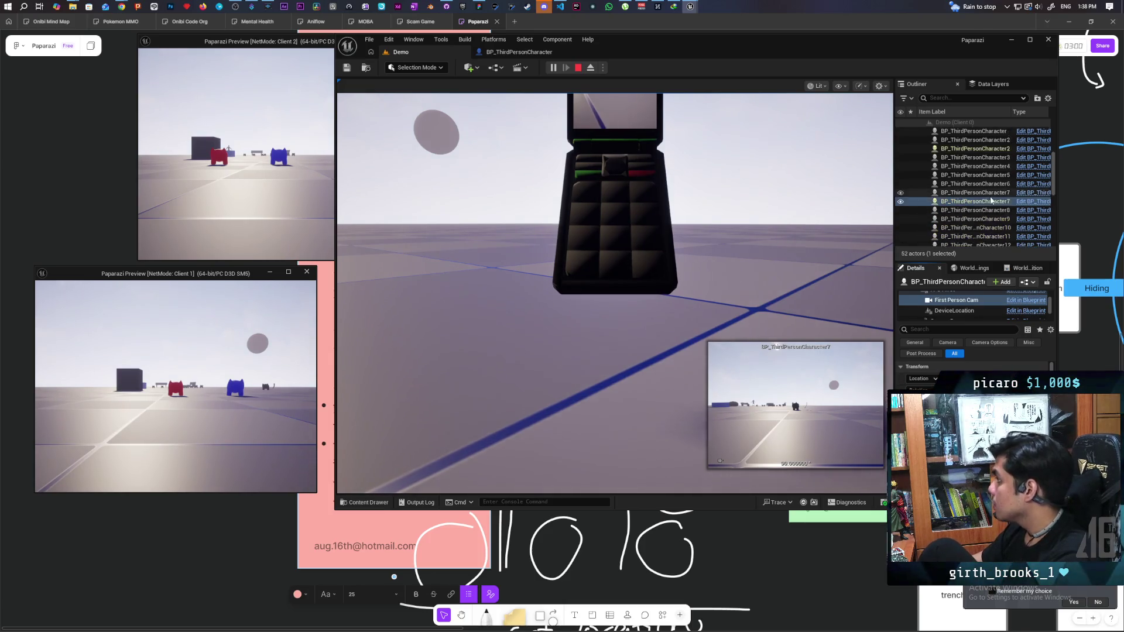
pyautogui.click(984, 164)
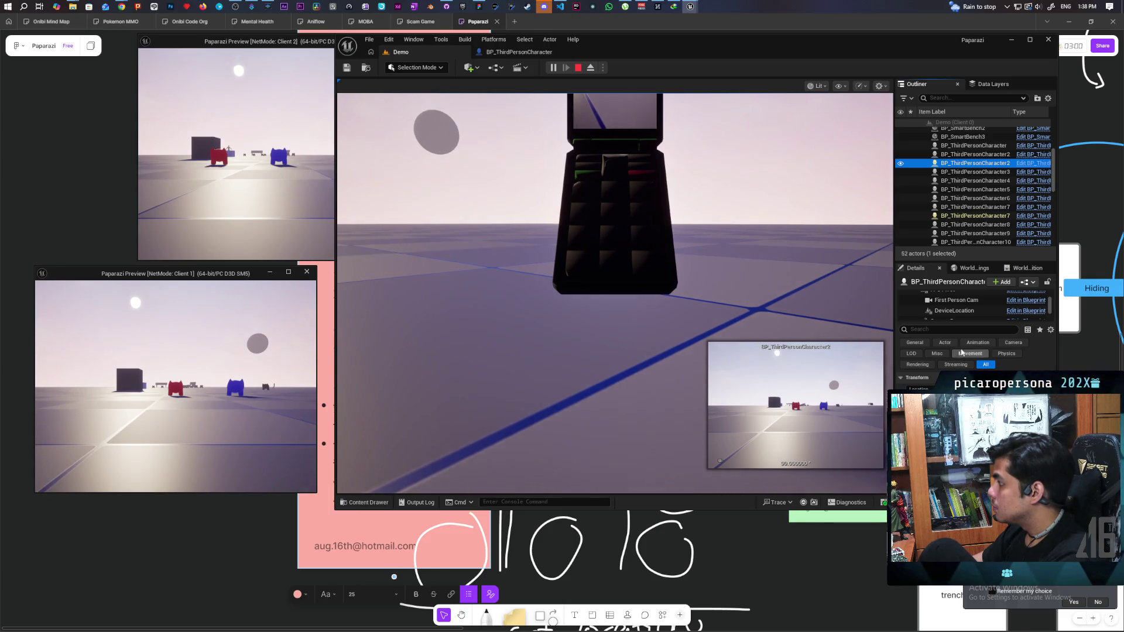
# End the play test and return to the BP_ThirdPersonCharacter Blueprint.
pyautogui.click(607, 345)
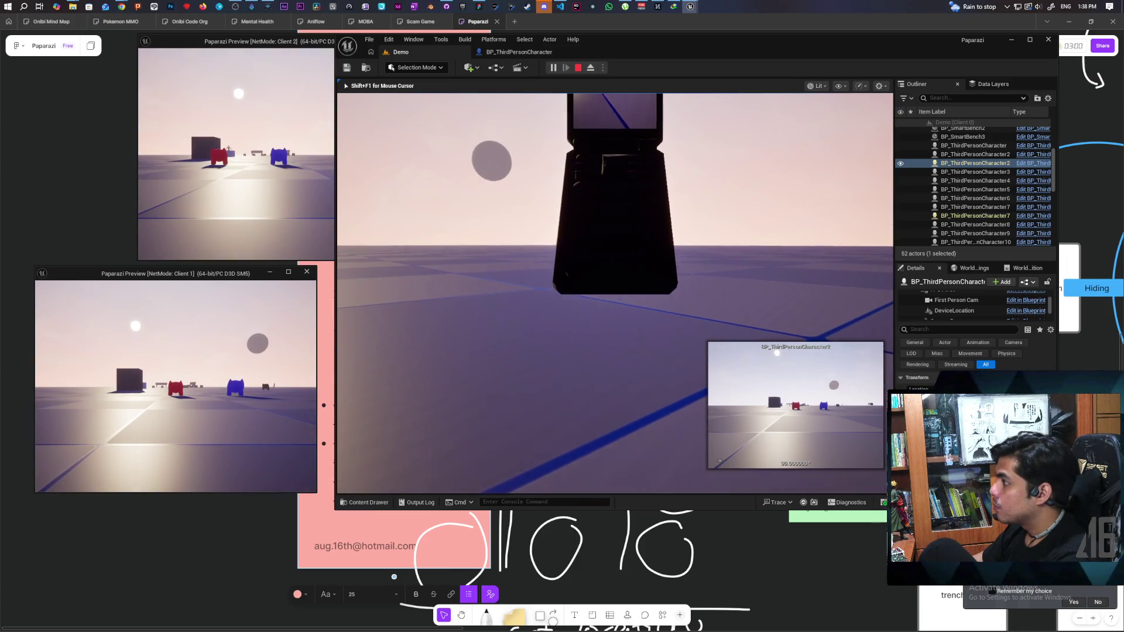
pyautogui.press('Escape')
pyautogui.click(507, 52)
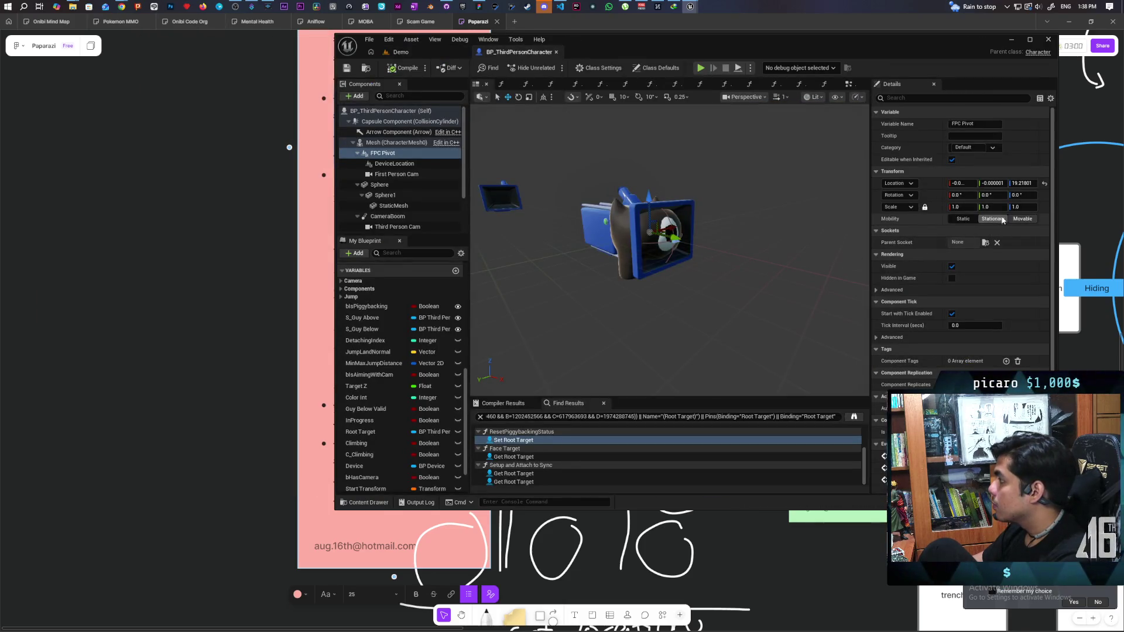
# Raise the First Person Cam to Z 11, then play-test pulling out the flip phone in two clients.
pyautogui.click(395, 173)
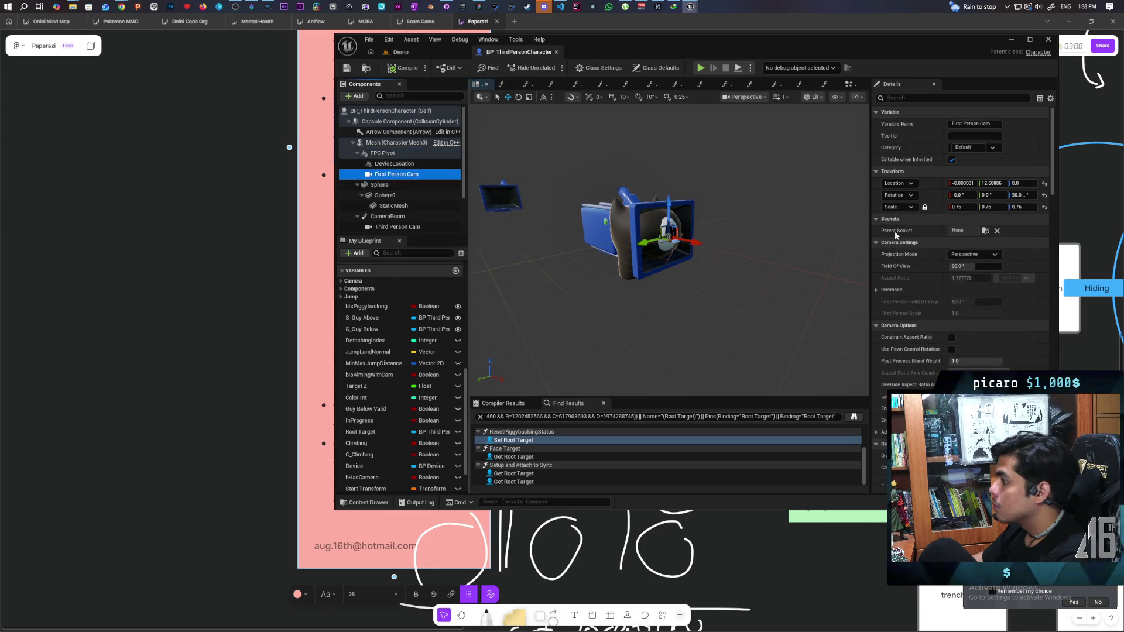
pyautogui.moveTo(1019, 183); pyautogui.dragTo(1031, 183)
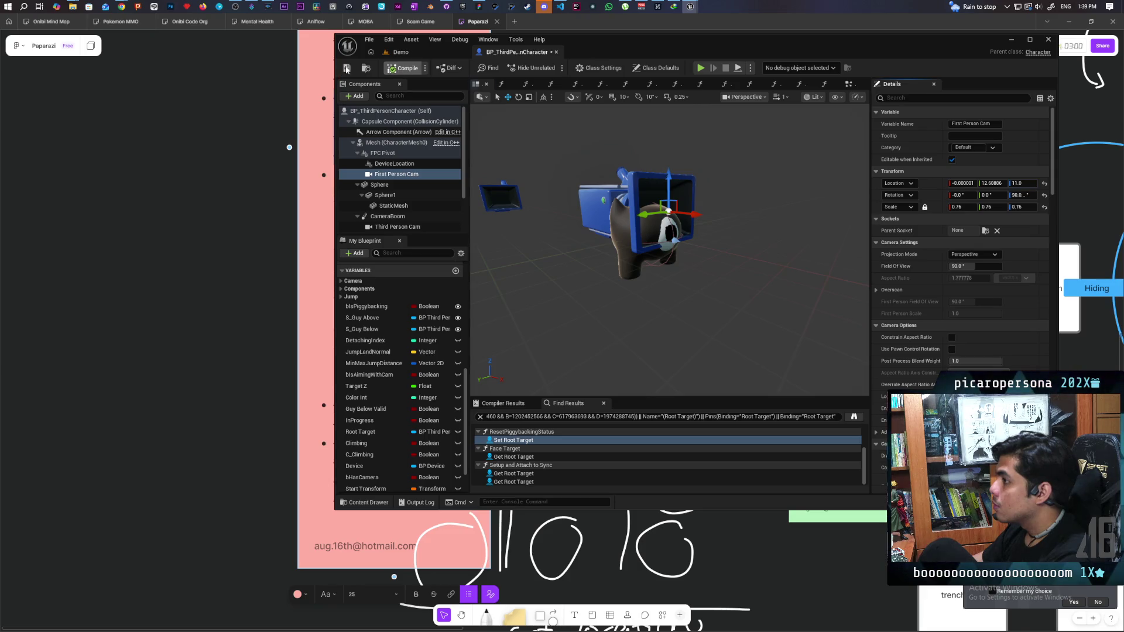
pyautogui.click(409, 55)
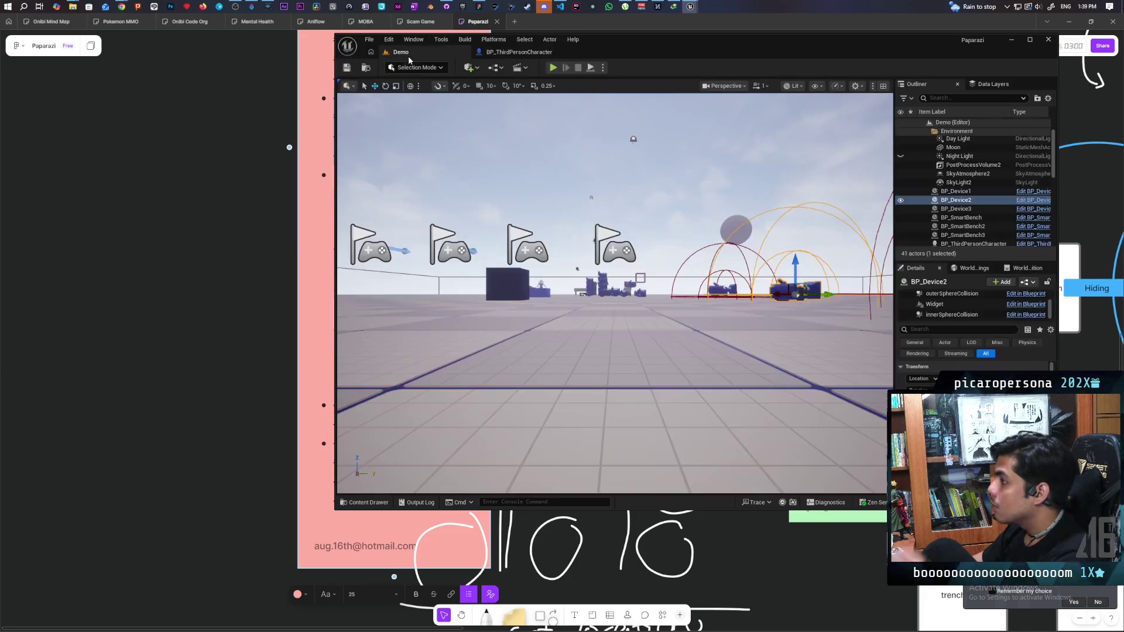
pyautogui.hotkey('alt', 'p')
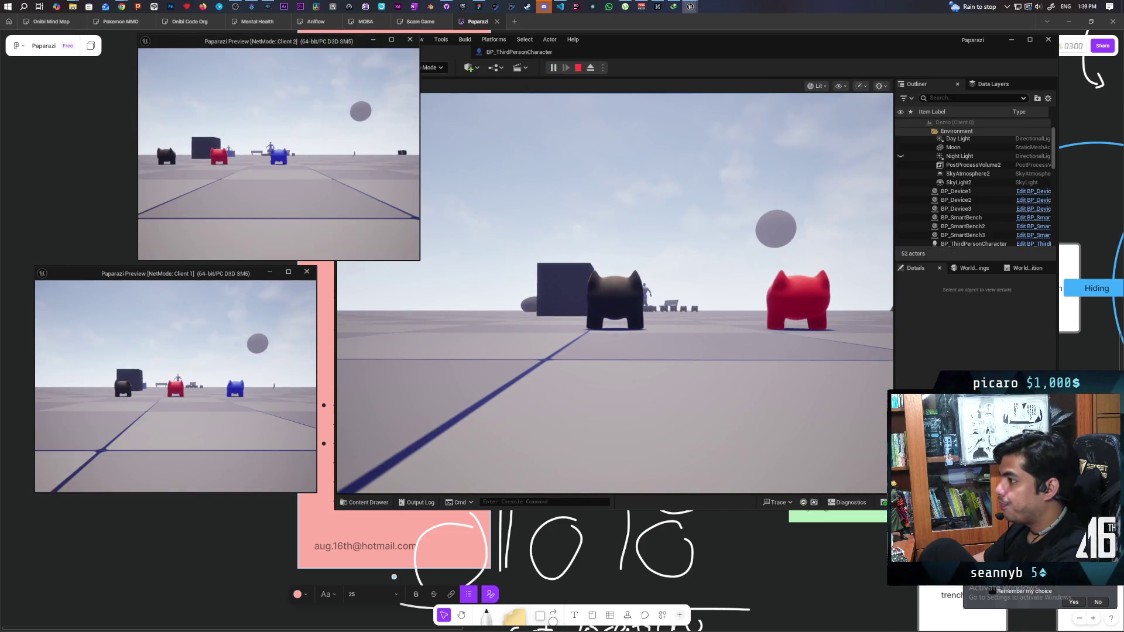
pyautogui.click(662, 54)
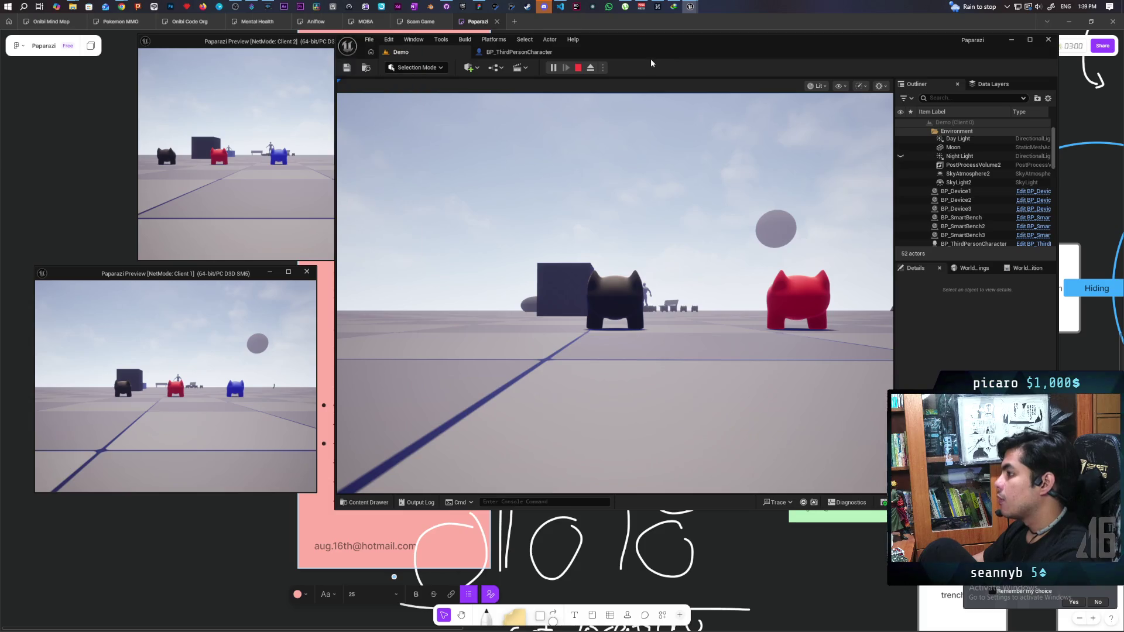
pyautogui.click(612, 231)
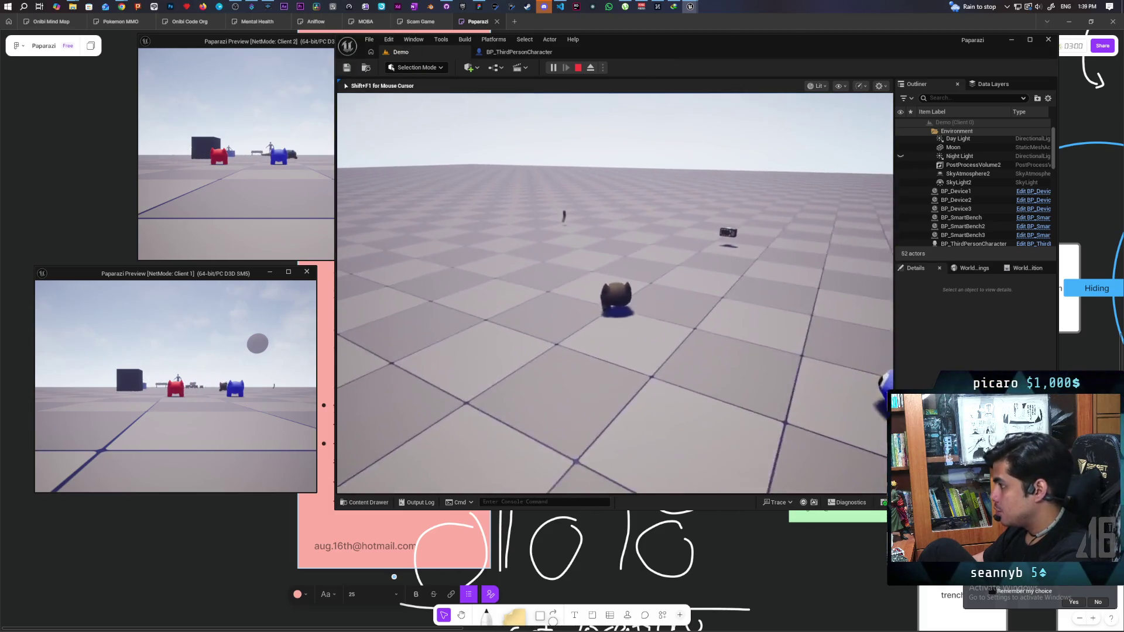
pyautogui.press('e')
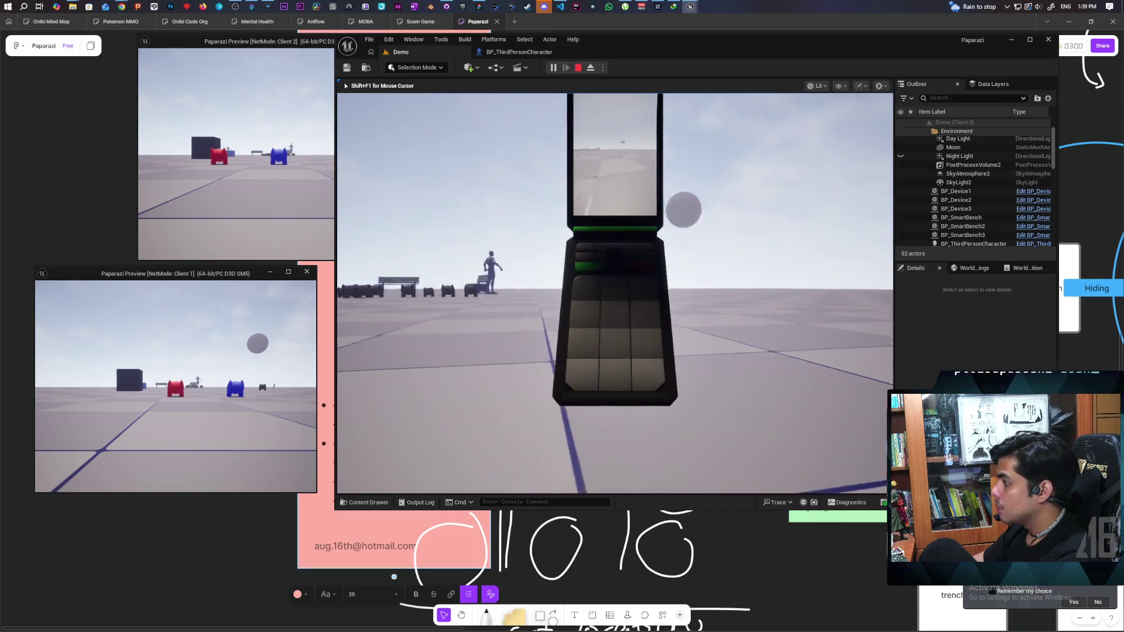
pyautogui.press('Escape')
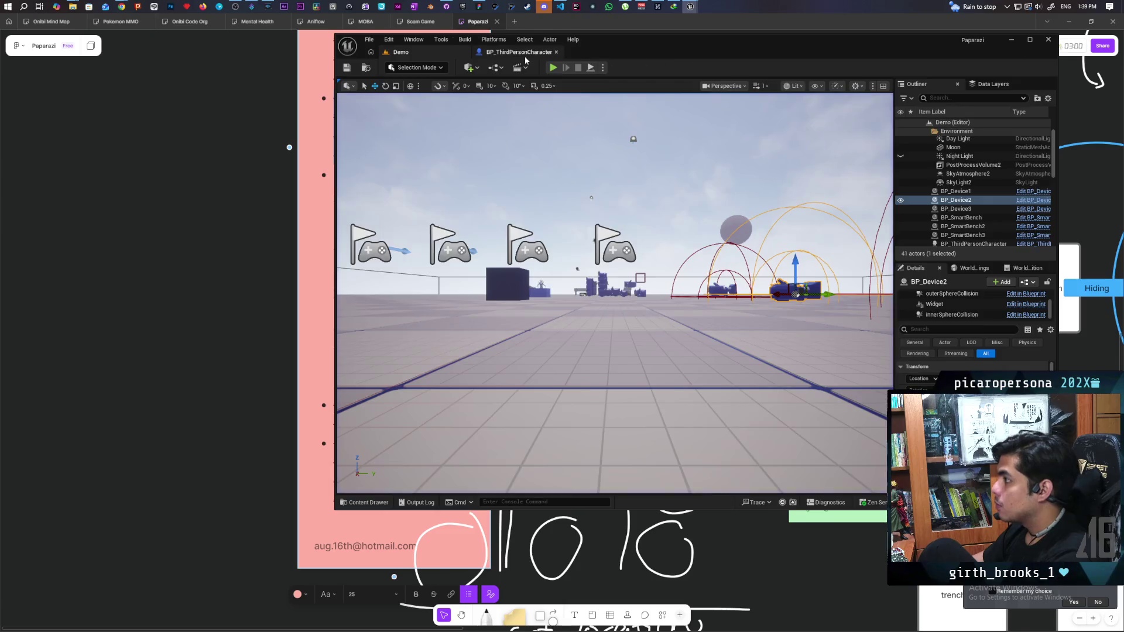
# Lift BP_ThirdPersonCharacter's First Person Cam higher, then play-test raising the flip phone in first person.
pyautogui.click(525, 55)
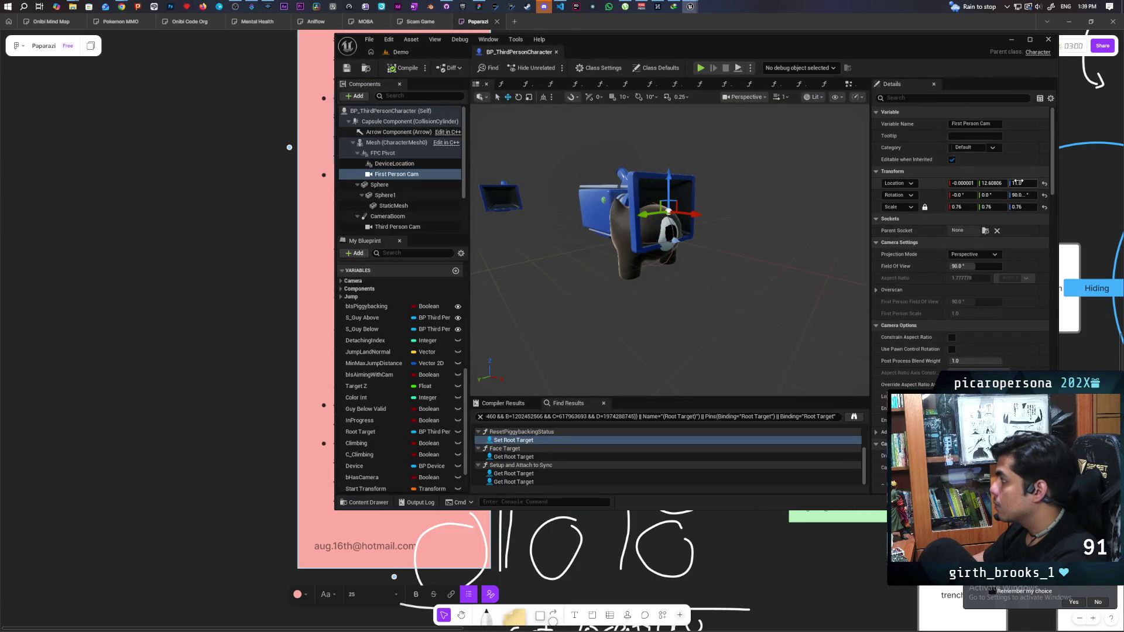
pyautogui.moveTo(1018, 183); pyautogui.dragTo(1036, 183)
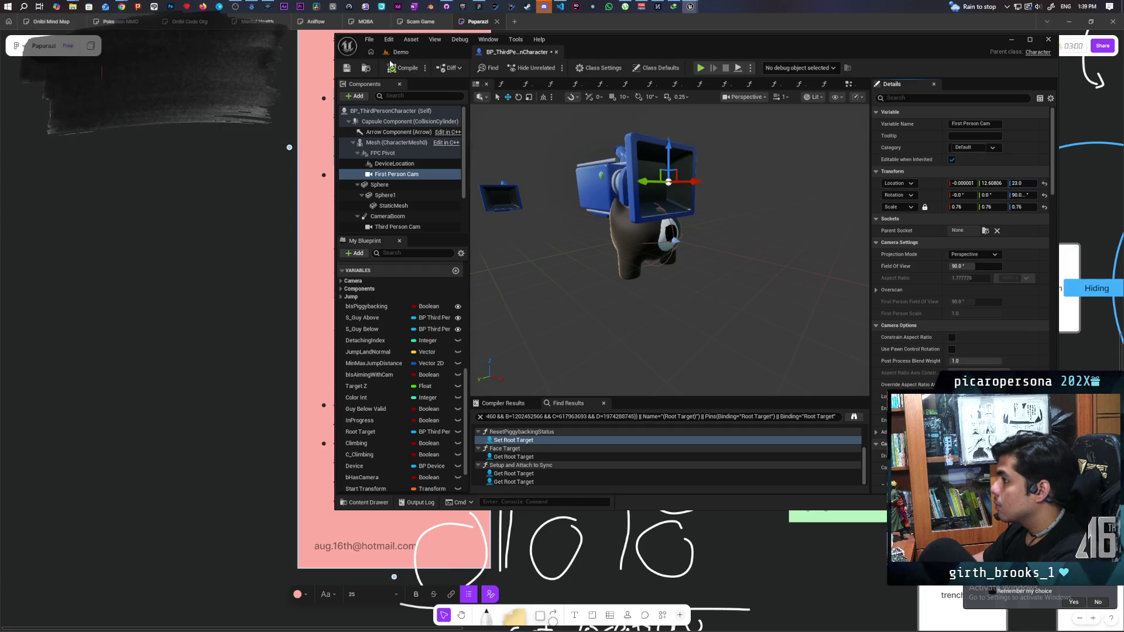
pyautogui.click(400, 51)
pyautogui.click(553, 67)
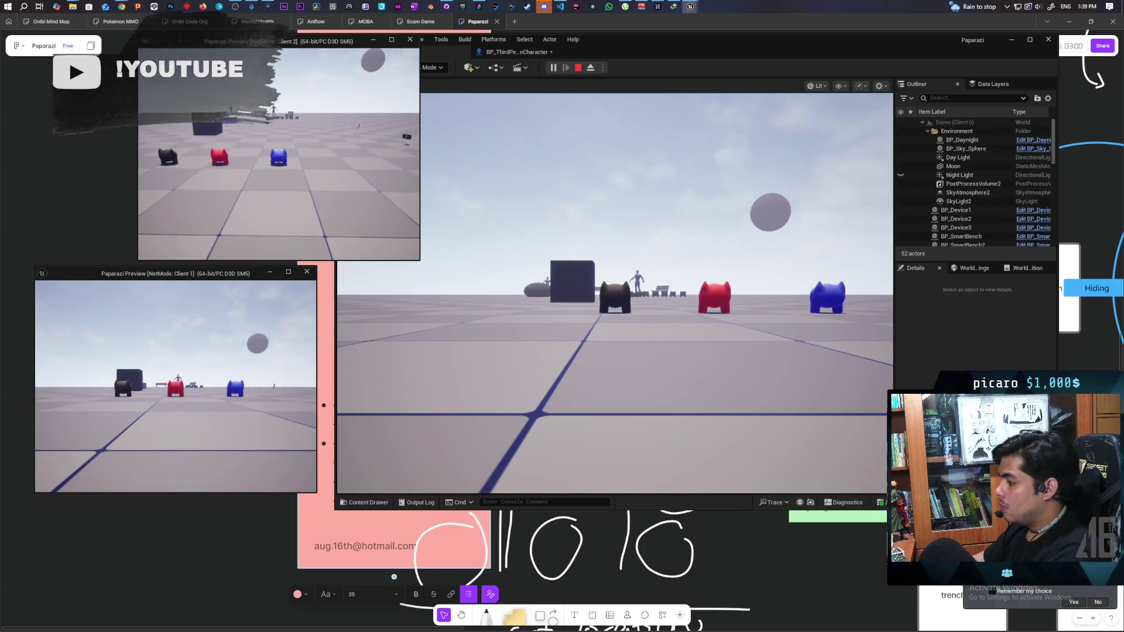
pyautogui.click(532, 171)
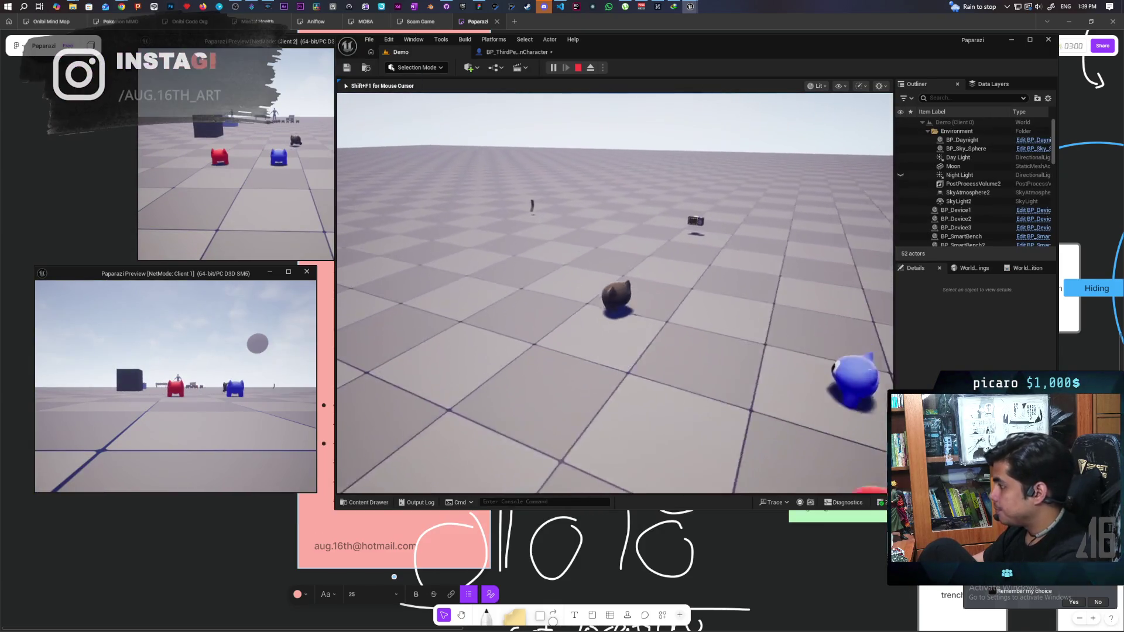
pyautogui.press('e')
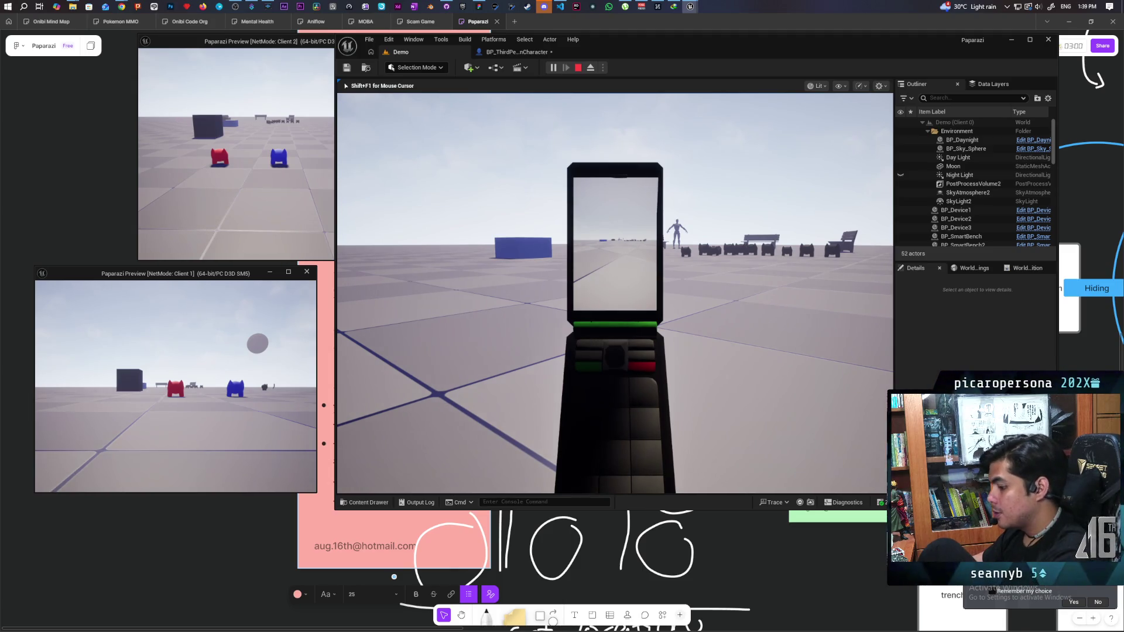
pyautogui.press('Escape')
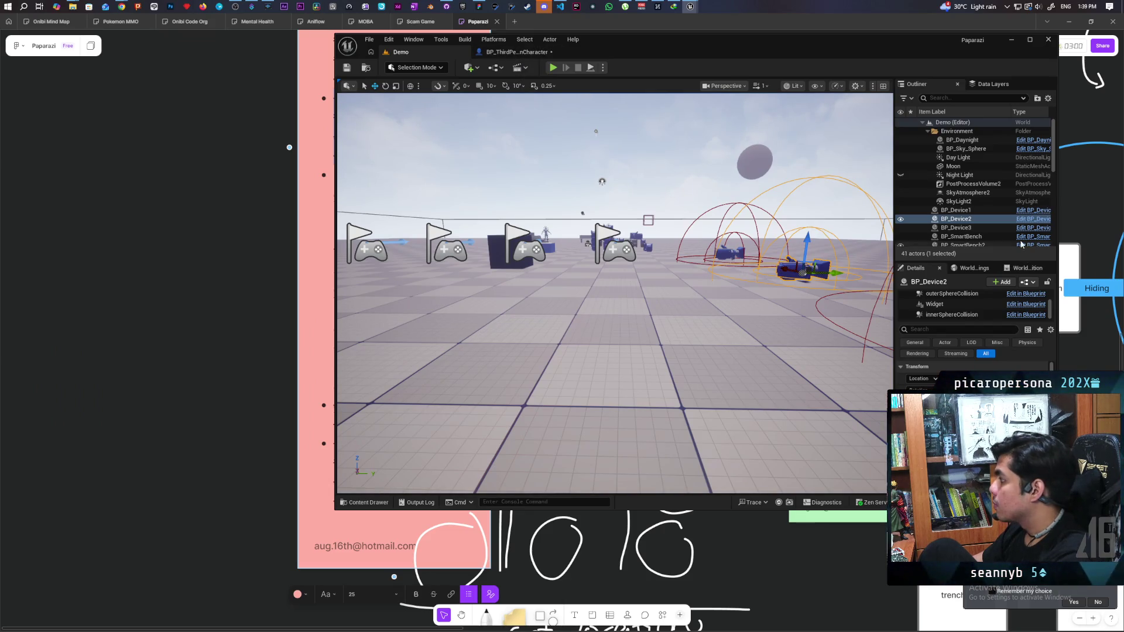
# Open BP_Device, compile and save it, then restore the editor window to the Demo level.
pyautogui.click(1029, 223)
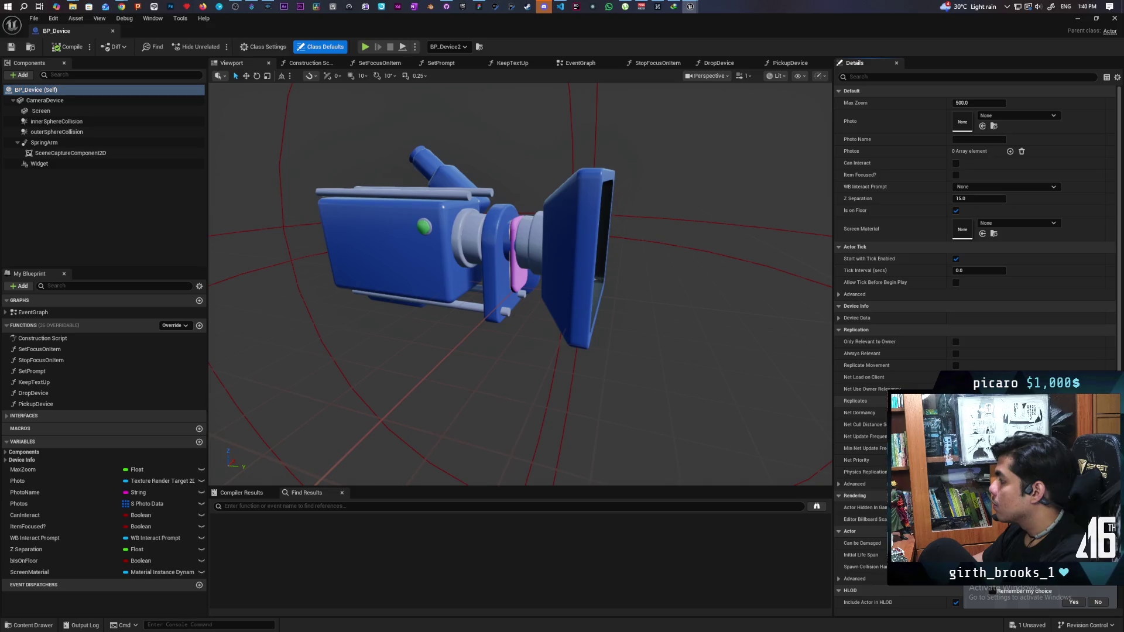
pyautogui.click(59, 49)
pyautogui.hotkey('ctrl', 's')
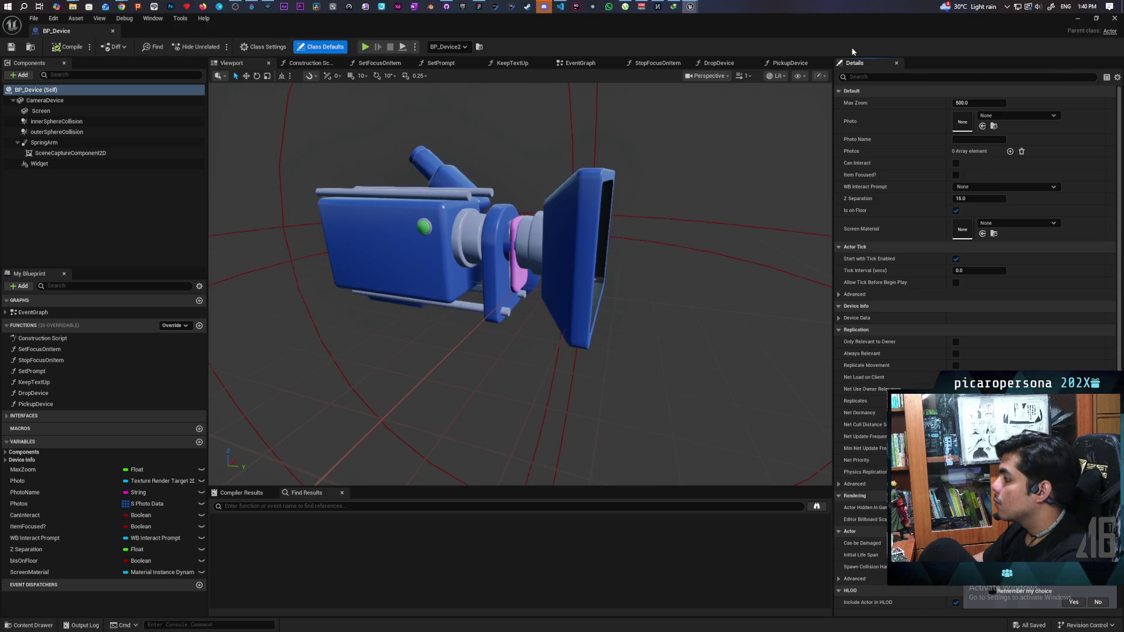
pyautogui.moveTo(51, 34); pyautogui.dragTo(598, 54)
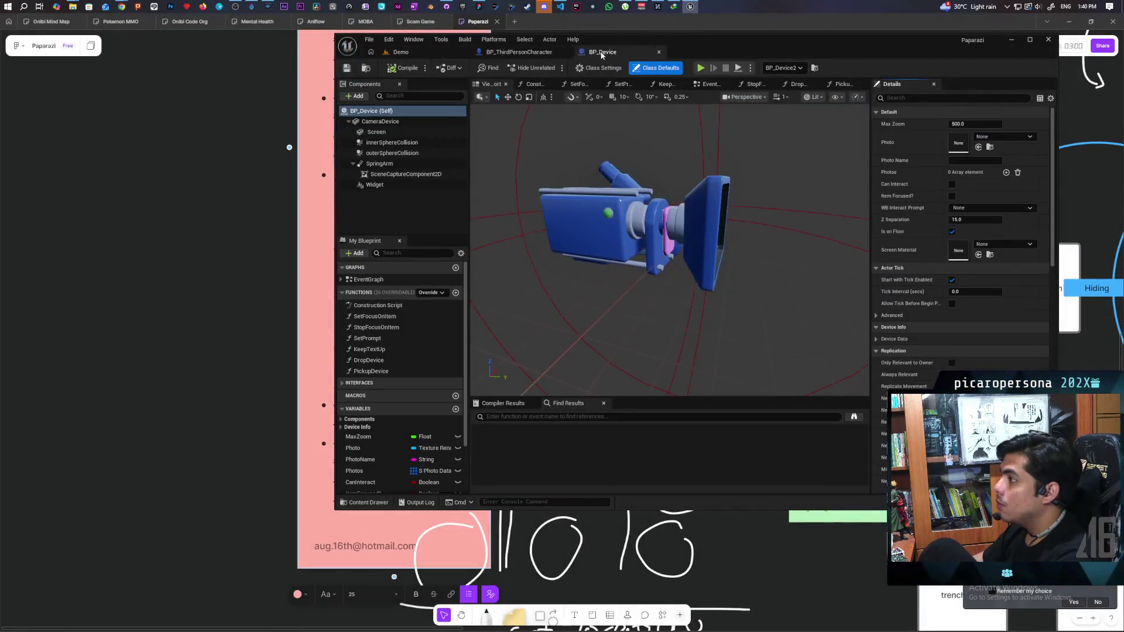
pyautogui.click(404, 51)
# Start a two-client play test and raise the flip phone camera on the main client.
pyautogui.click(554, 67)
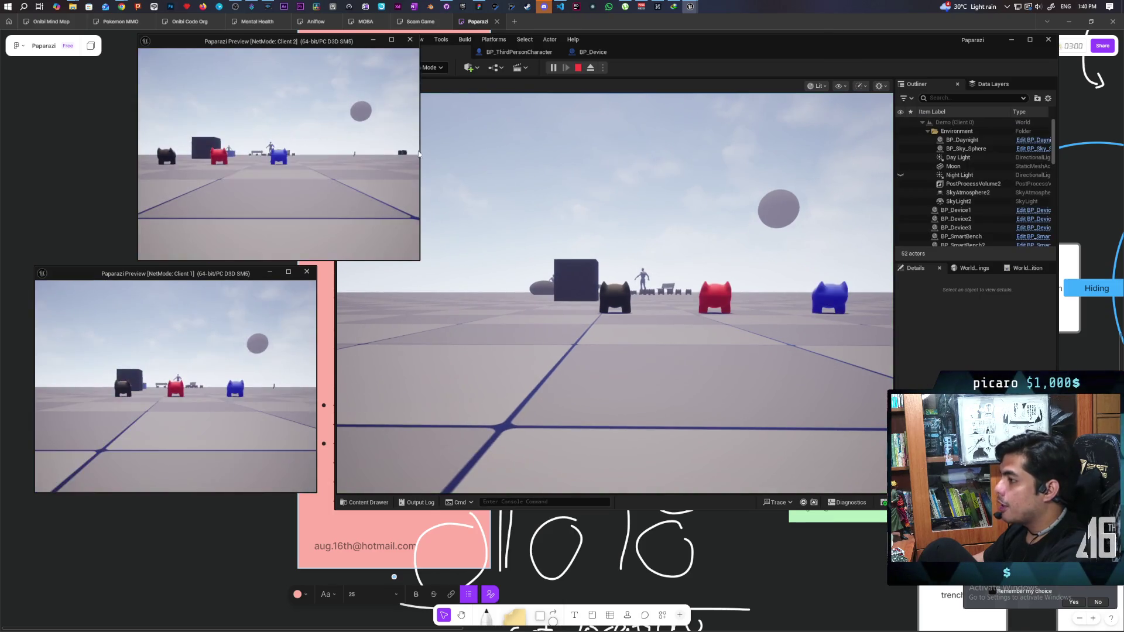
pyautogui.click(525, 158)
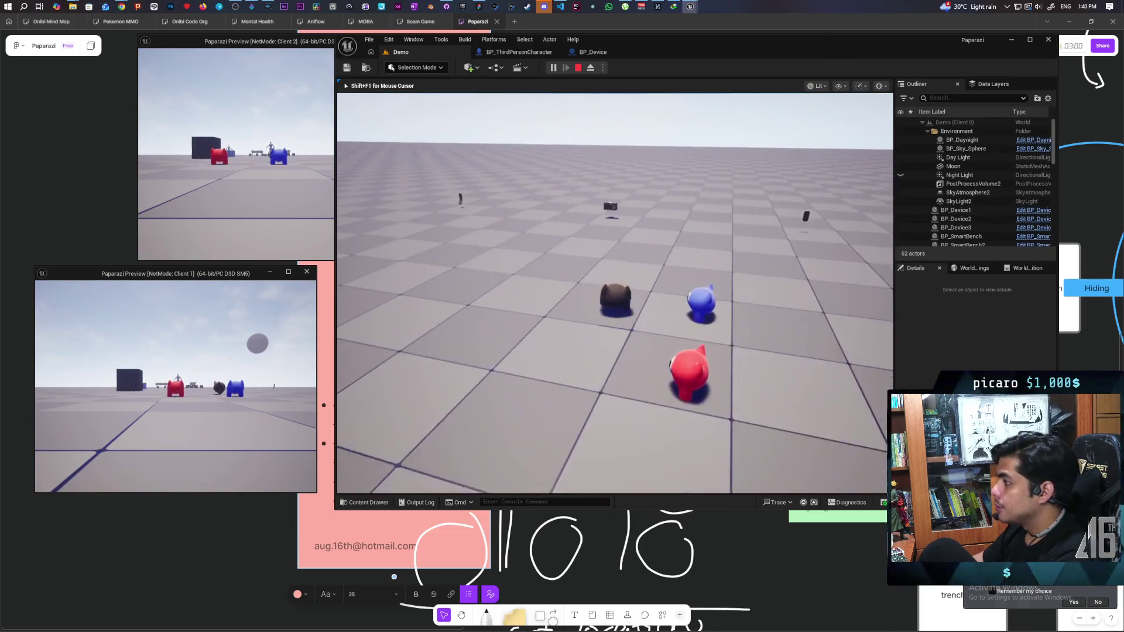
pyautogui.press('e')
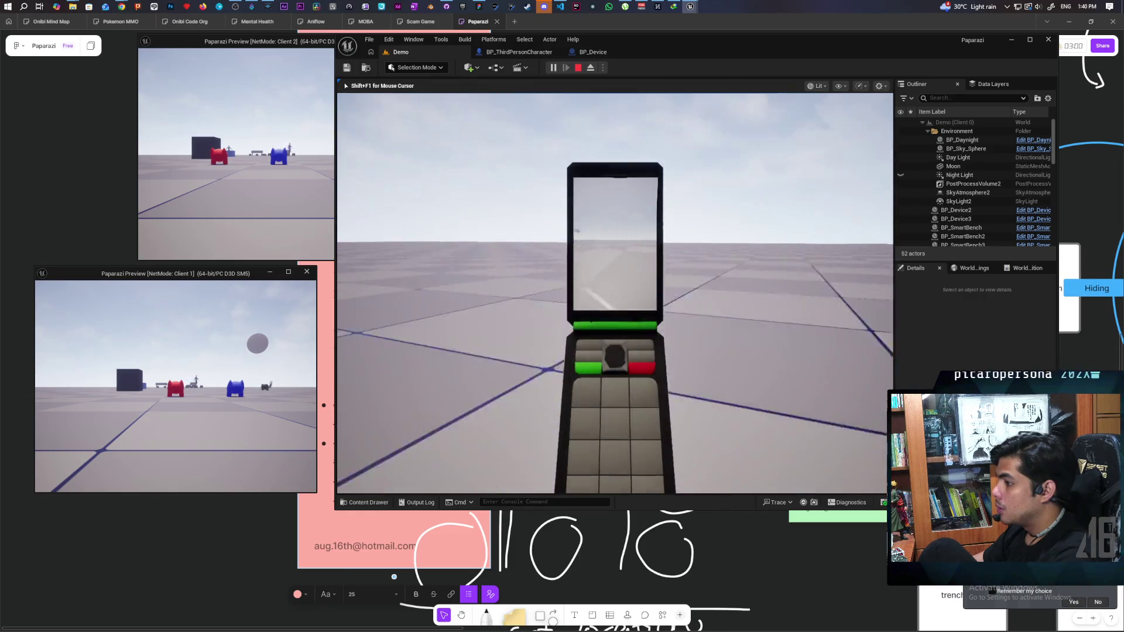
pyautogui.hotkey('shift', 'F1')
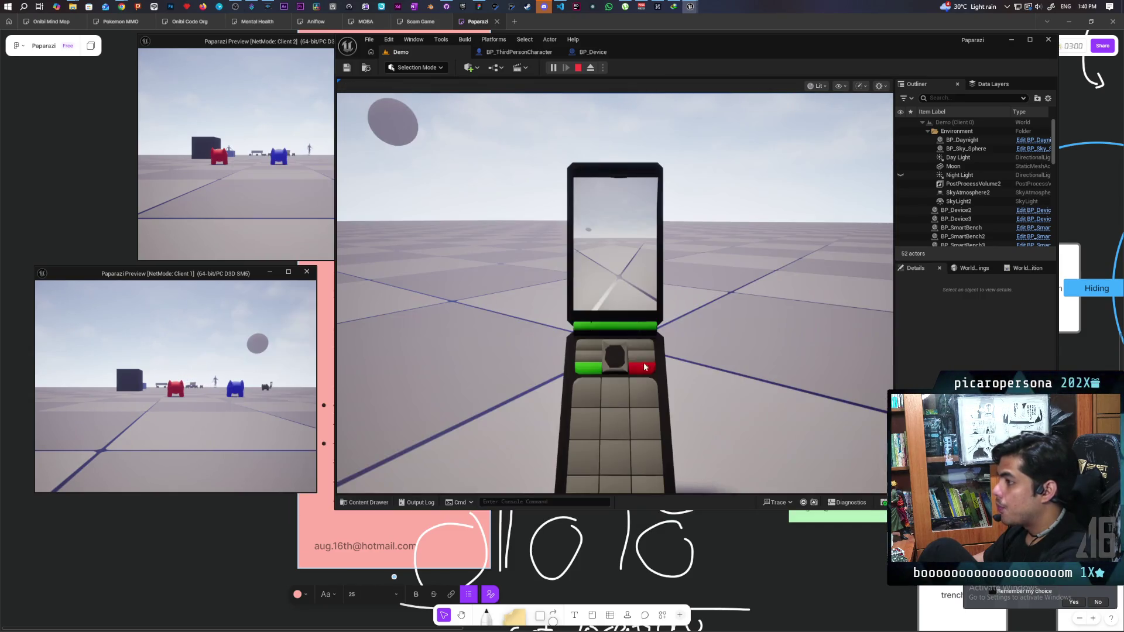
# Walk the Client 2 character up to the flip phone, then stop the play session.
pyautogui.click(268, 202)
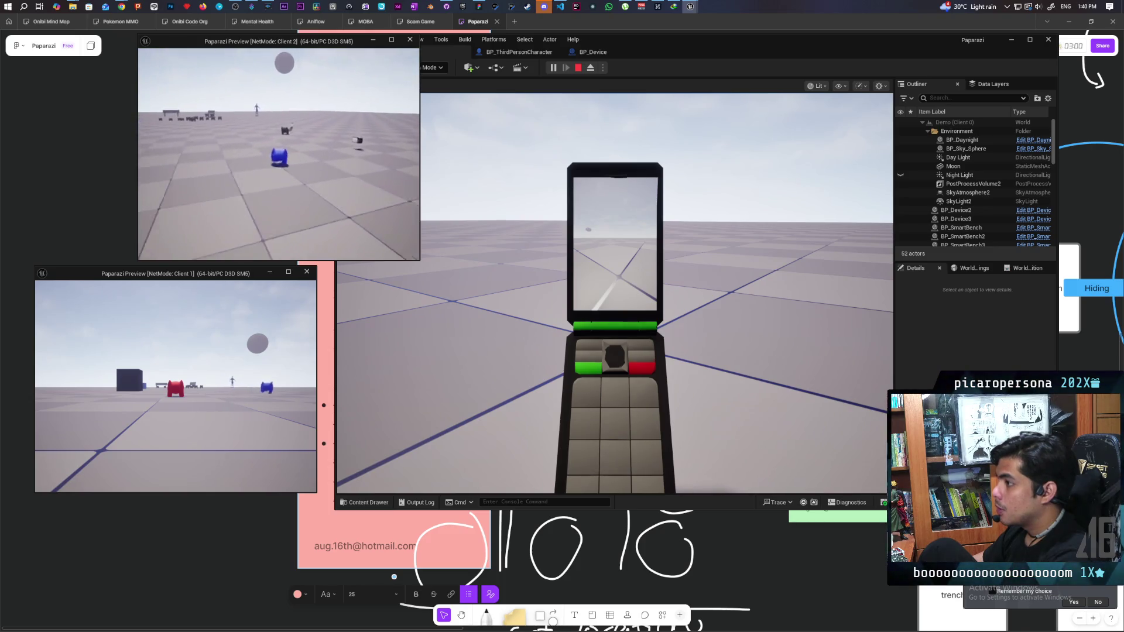
pyautogui.press('w')
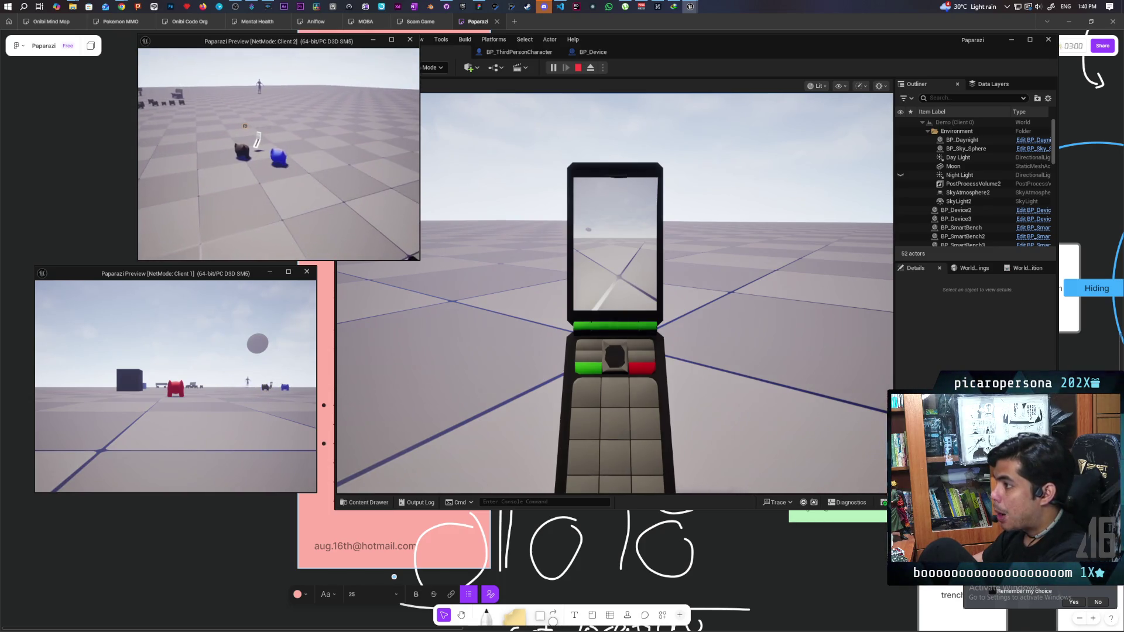
pyautogui.press('w')
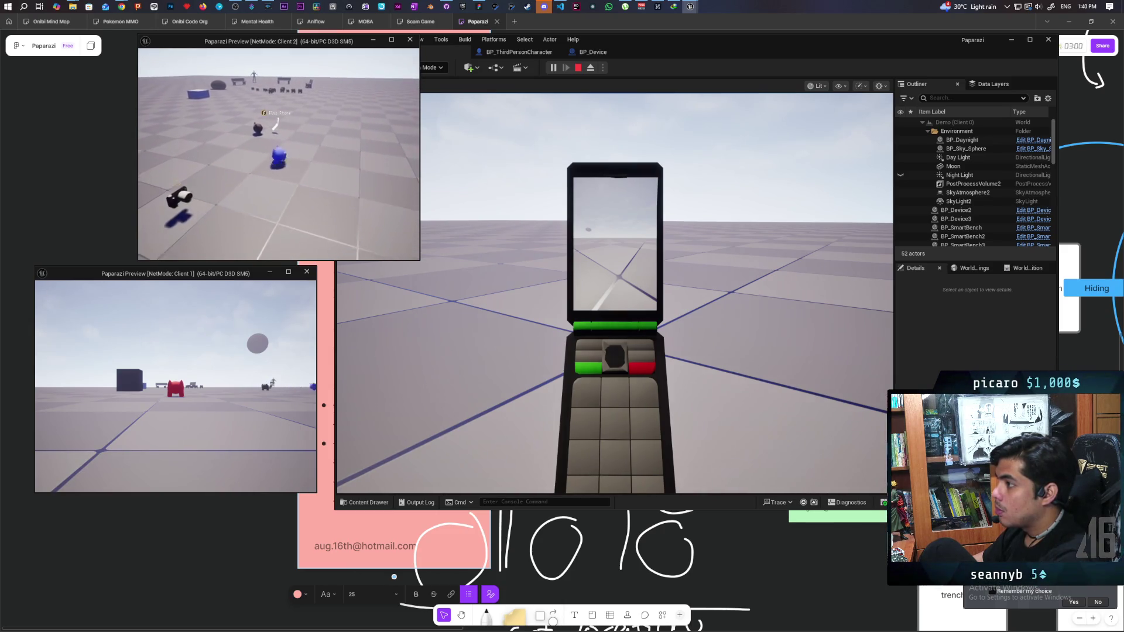
pyautogui.click(584, 253)
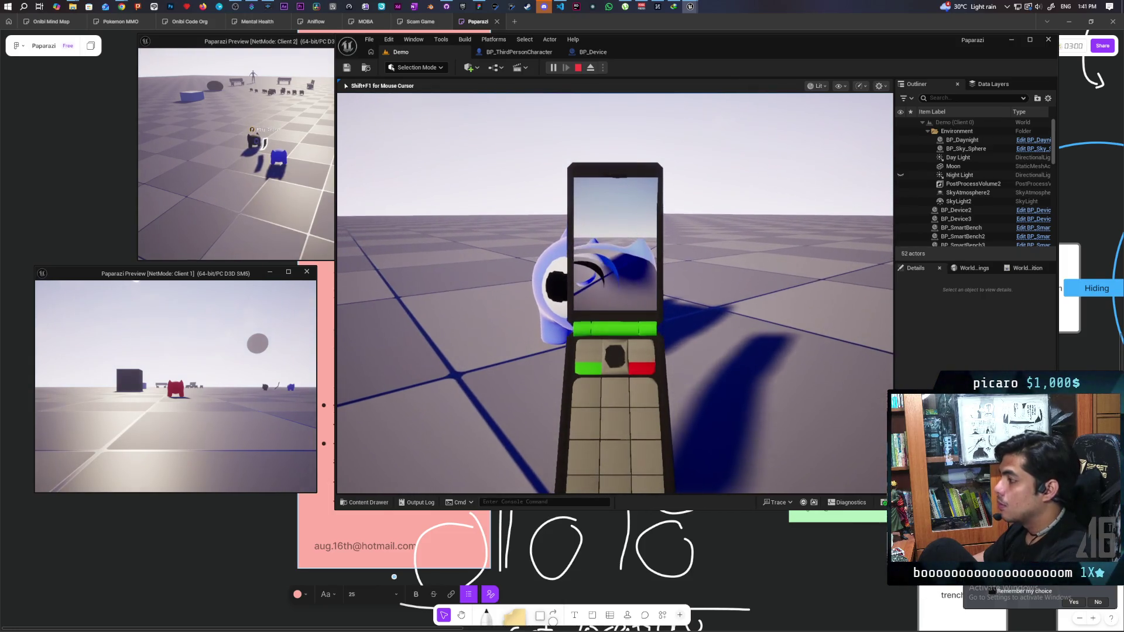
pyautogui.click(280, 195)
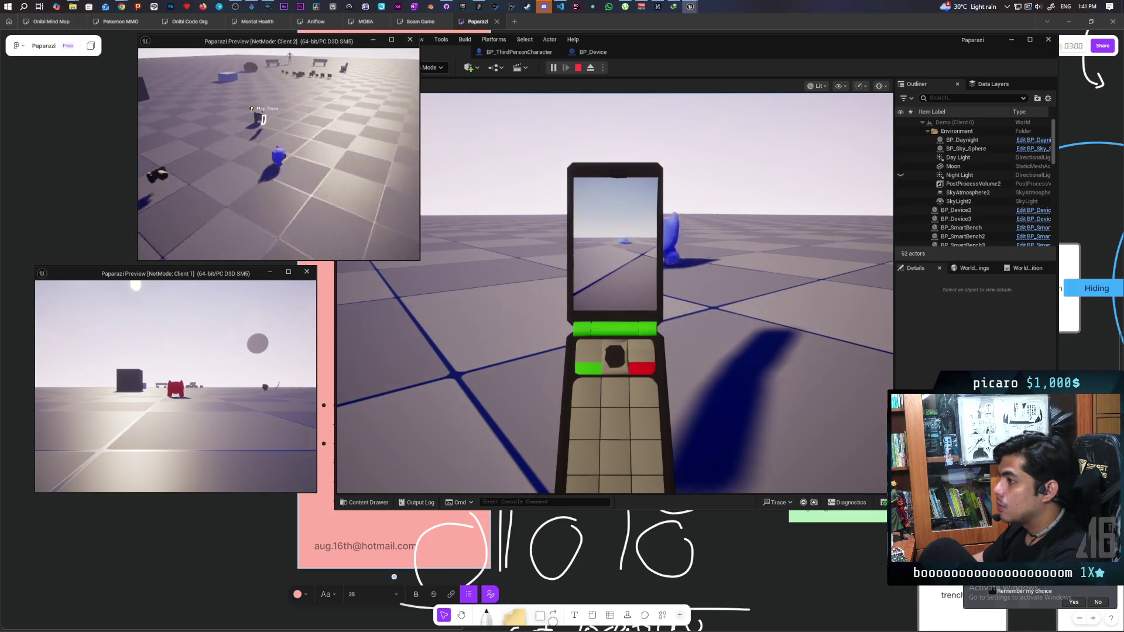
pyautogui.press('w')
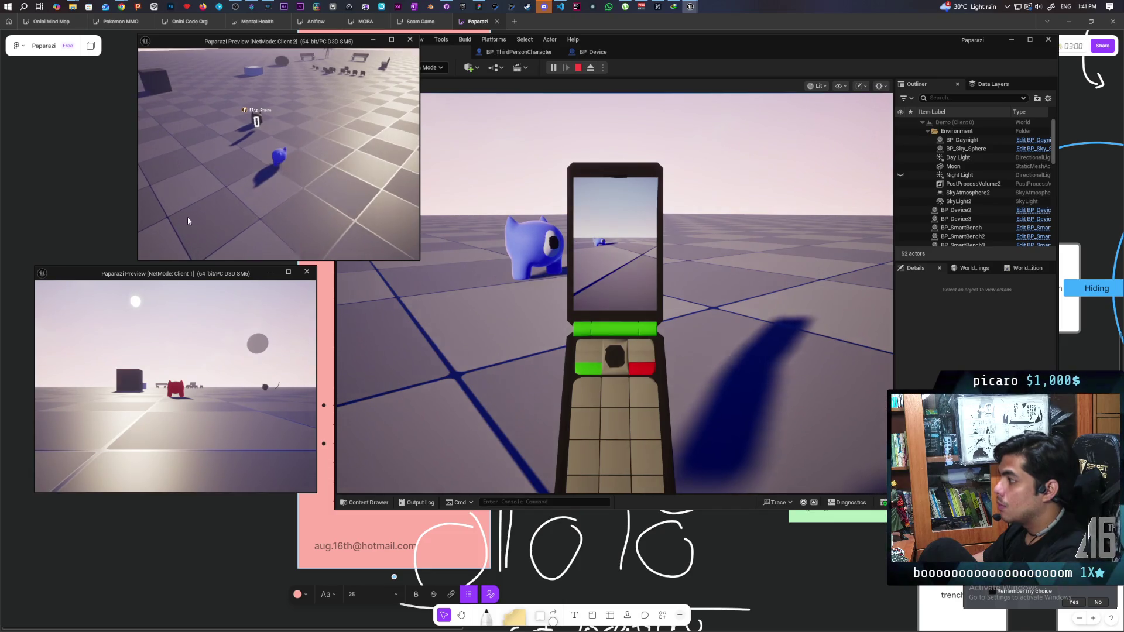
pyautogui.click(644, 263)
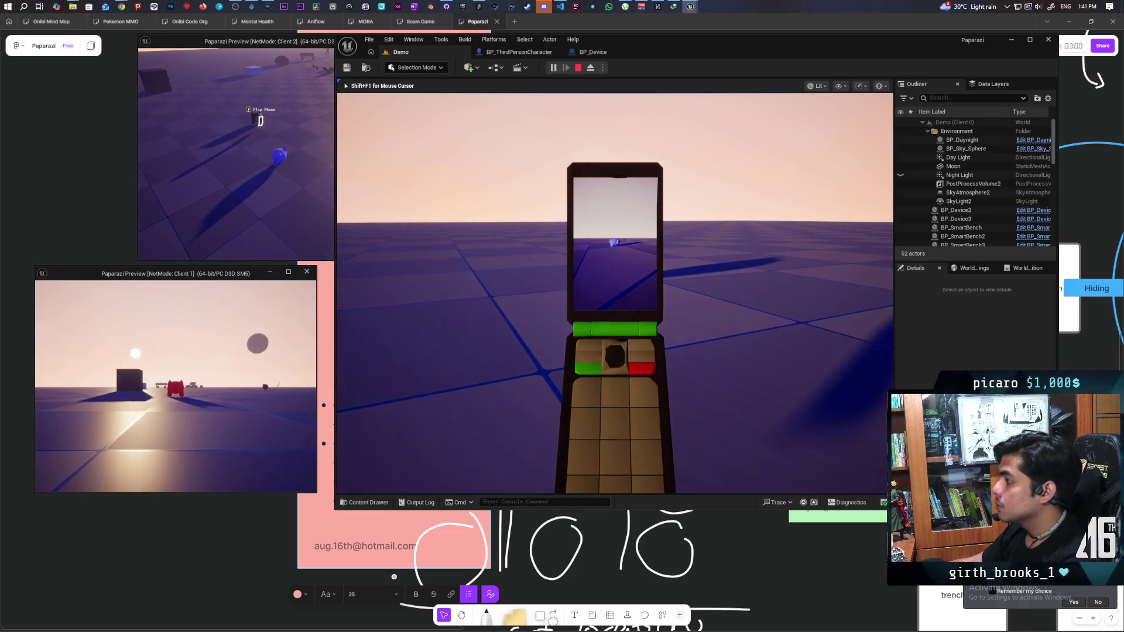
pyautogui.press('Escape')
pyautogui.click(448, 7)
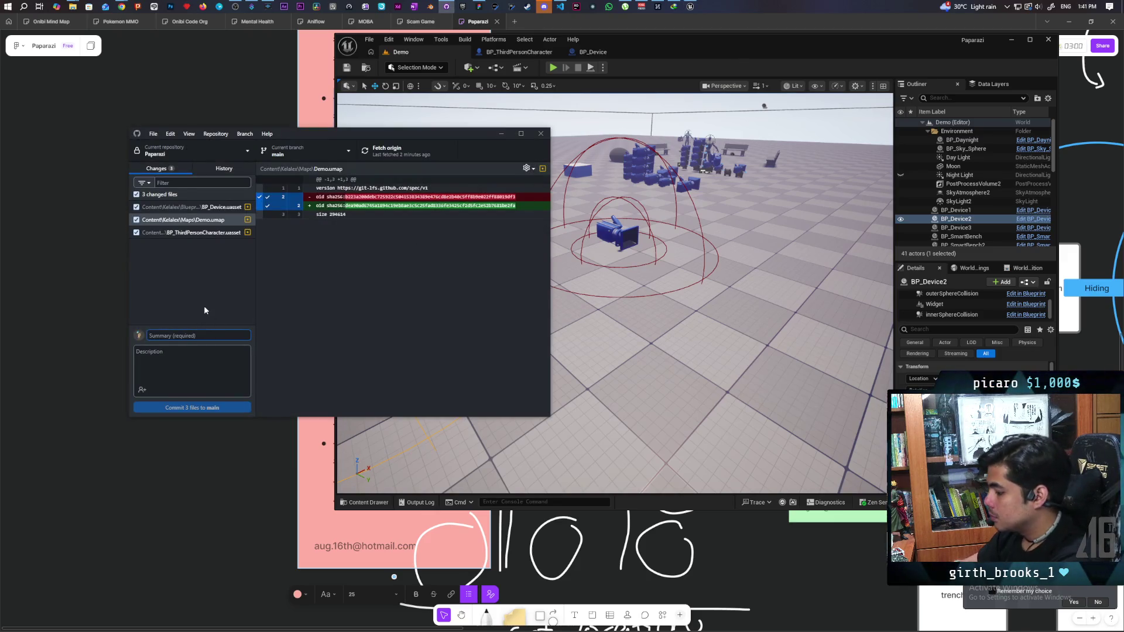
# Commit the three Paparazi files to main with a summary on adjusting FPC and camera, then push.
pyautogui.write('adjusted FPC position and replicate')
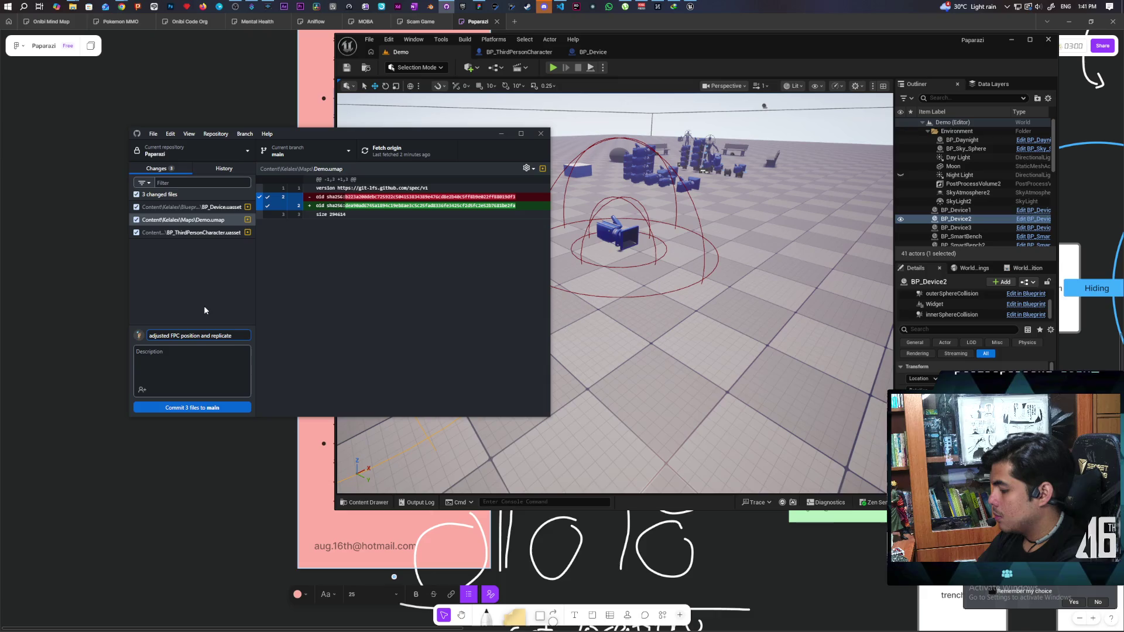
pyautogui.write('camera obj')
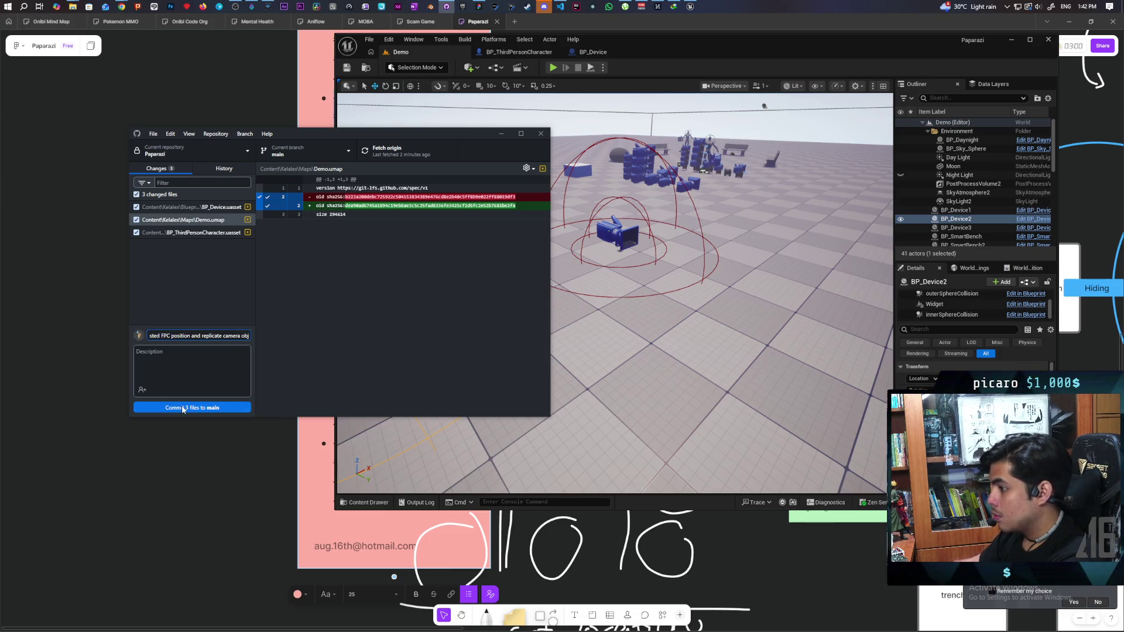
pyautogui.click(184, 408)
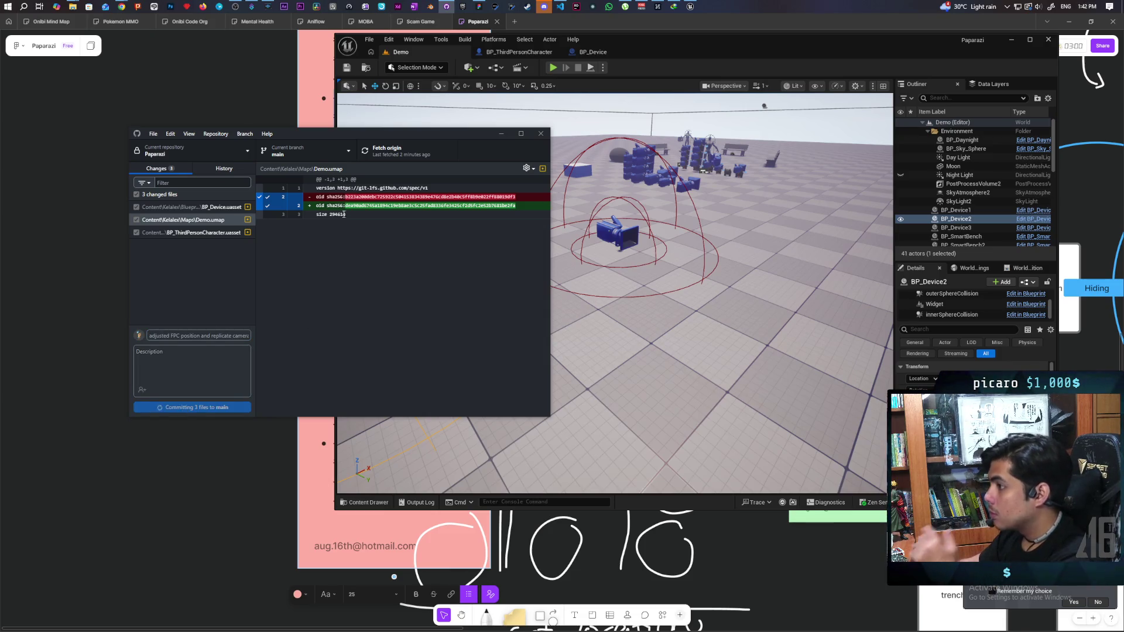
pyautogui.click(410, 151)
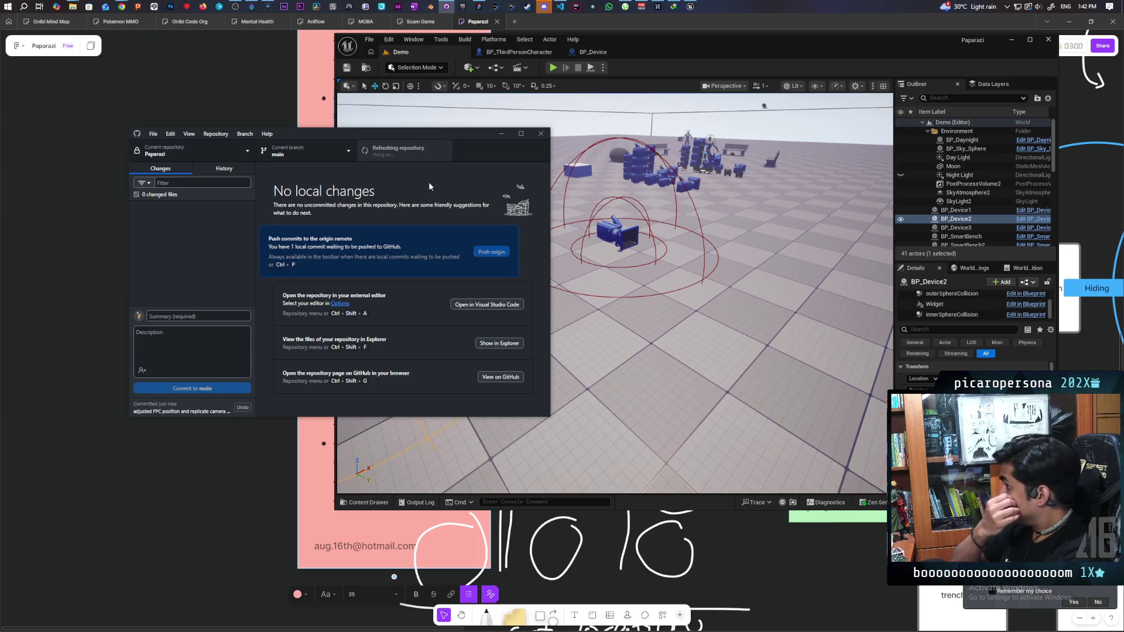
pyautogui.hotkey('alt', 'Tab')
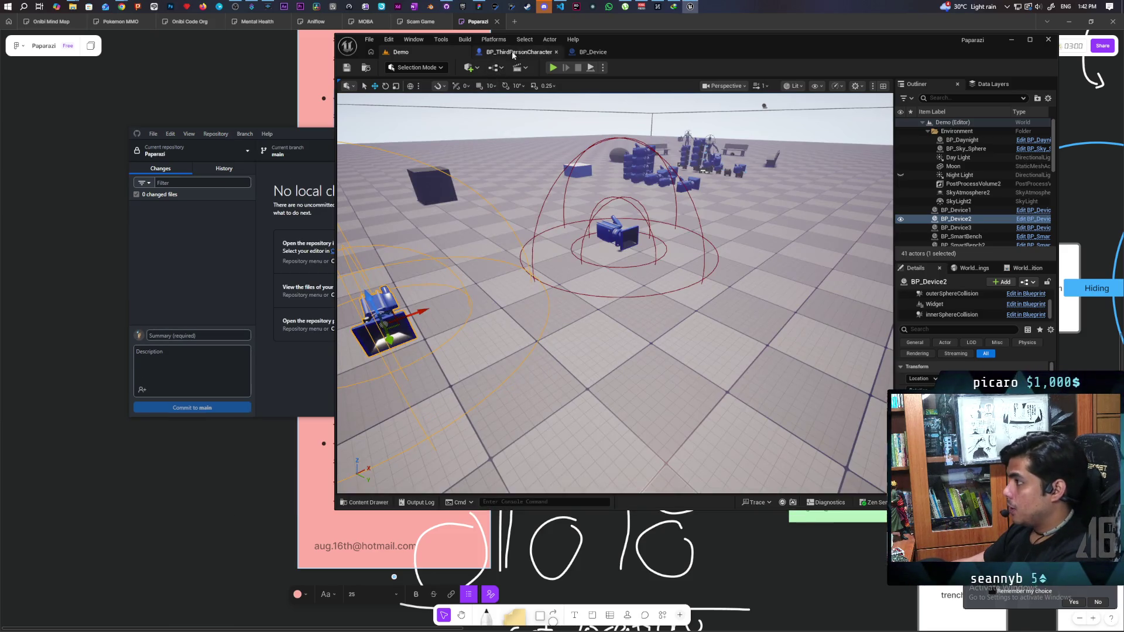
# Run a two-client test where Client 2 walks and raises the flip phone, then open BP_ThirdPersonCharacter.
pyautogui.click(512, 52)
pyautogui.click(401, 52)
pyautogui.click(553, 68)
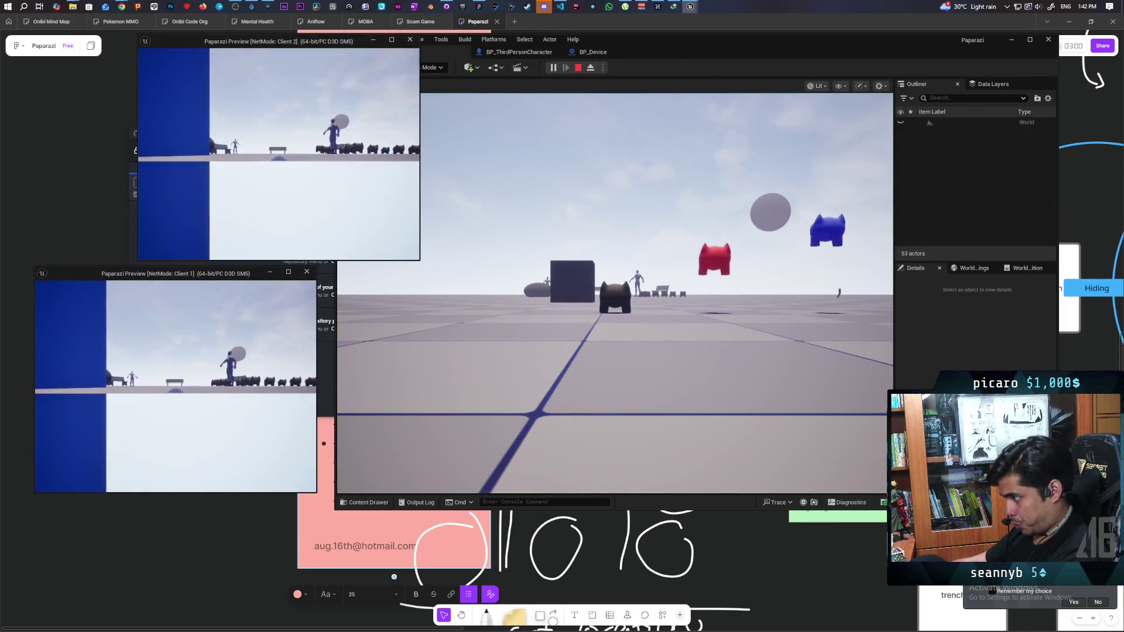
pyautogui.hotkey('alt', 'Tab')
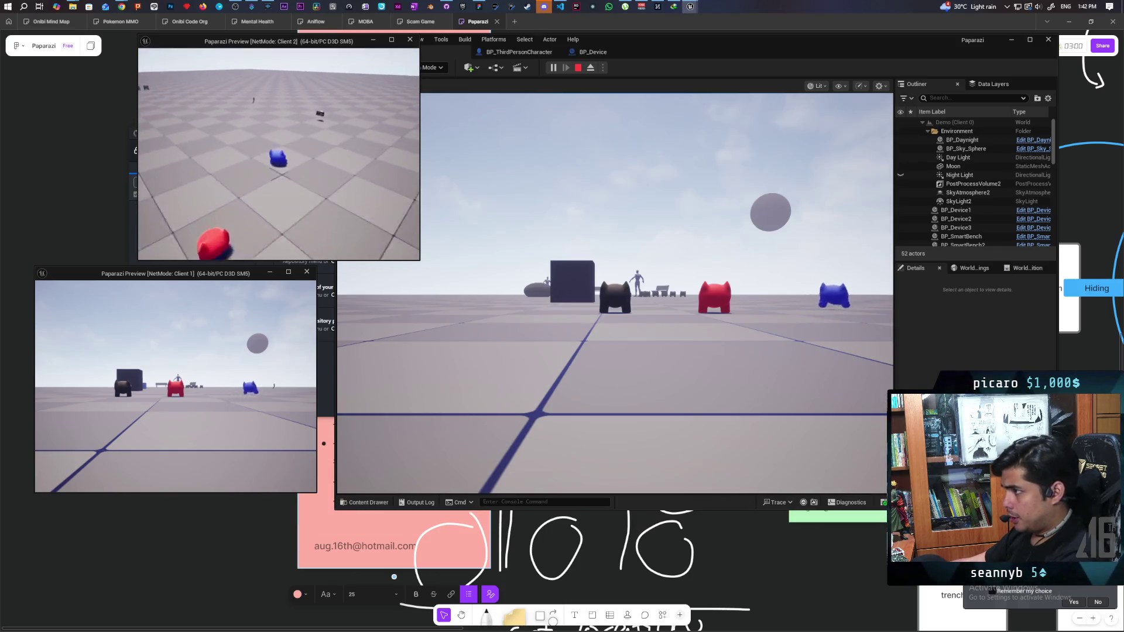
pyautogui.press('w')
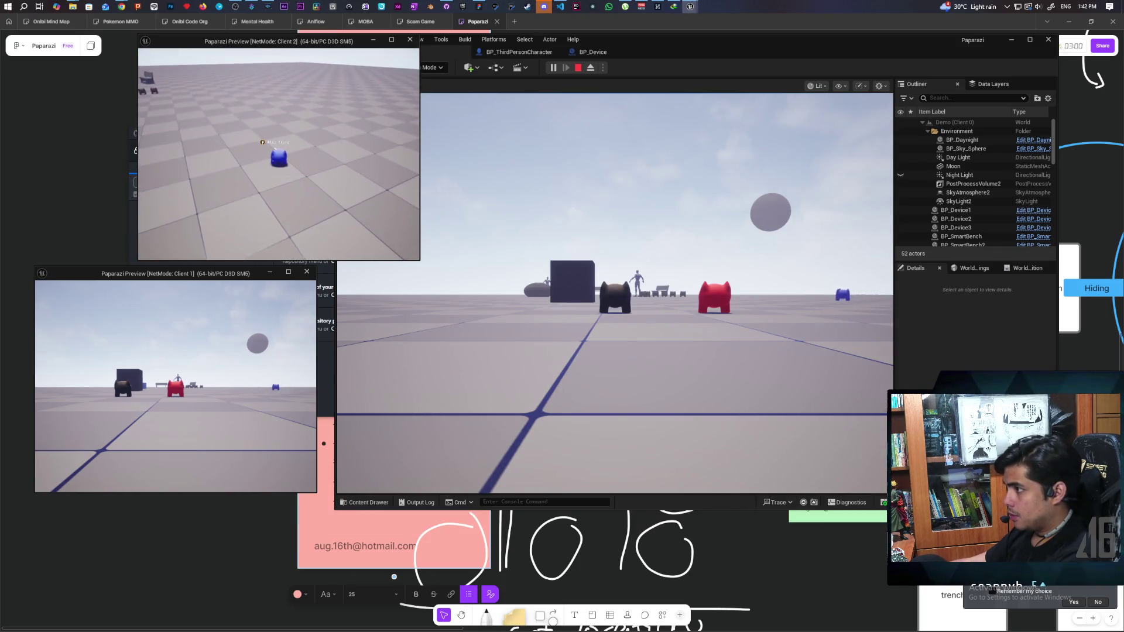
pyautogui.press('f')
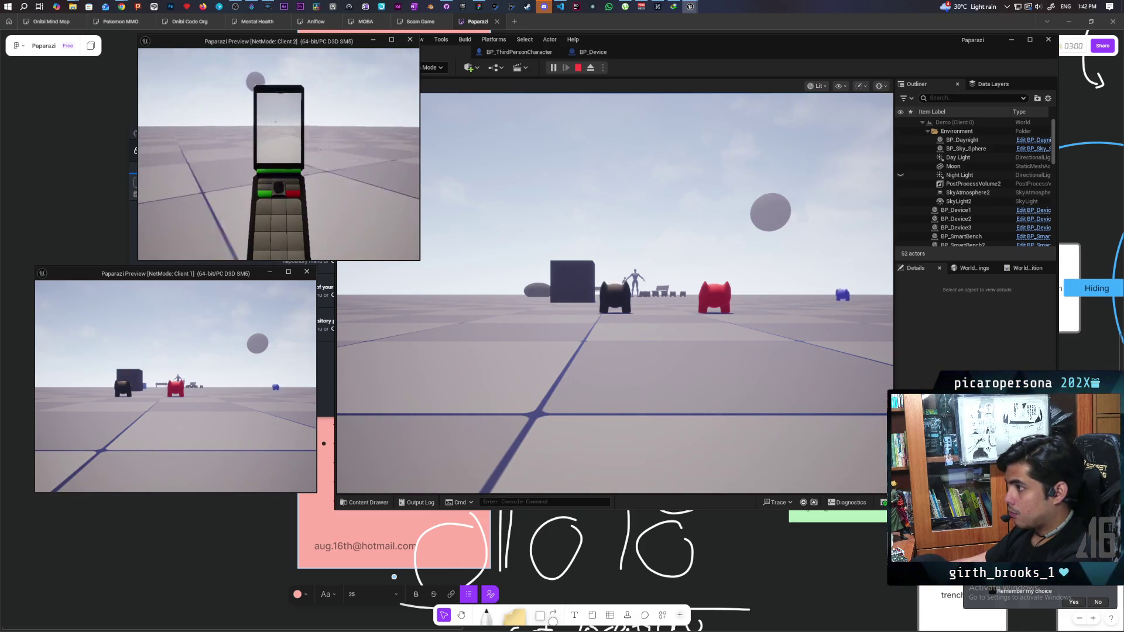
pyautogui.press('Escape')
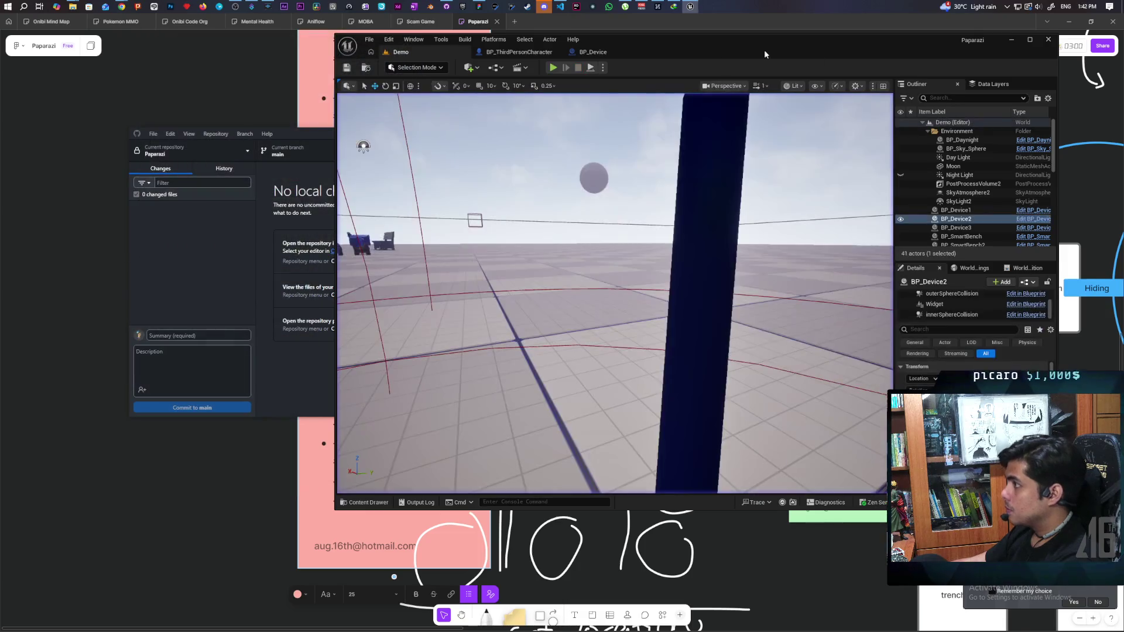
pyautogui.click(520, 52)
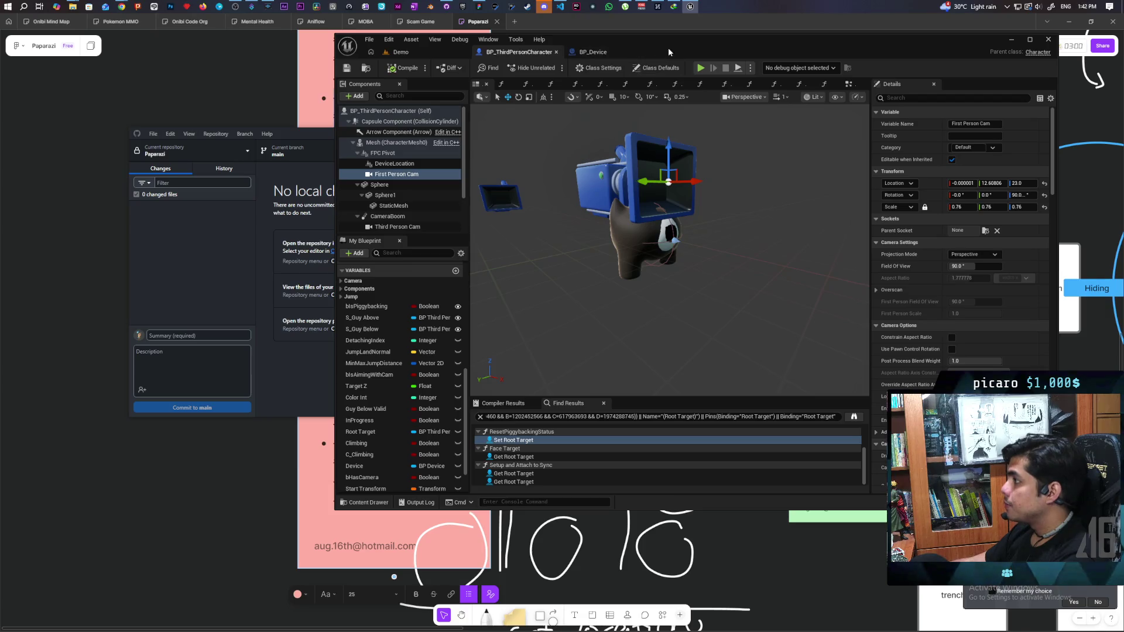
# Maximize the editor and go from BP_Device's EventGraph into the Pickup Device function graph.
pyautogui.doubleClick(692, 44)
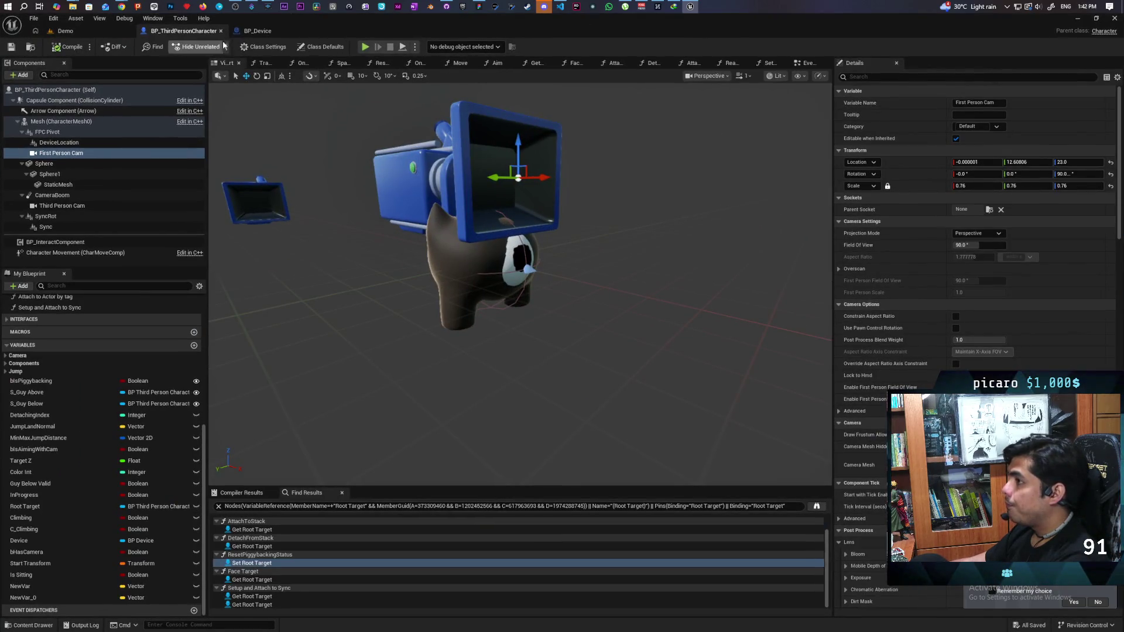
pyautogui.click(258, 31)
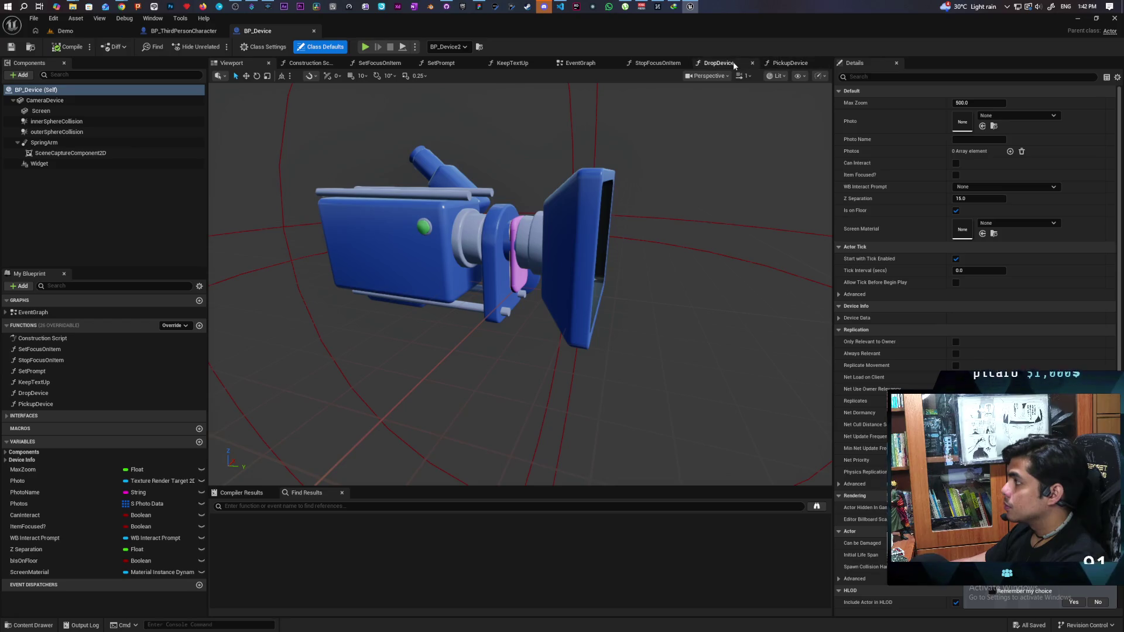
pyautogui.click(580, 63)
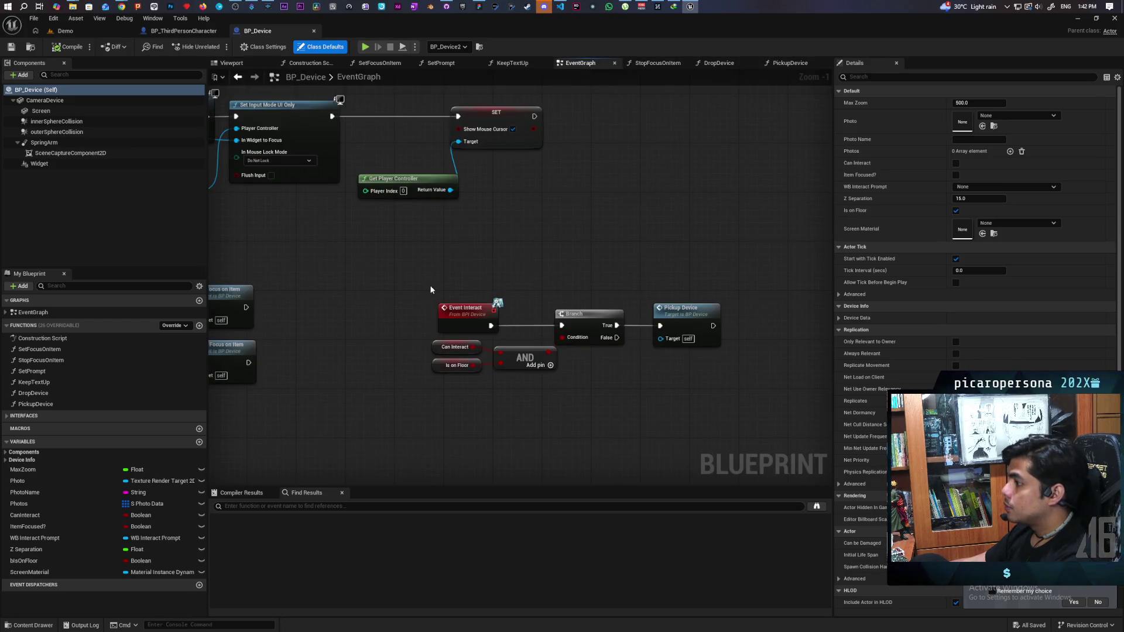
pyautogui.scroll(-2, 430, 285)
pyautogui.scroll(1, 507, 244)
pyautogui.moveTo(433, 226); pyautogui.dragTo(716, 302)
pyautogui.scroll(2, 515, 305)
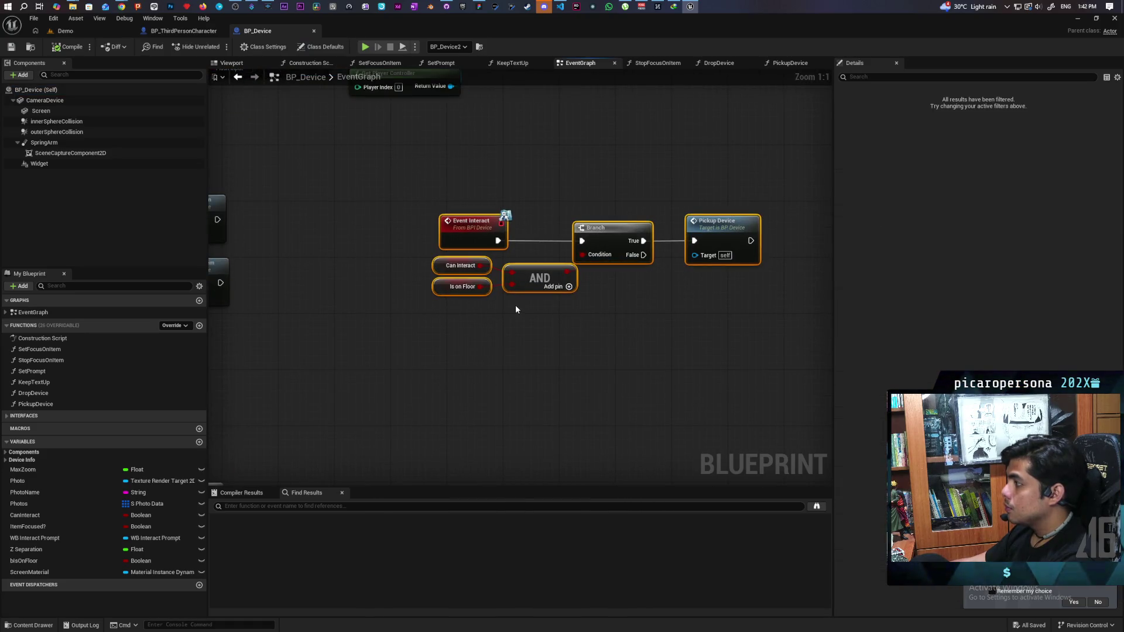
pyautogui.doubleClick(702, 240)
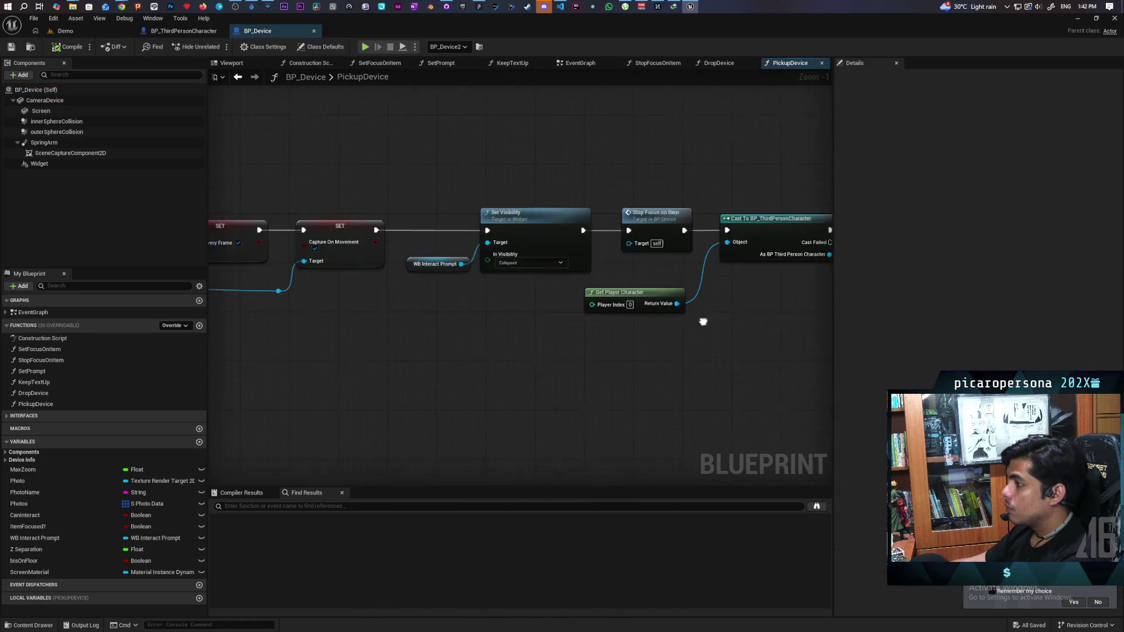
# Review the PickupDevice chain and move Get Player Character up under the Cast node.
pyautogui.moveTo(402, 306)
pyautogui.mouseDown()
pyautogui.moveTo(586, 252)
pyautogui.moveTo(591, 225)
pyautogui.mouseUp()
pyautogui.moveTo(682, 322); pyautogui.dragTo(448, 345)
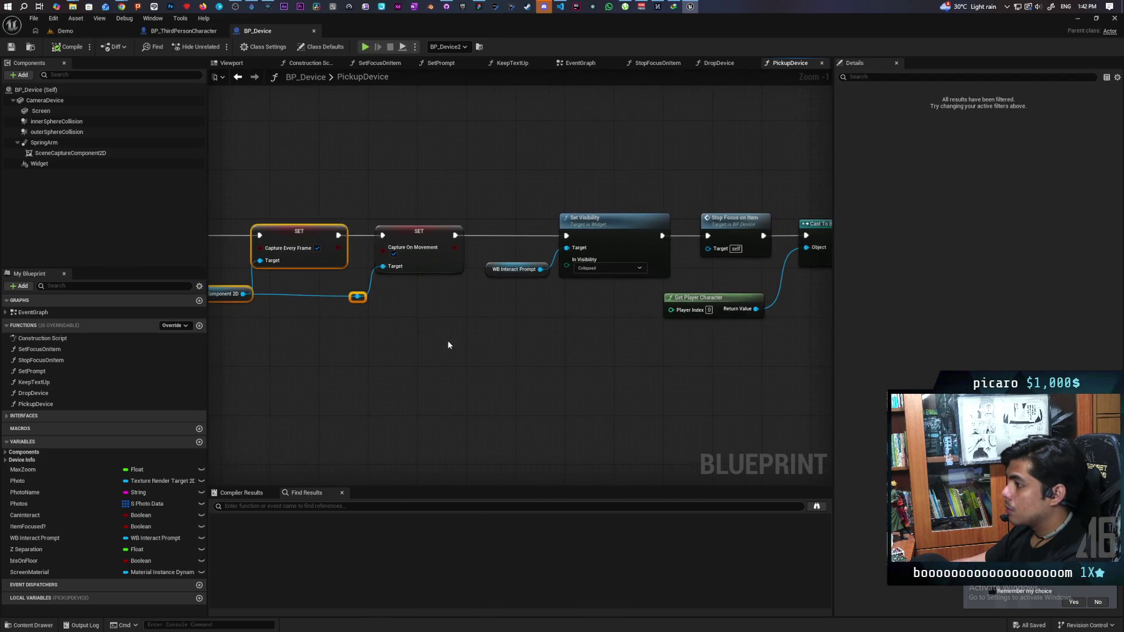
pyautogui.moveTo(542, 324); pyautogui.dragTo(399, 333)
pyautogui.moveTo(646, 362); pyautogui.dragTo(446, 355)
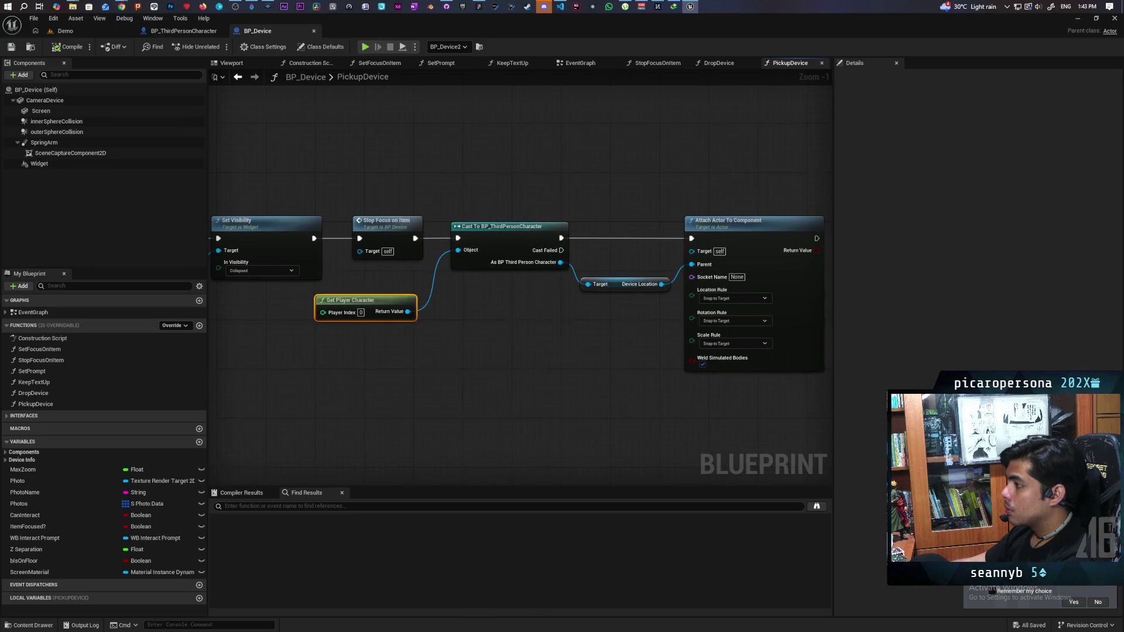
pyautogui.moveTo(535, 322); pyautogui.dragTo(443, 327)
pyautogui.moveTo(445, 190); pyautogui.dragTo(754, 353)
pyautogui.click(391, 375)
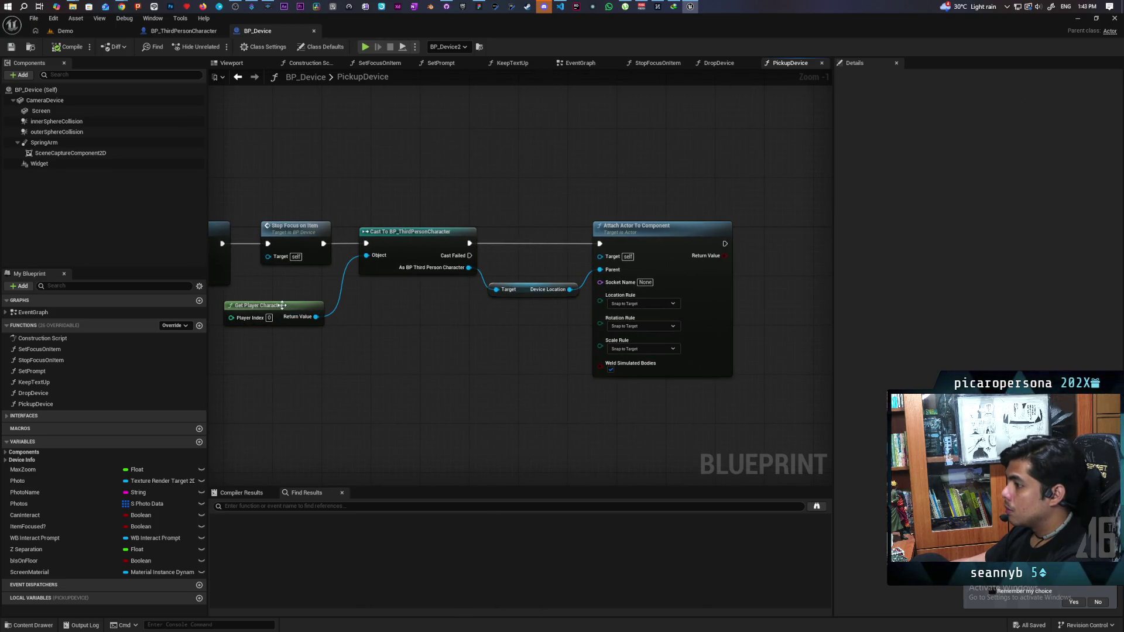
pyautogui.moveTo(283, 306); pyautogui.dragTo(419, 301)
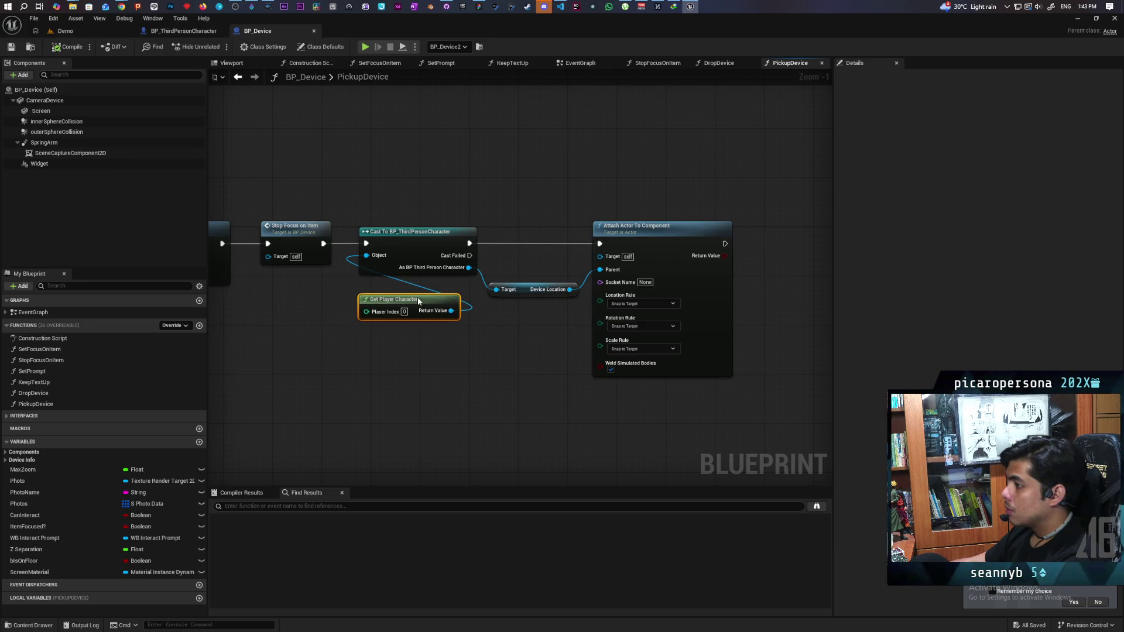
pyautogui.moveTo(359, 212)
pyautogui.mouseDown()
pyautogui.moveTo(479, 277)
pyautogui.moveTo(698, 335)
pyautogui.mouseUp()
pyautogui.click(505, 360)
pyautogui.moveTo(755, 217); pyautogui.dragTo(411, 325)
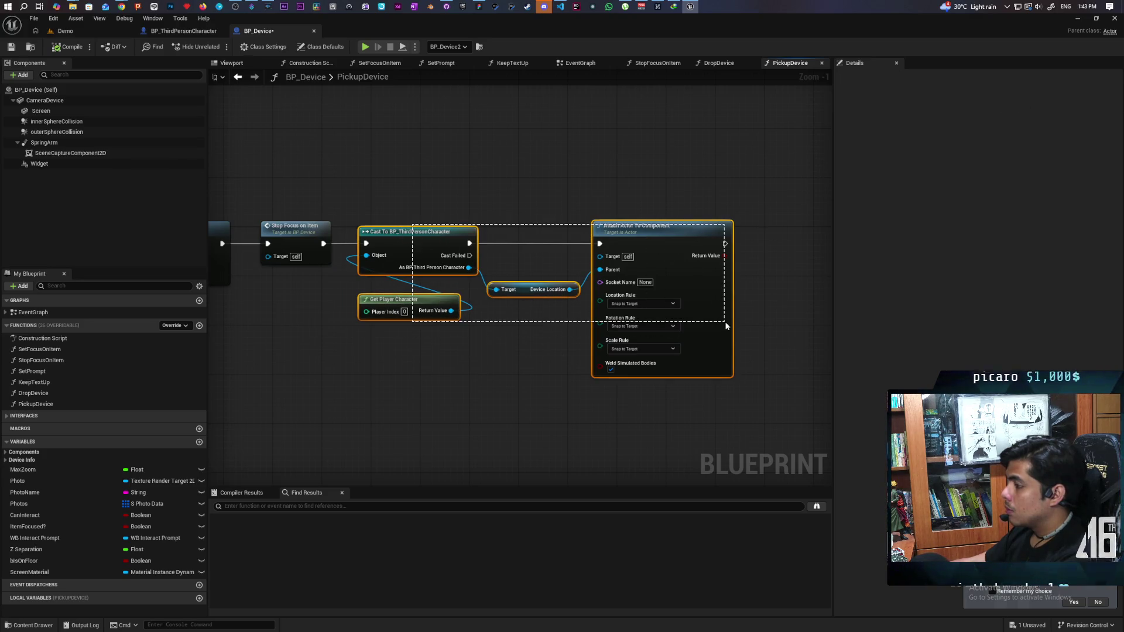
pyautogui.click(420, 380)
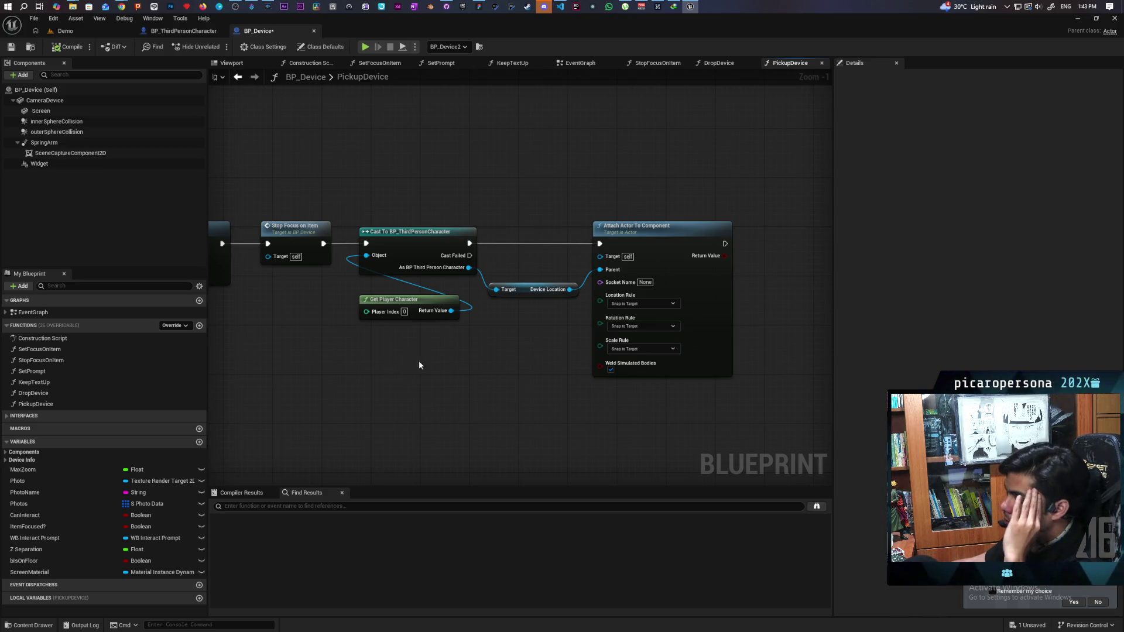
pyautogui.moveTo(412, 203)
pyautogui.mouseDown()
pyautogui.moveTo(669, 385)
pyautogui.moveTo(675, 416)
pyautogui.mouseUp()
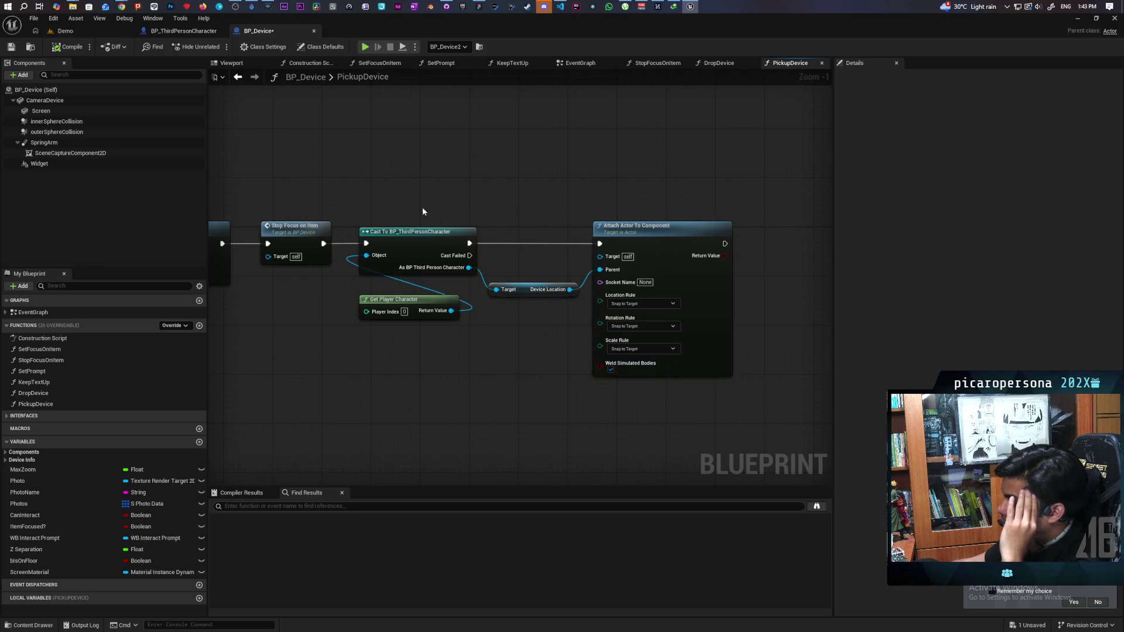
pyautogui.moveTo(426, 216); pyautogui.dragTo(715, 421)
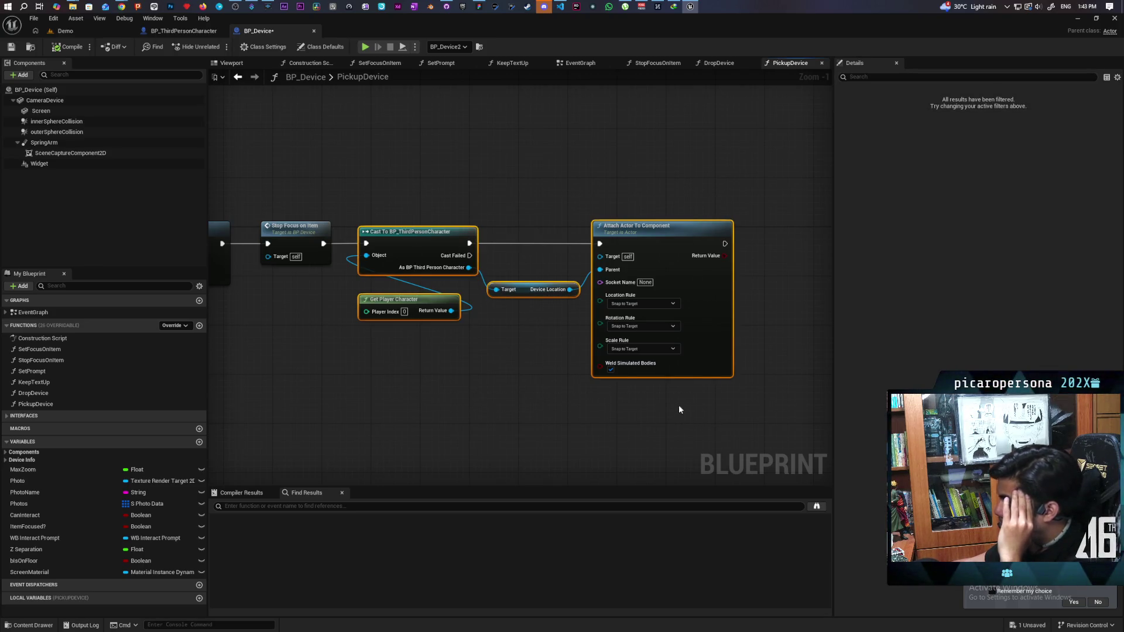
# Set the Attach Actor To Component Scale Rule to Keep World and save BP_Device.
pyautogui.click(638, 350)
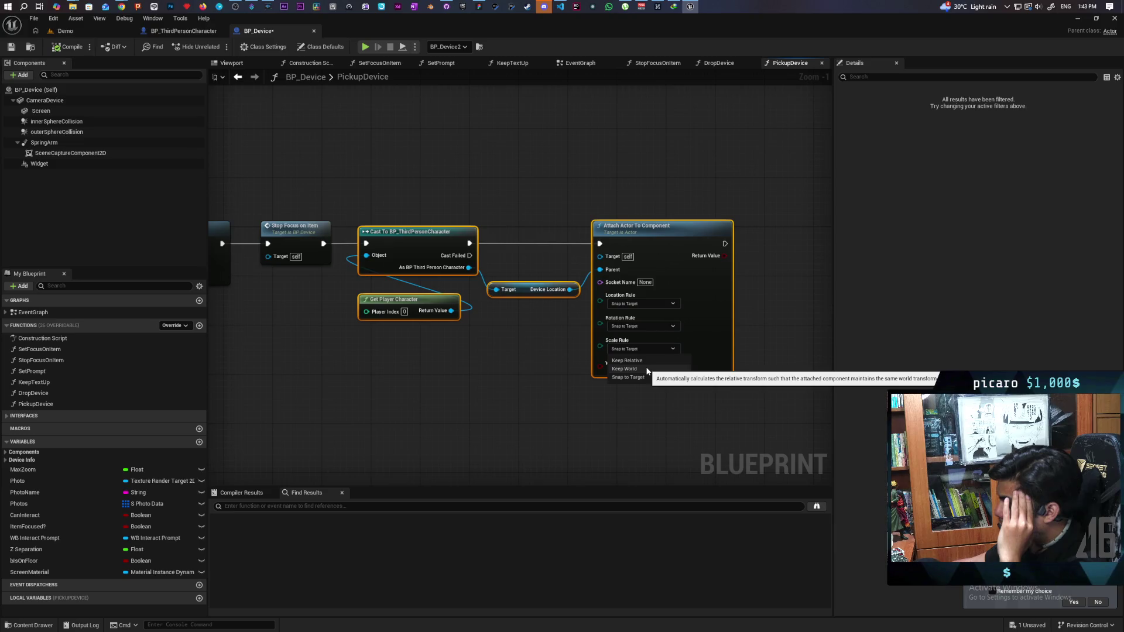
pyautogui.click(647, 370)
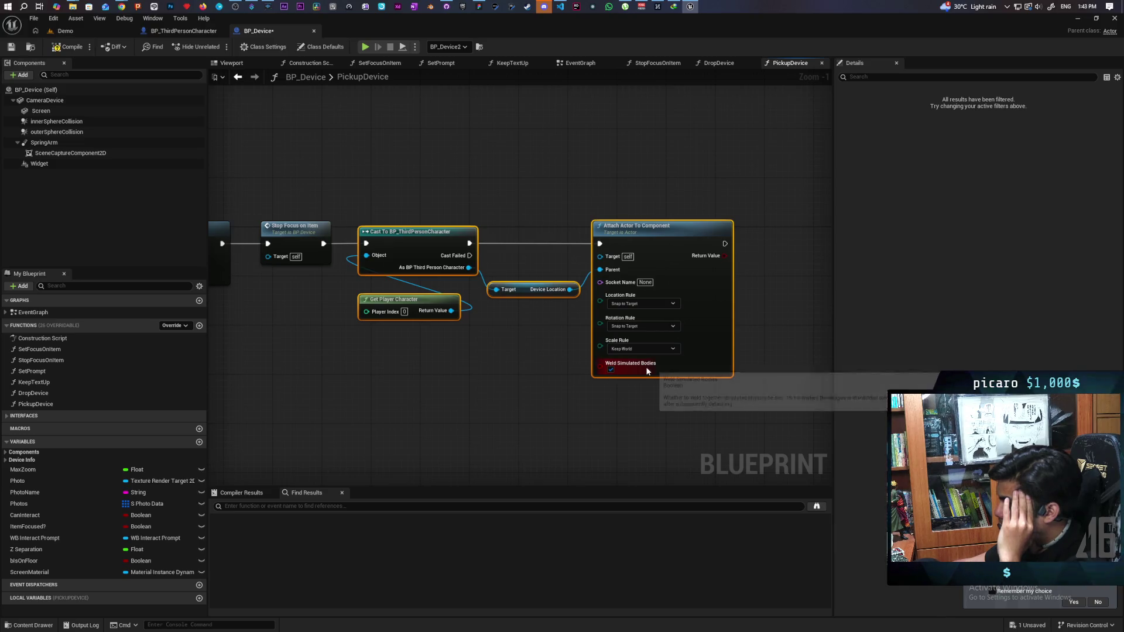
pyautogui.click(647, 409)
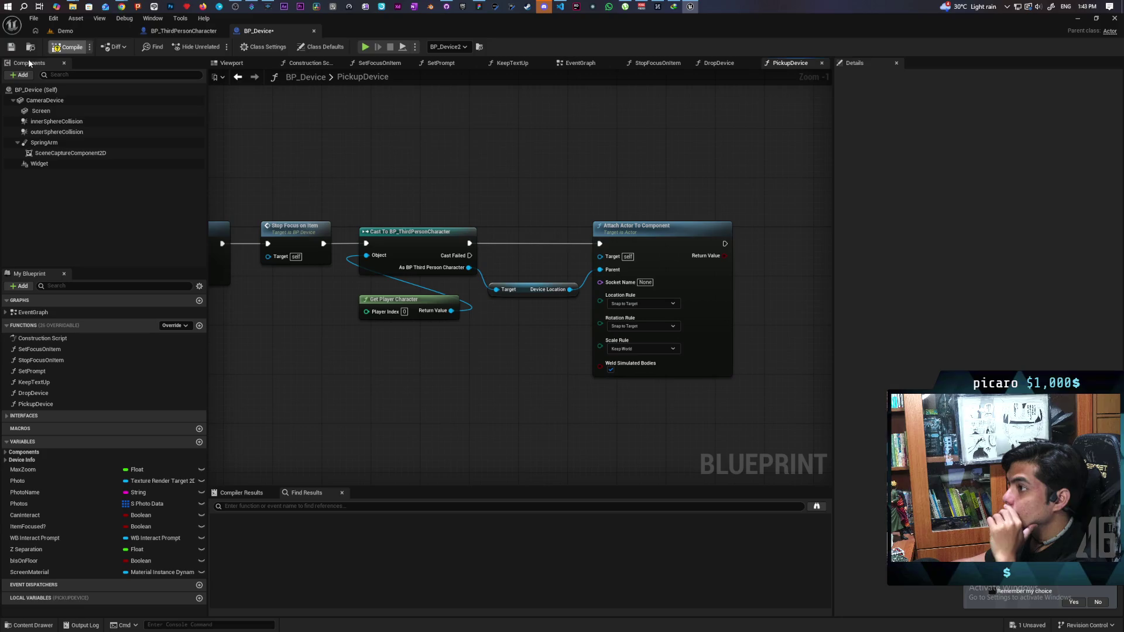
pyautogui.click(12, 47)
pyautogui.scroll(-6, 412, 374)
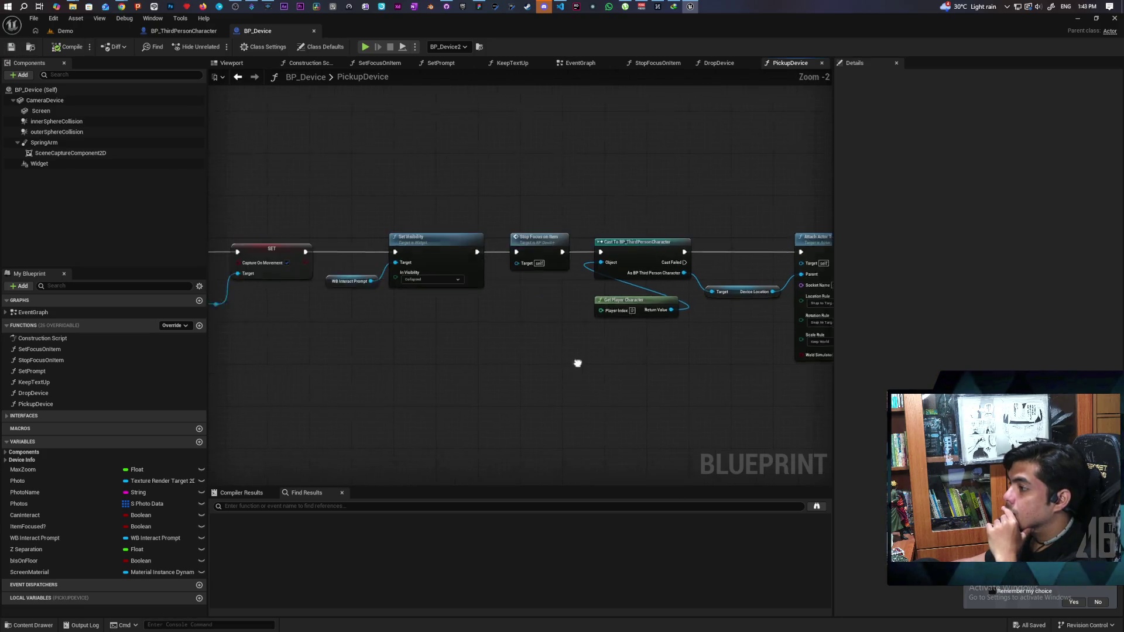
# Wire the Cast node's Object pin into the PickupDevice entry node, creating a new input.
pyautogui.scroll(4, 546, 344)
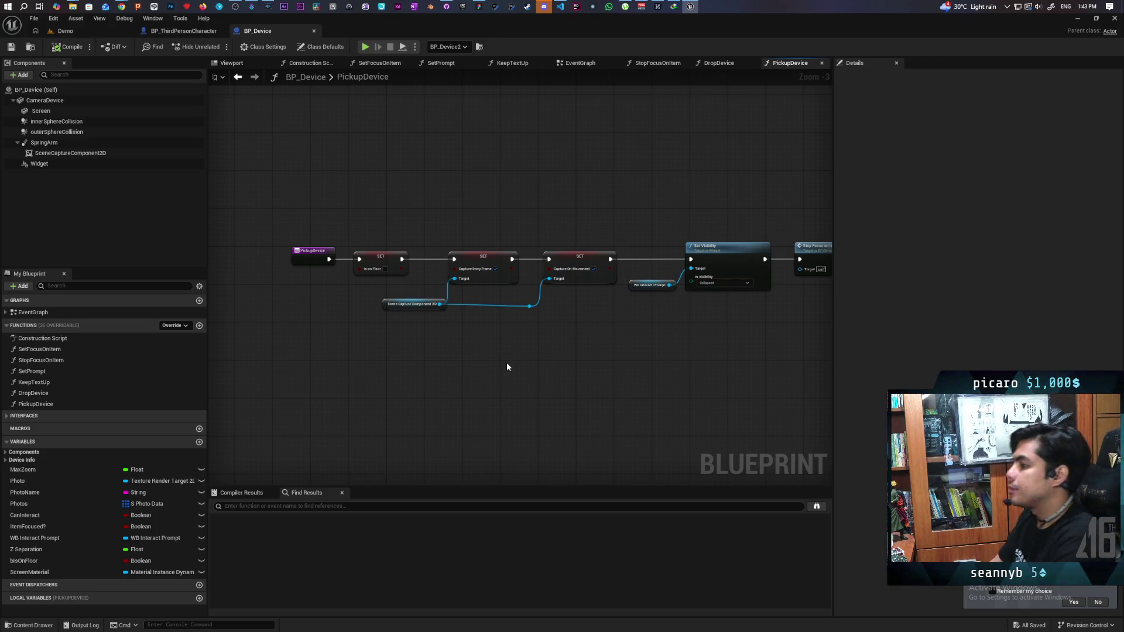
pyautogui.moveTo(508, 367)
pyautogui.mouseDown()
pyautogui.moveTo(536, 375)
pyautogui.moveTo(459, 377)
pyautogui.mouseUp()
pyautogui.moveTo(646, 349)
pyautogui.mouseDown()
pyautogui.moveTo(638, 365)
pyautogui.moveTo(567, 349)
pyautogui.moveTo(621, 347)
pyautogui.mouseUp()
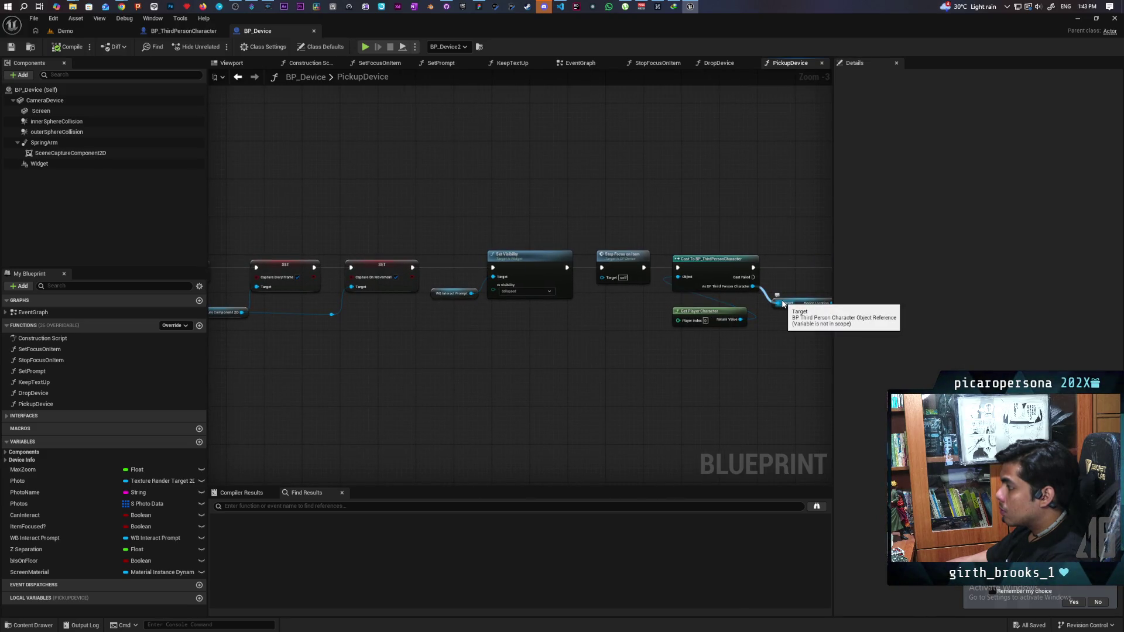
pyautogui.scroll(-2, 622, 353)
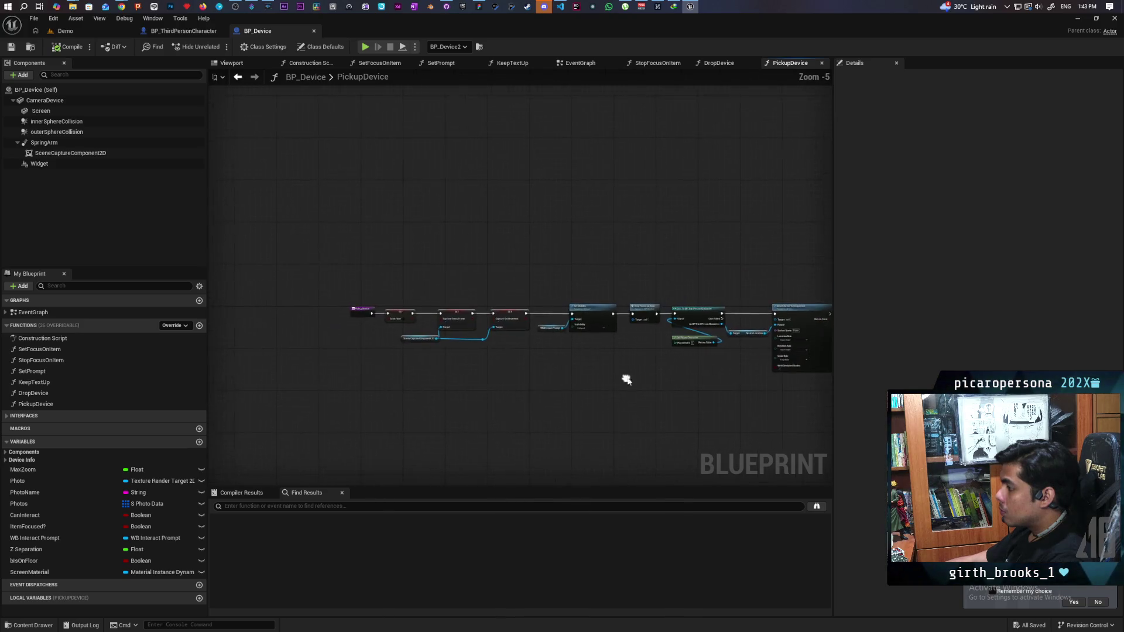
pyautogui.scroll(1, 632, 366)
pyautogui.moveTo(689, 305)
pyautogui.mouseDown()
pyautogui.moveTo(283, 334)
pyautogui.moveTo(275, 297)
pyautogui.mouseUp()
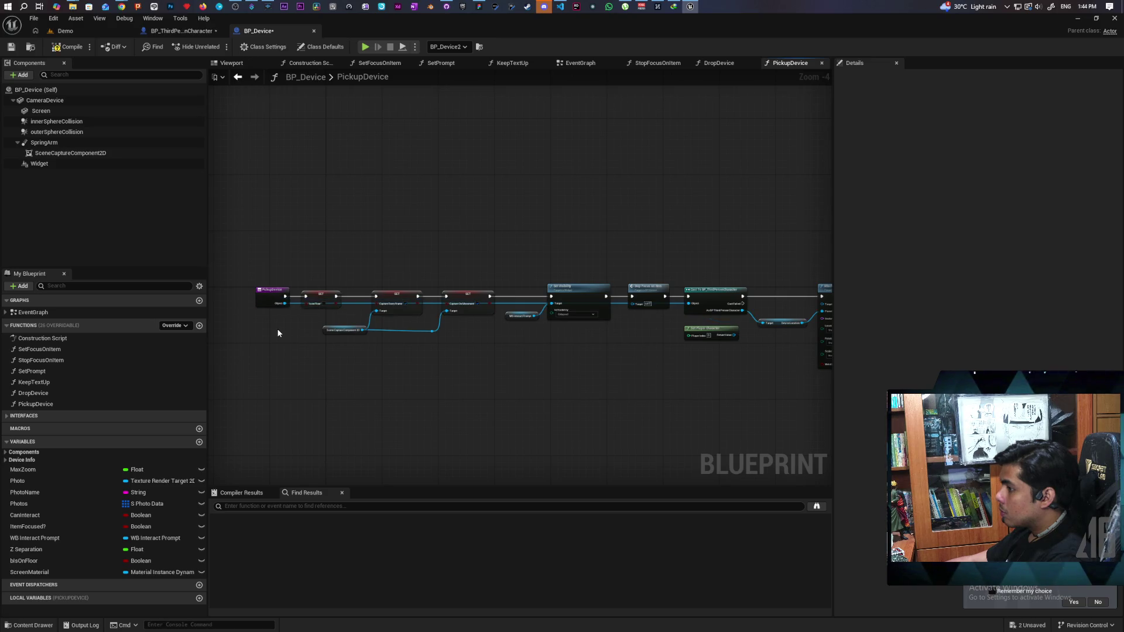
pyautogui.scroll(3, 278, 315)
pyautogui.scroll(-2, 278, 320)
# Set the PickupDevice Object input's type to Character in Details.
pyautogui.click(276, 293)
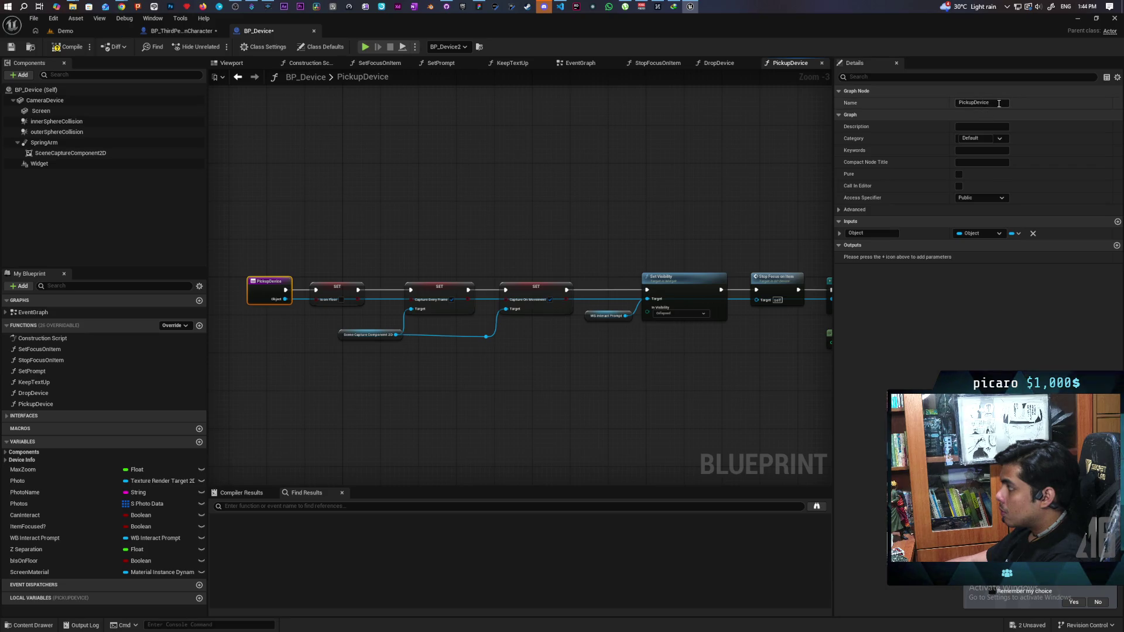
pyautogui.click(984, 233)
pyautogui.write('character')
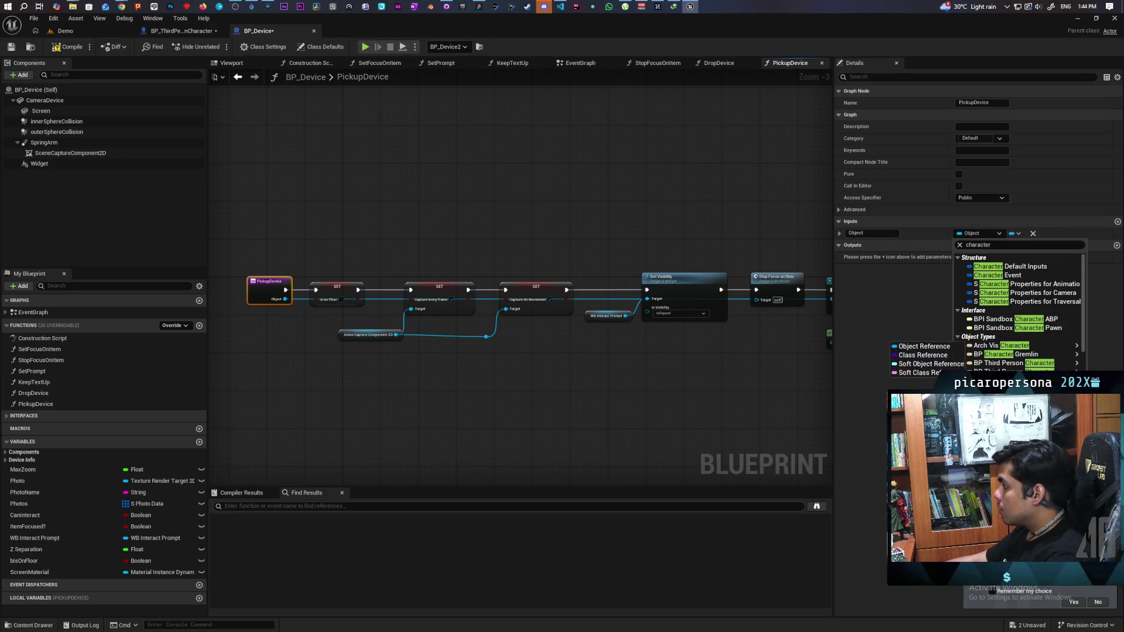
pyautogui.press('Escape')
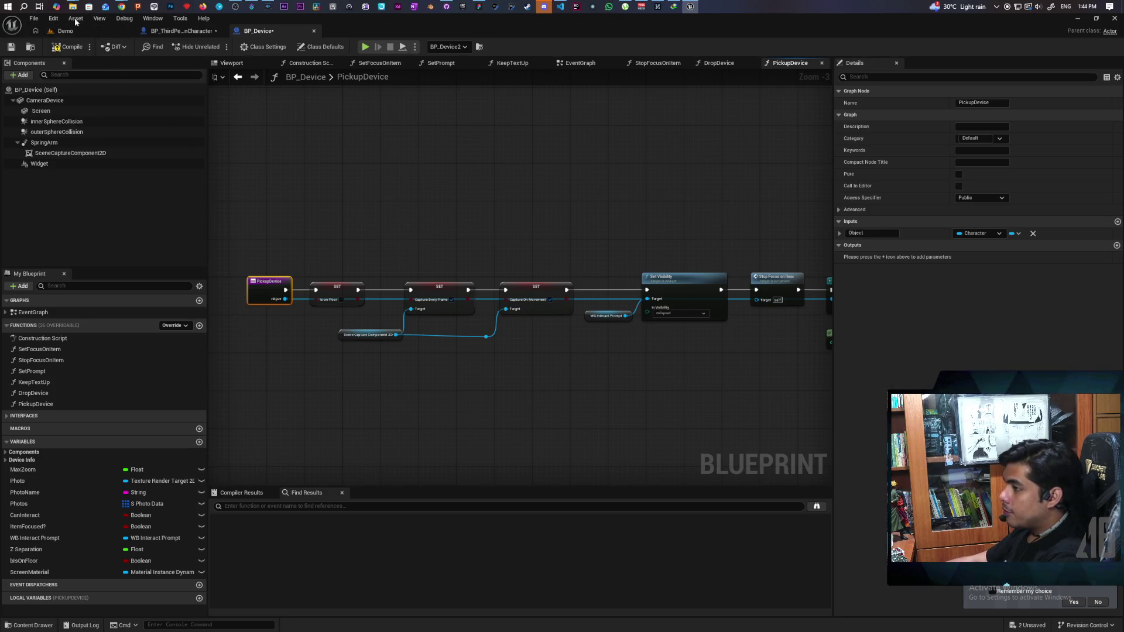
pyautogui.moveTo(627, 224)
pyautogui.mouseDown()
pyautogui.moveTo(451, 191)
pyautogui.moveTo(645, 194)
pyautogui.mouseUp()
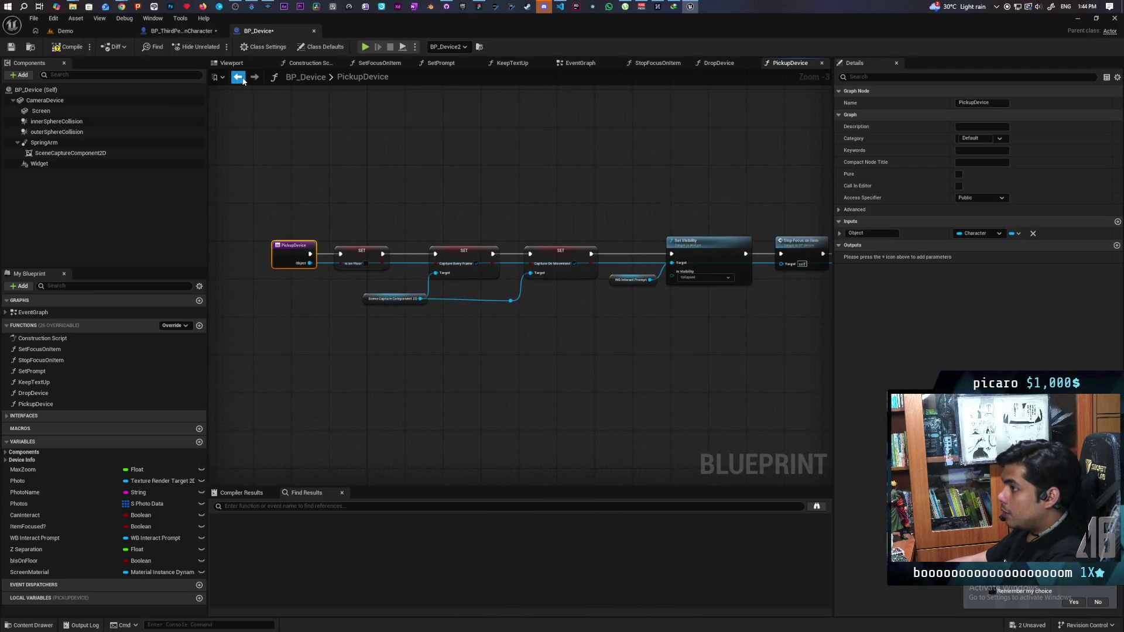
# Return to the EventGraph, save all blueprints, and select the Event Interact node.
pyautogui.click(240, 79)
pyautogui.hotkey('ctrl', 'shift', 's')
pyautogui.rightClick(455, 236)
pyautogui.click(469, 245)
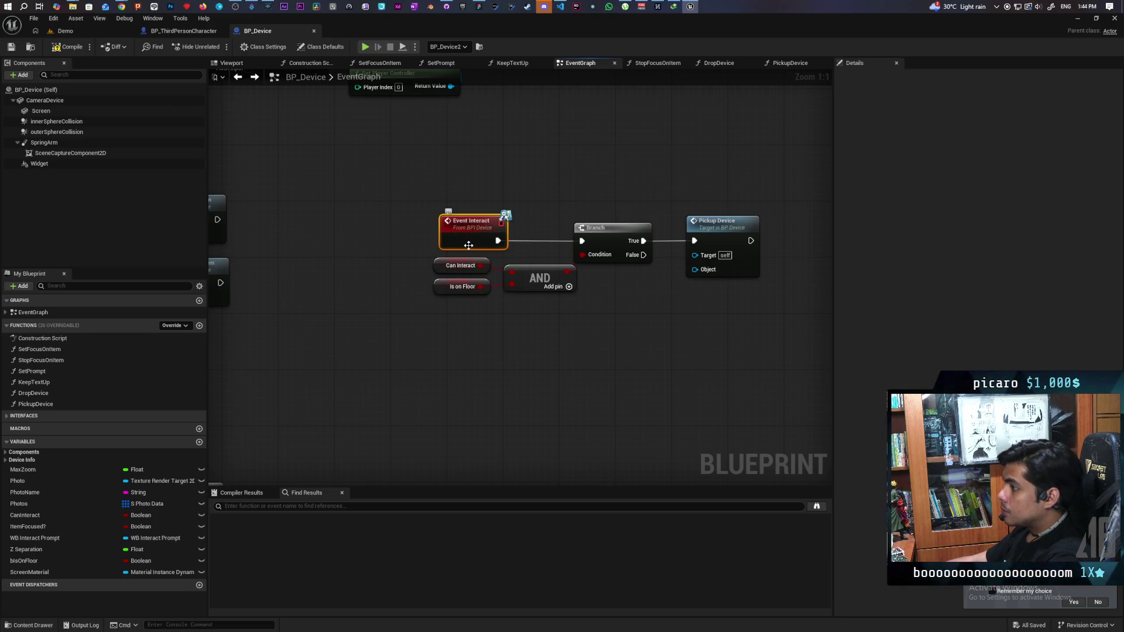
# Open BPI_Device's Interact function and add a new input of type Character.
pyautogui.doubleClick(468, 245)
pyautogui.click(364, 282)
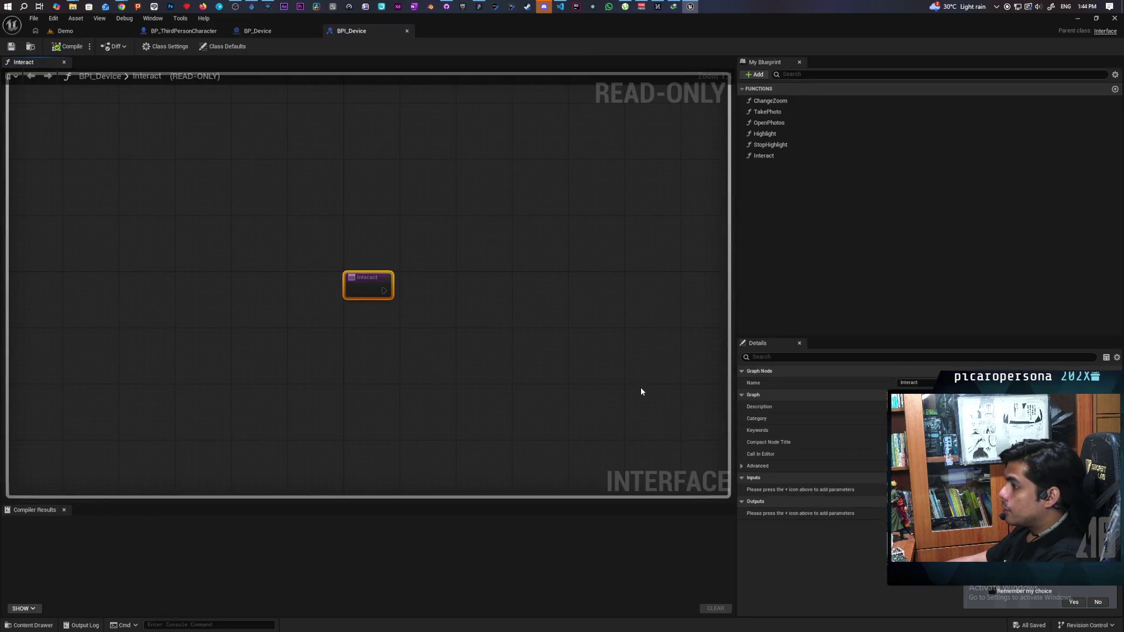
pyautogui.click(1116, 478)
pyautogui.click(913, 490)
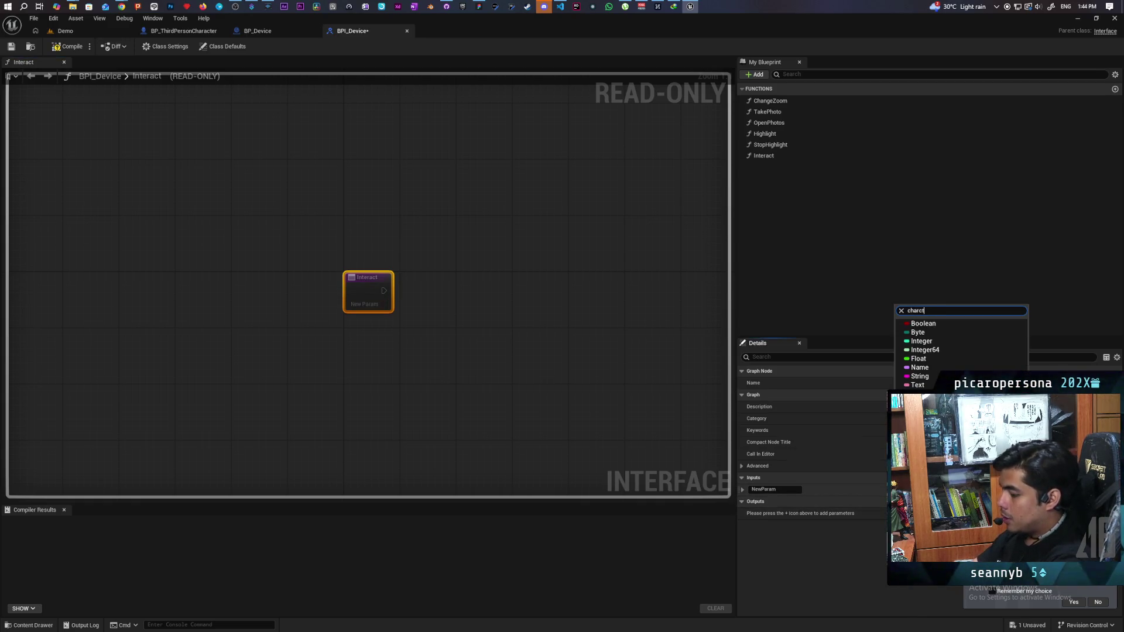
pyautogui.write('er')
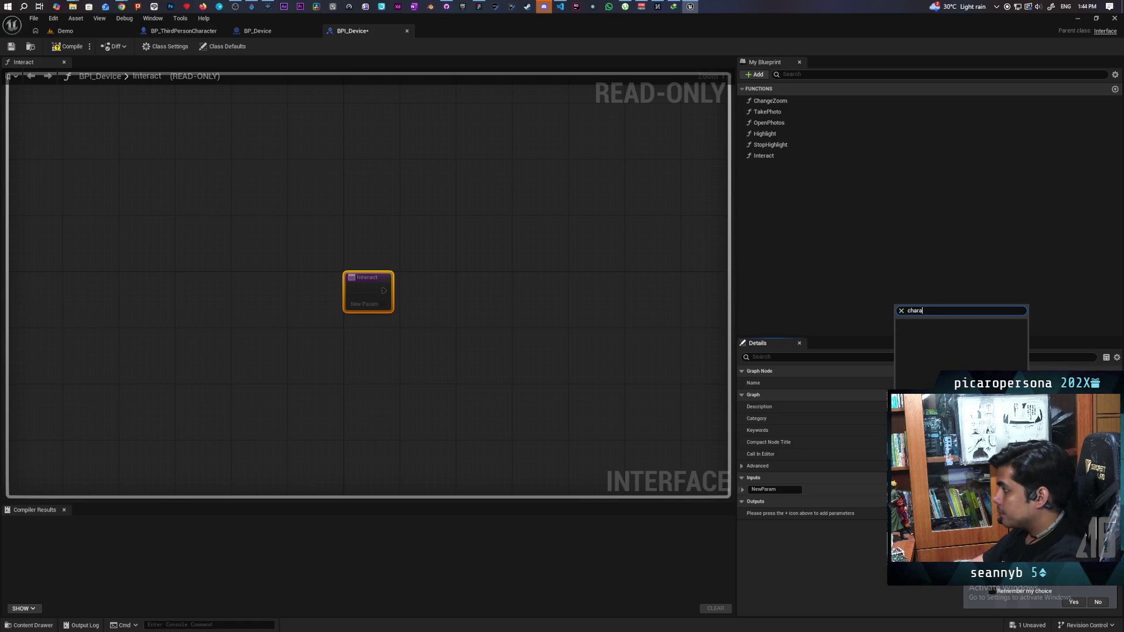
pyautogui.write('c')
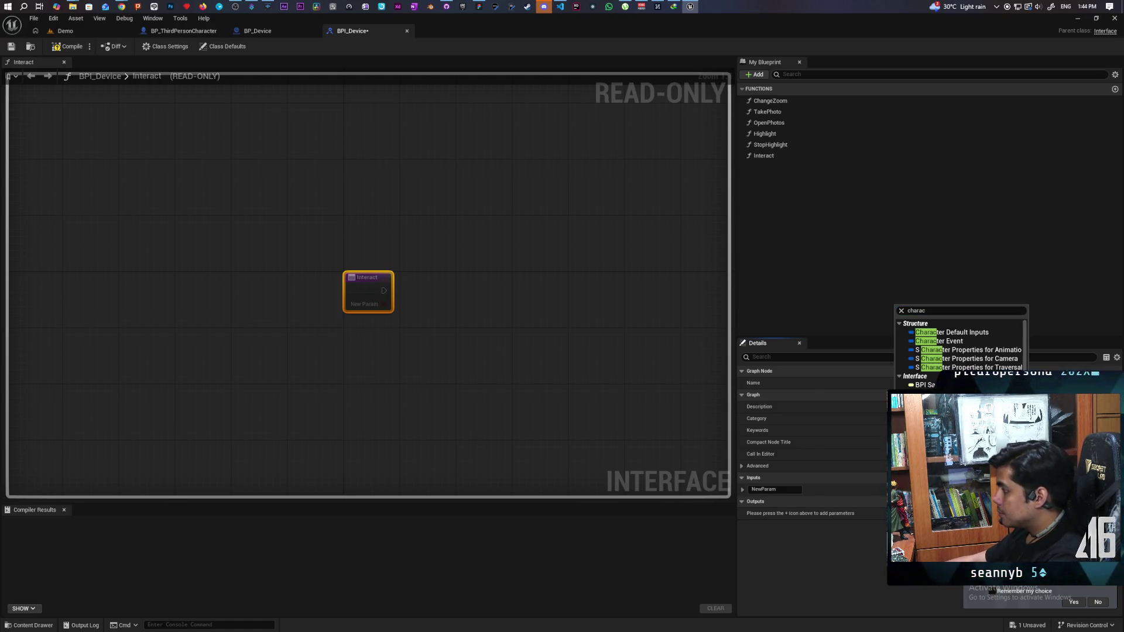
pyautogui.press('Escape')
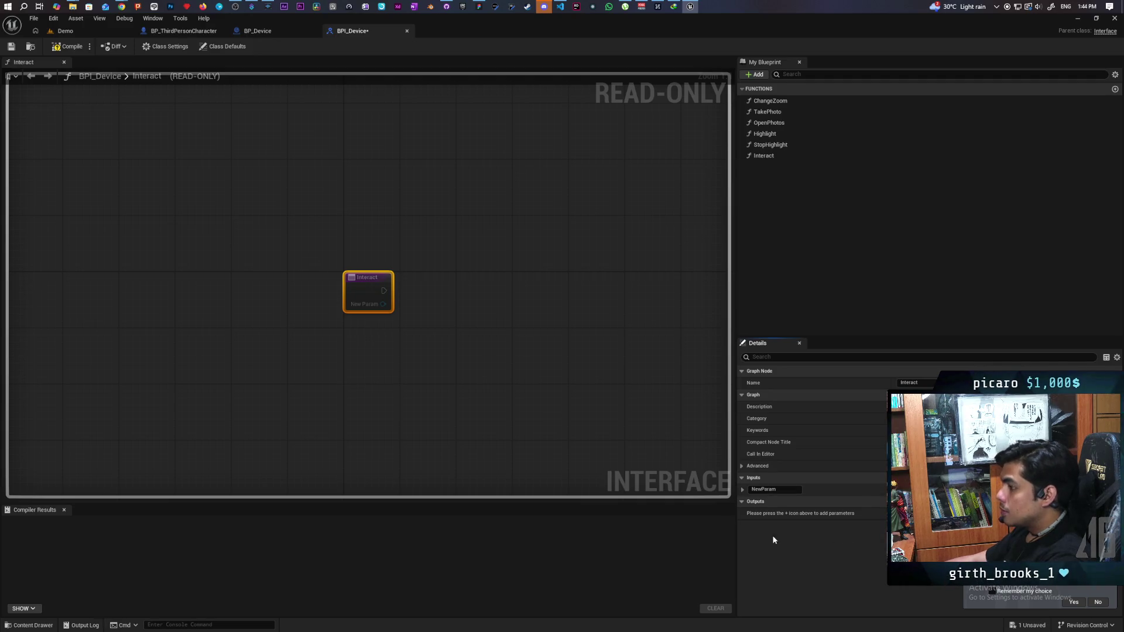
# Rename the new input, compile BPI_Device, and return to BP_Device.
pyautogui.click(795, 491)
pyautogui.write('Character')
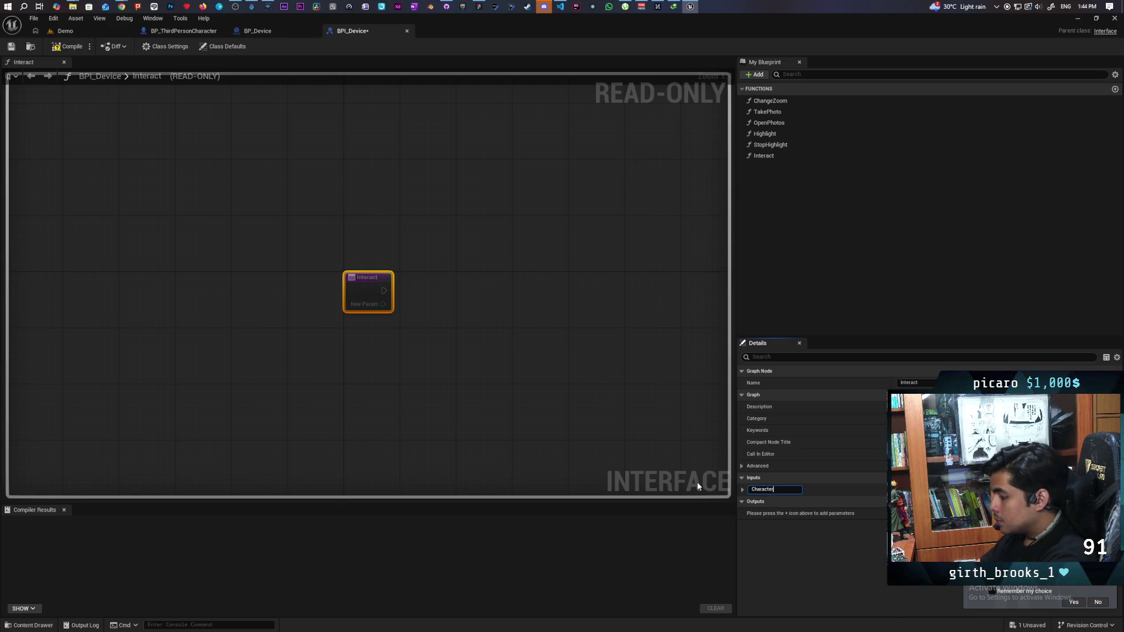
pyautogui.click(68, 47)
pyautogui.click(277, 31)
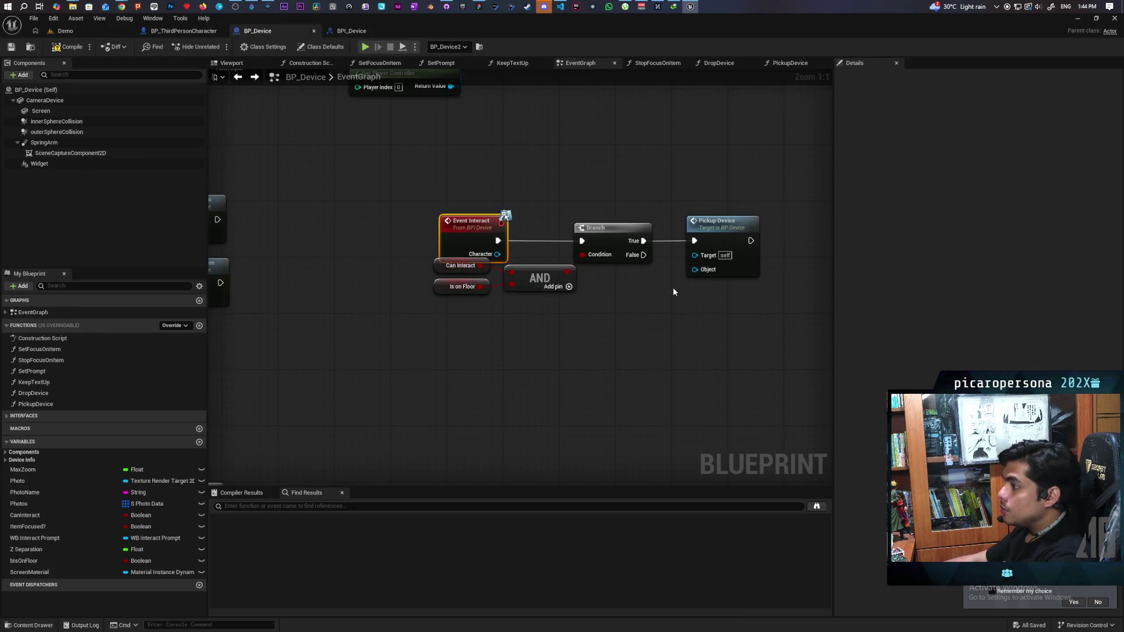
# Wire Event Interact's Character into Pickup Device and rename that input 'Charcter'.
pyautogui.moveTo(694, 270)
pyautogui.mouseDown()
pyautogui.moveTo(647, 283)
pyautogui.moveTo(498, 254)
pyautogui.mouseUp()
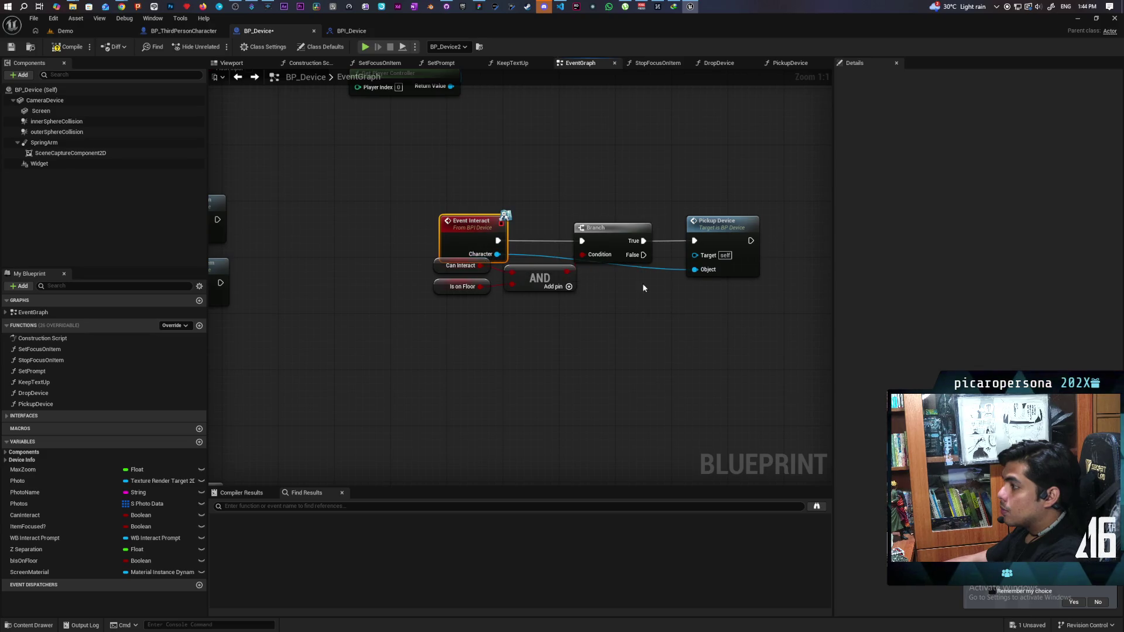
pyautogui.click(730, 234)
pyautogui.click(851, 209)
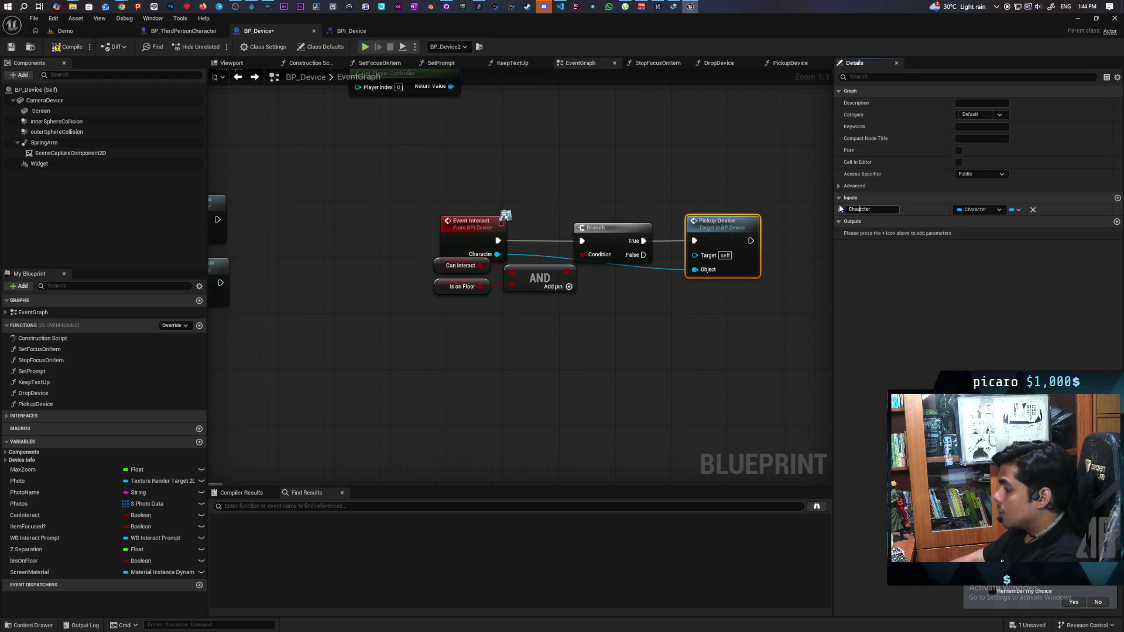
pyautogui.click(444, 195)
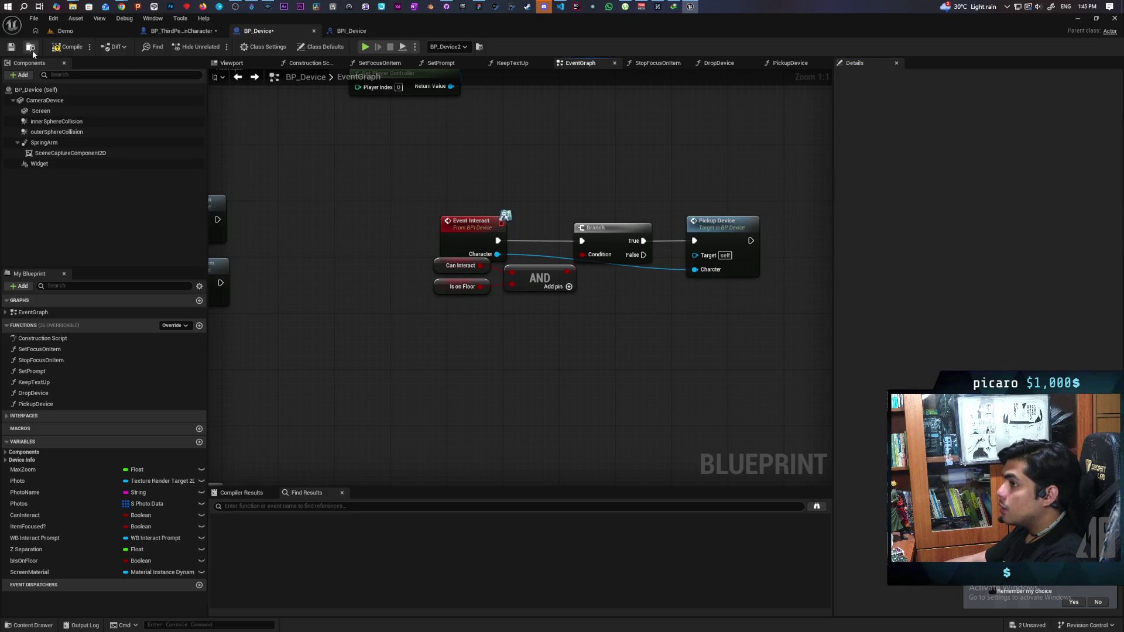
# Compile and save BP_Device, then switch to BP_ThirdPersonCharacter.
pyautogui.click(69, 47)
pyautogui.hotkey('ctrl', 'shift', 's')
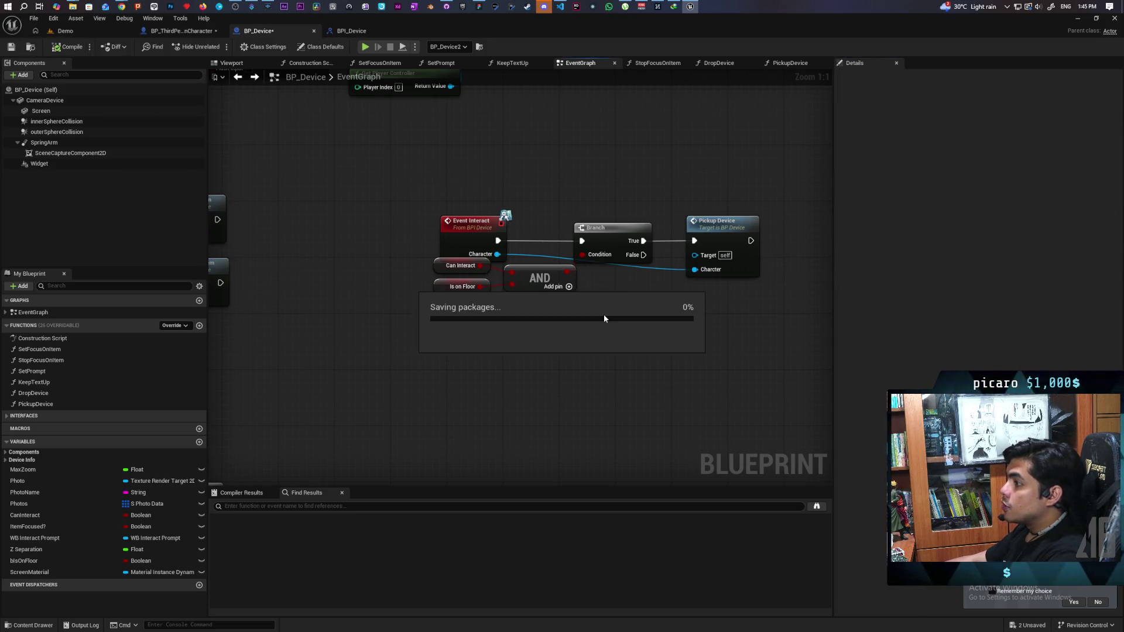
pyautogui.click(176, 32)
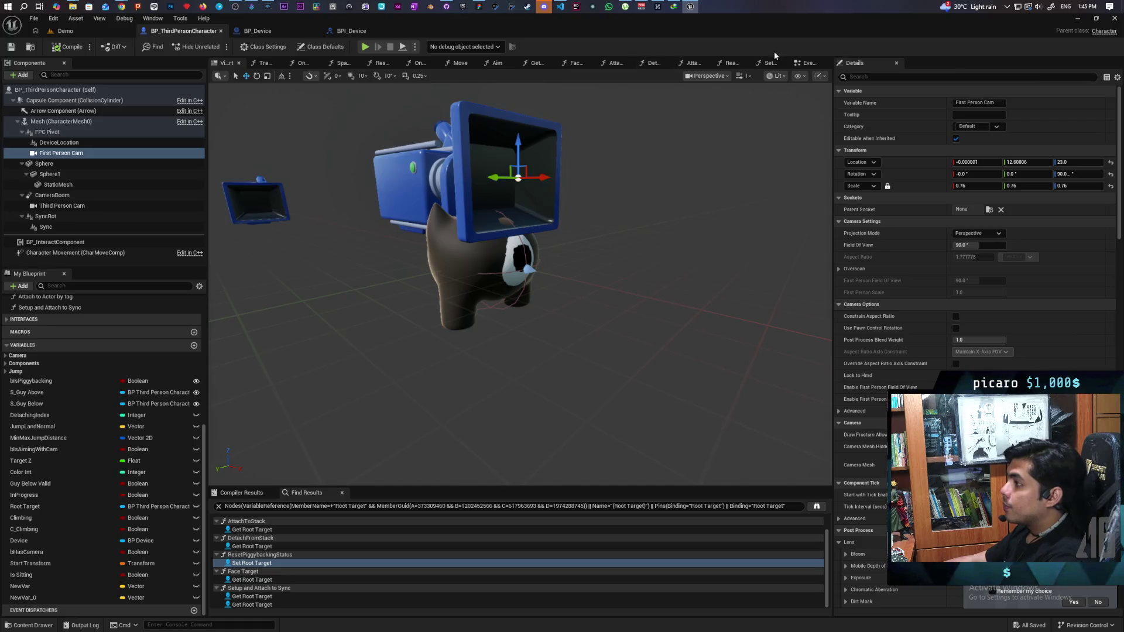
# Find the IA_Interact input logic in the character's event graph.
pyautogui.click(807, 63)
pyautogui.scroll(-4, 607, 271)
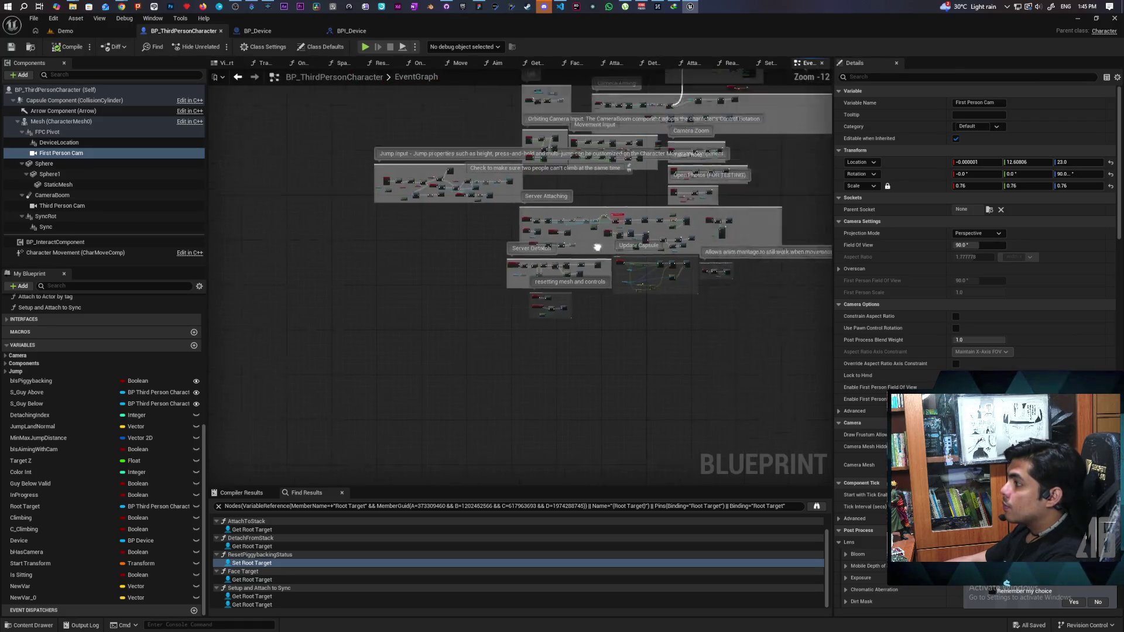
pyautogui.scroll(4, 606, 272)
pyautogui.moveTo(640, 183)
pyautogui.mouseDown()
pyautogui.moveTo(502, 322)
pyautogui.moveTo(460, 419)
pyautogui.moveTo(482, 477)
pyautogui.moveTo(648, 293)
pyautogui.mouseUp()
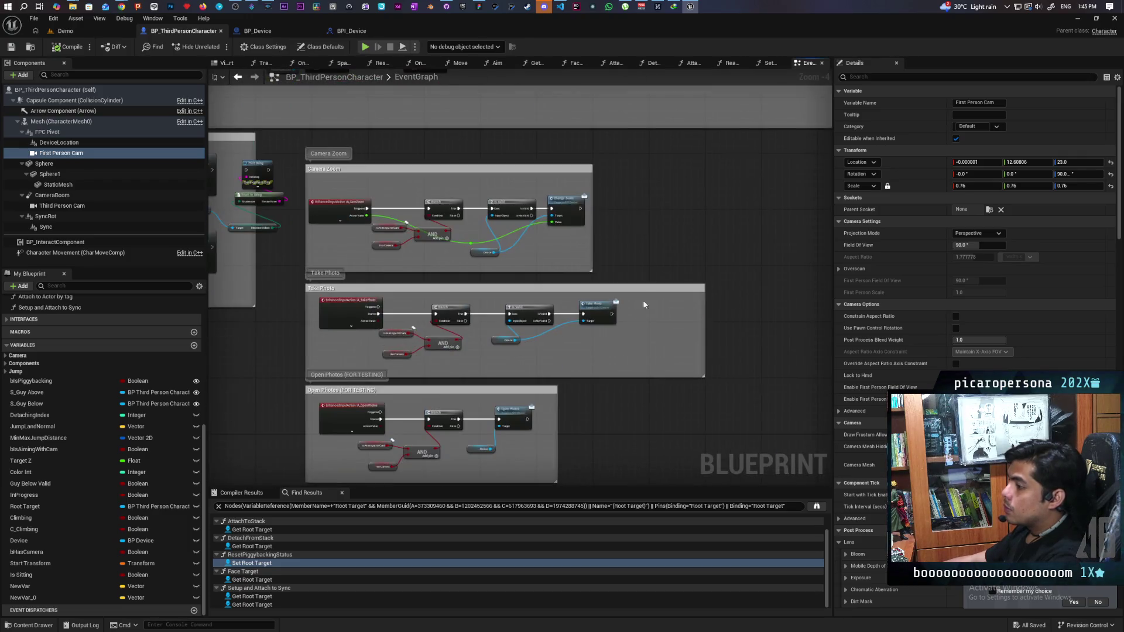
pyautogui.moveTo(606, 385)
pyautogui.mouseDown()
pyautogui.moveTo(650, 254)
pyautogui.moveTo(637, 339)
pyautogui.moveTo(539, 461)
pyautogui.mouseUp()
pyautogui.scroll(-2, 650, 254)
pyautogui.scroll(5, 642, 320)
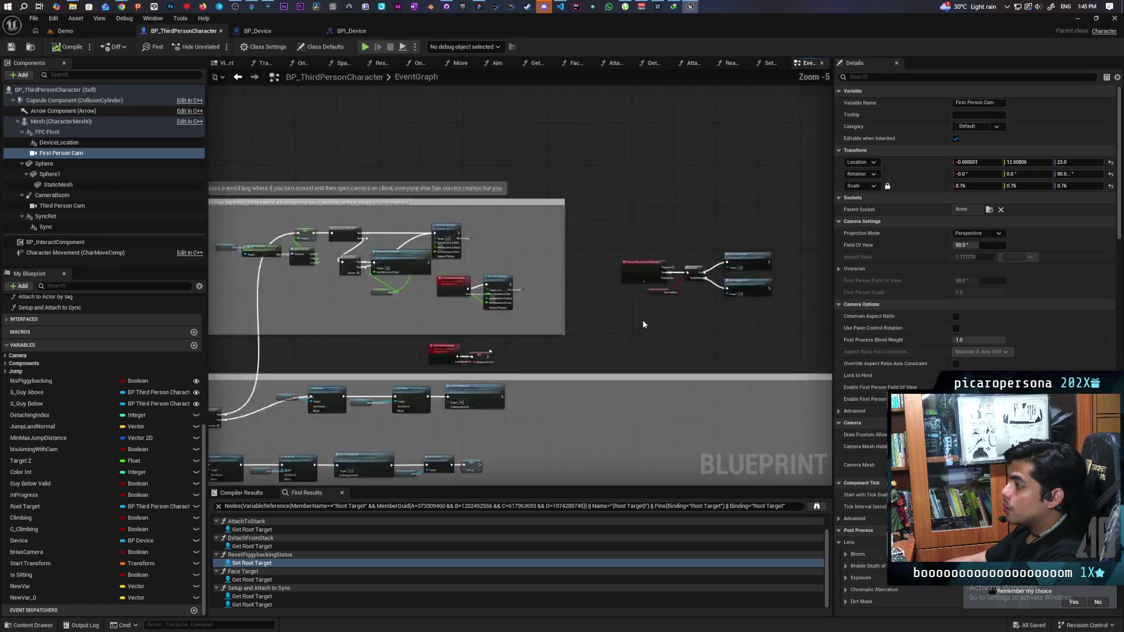
pyautogui.moveTo(642, 320); pyautogui.dragTo(525, 369)
# Shift the IA_Interact event left and the Branch and device-use nodes right to make room.
pyautogui.moveTo(469, 156); pyautogui.dragTo(739, 377)
pyautogui.moveTo(652, 391); pyautogui.dragTo(595, 388)
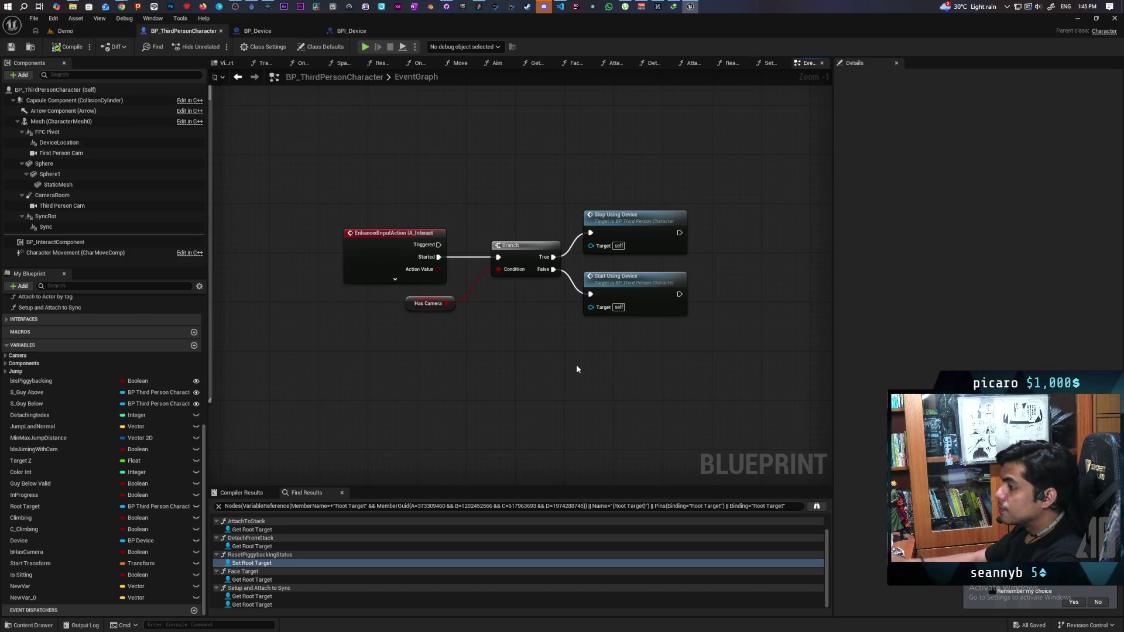
pyautogui.moveTo(381, 246); pyautogui.dragTo(293, 246)
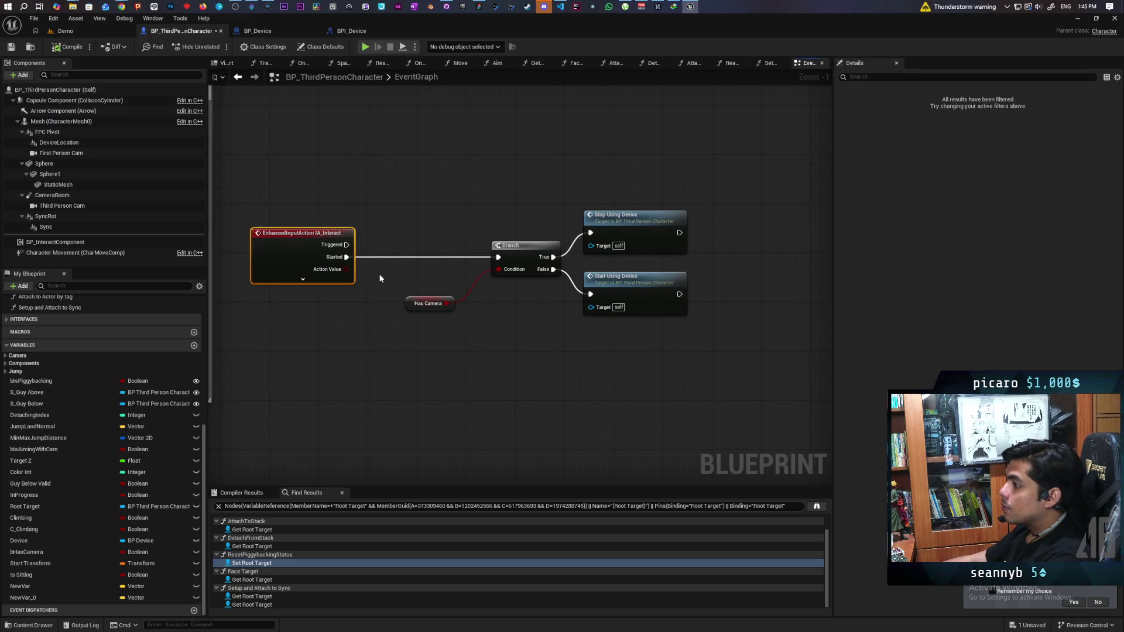
pyautogui.moveTo(410, 202); pyautogui.dragTo(635, 338)
pyautogui.moveTo(534, 264); pyautogui.dragTo(553, 252)
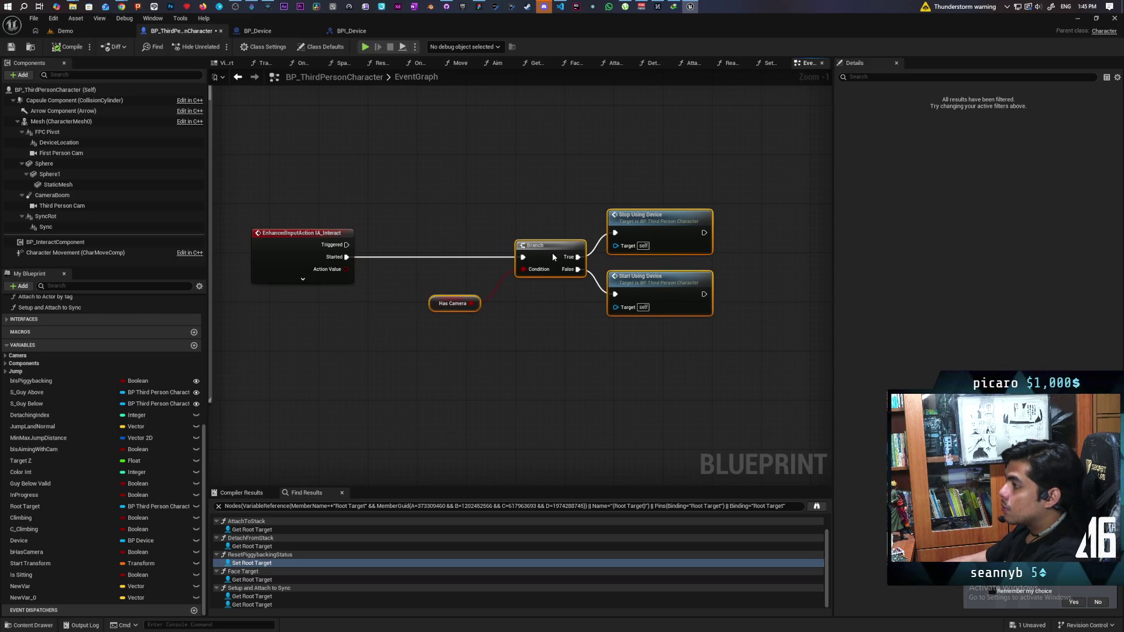
pyautogui.click(563, 294)
pyautogui.scroll(1, 579, 349)
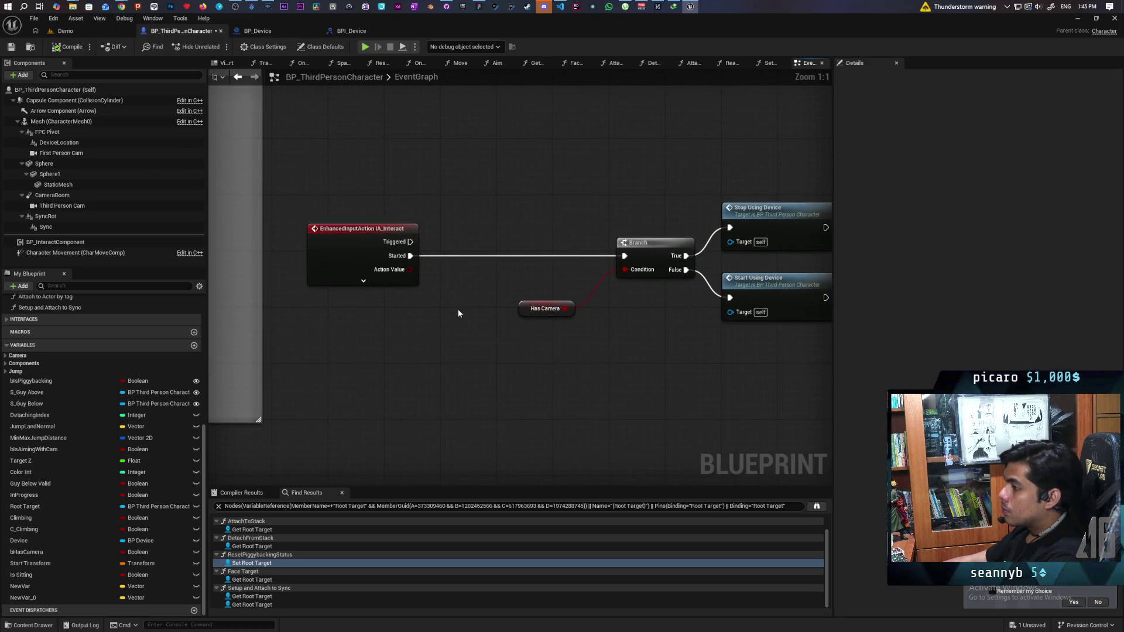
pyautogui.rightClick(429, 289)
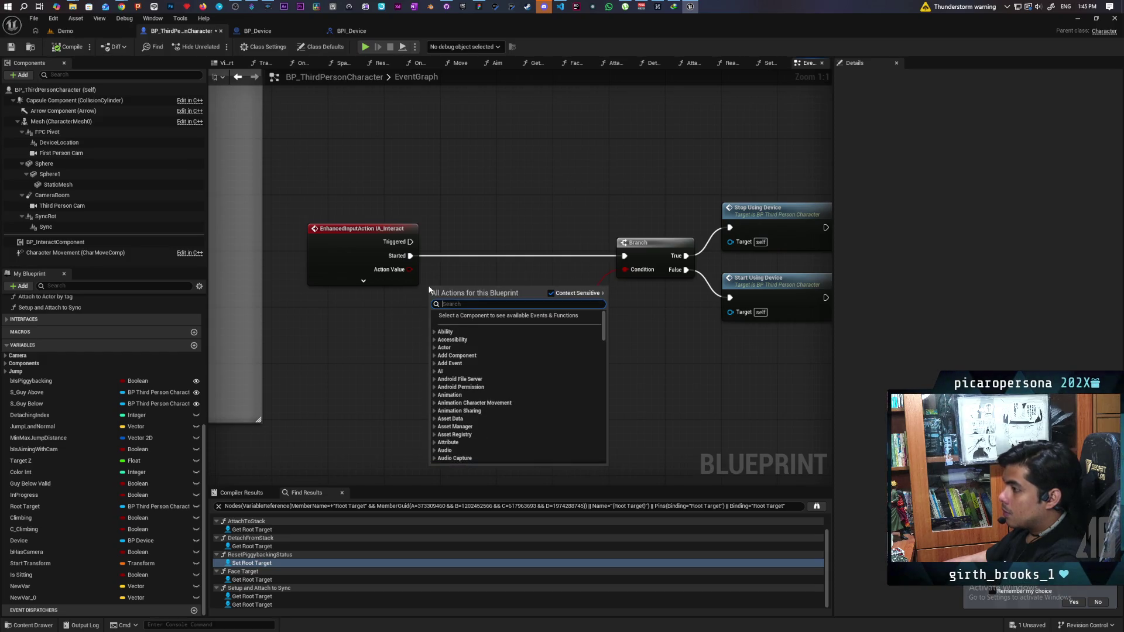
# Add a custom event named S_Interact.
pyautogui.click(445, 279)
pyautogui.hotkey('ctrl', 'v')
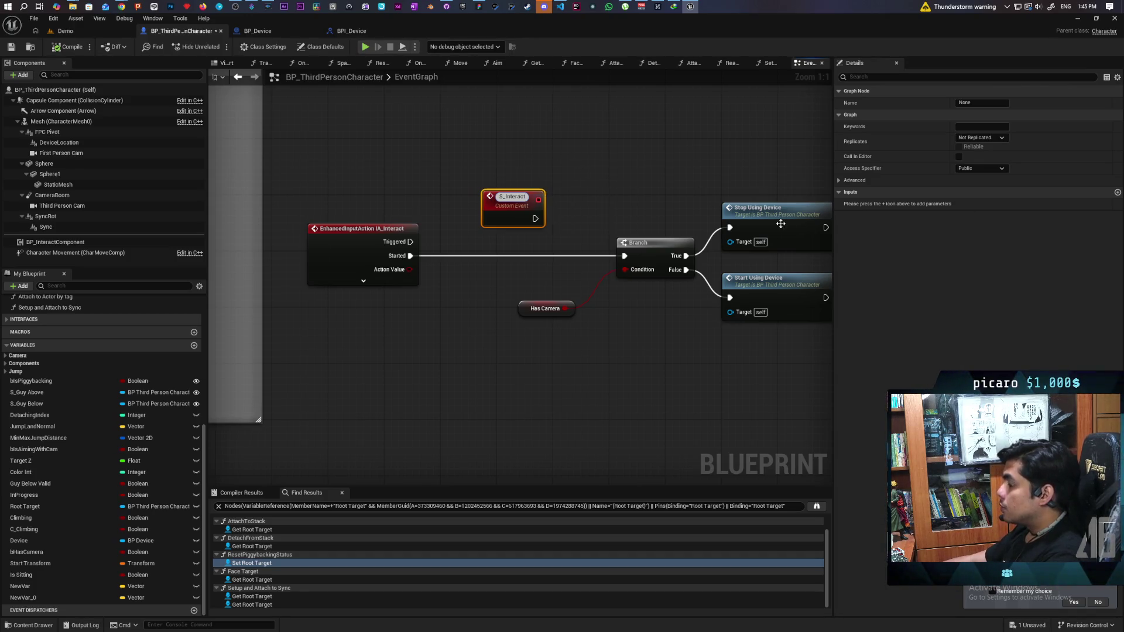
pyautogui.click(978, 139)
# Make S_Interact a reliable Run on Server event driving the Has Camera Branch, cutting the Started link.
pyautogui.click(979, 138)
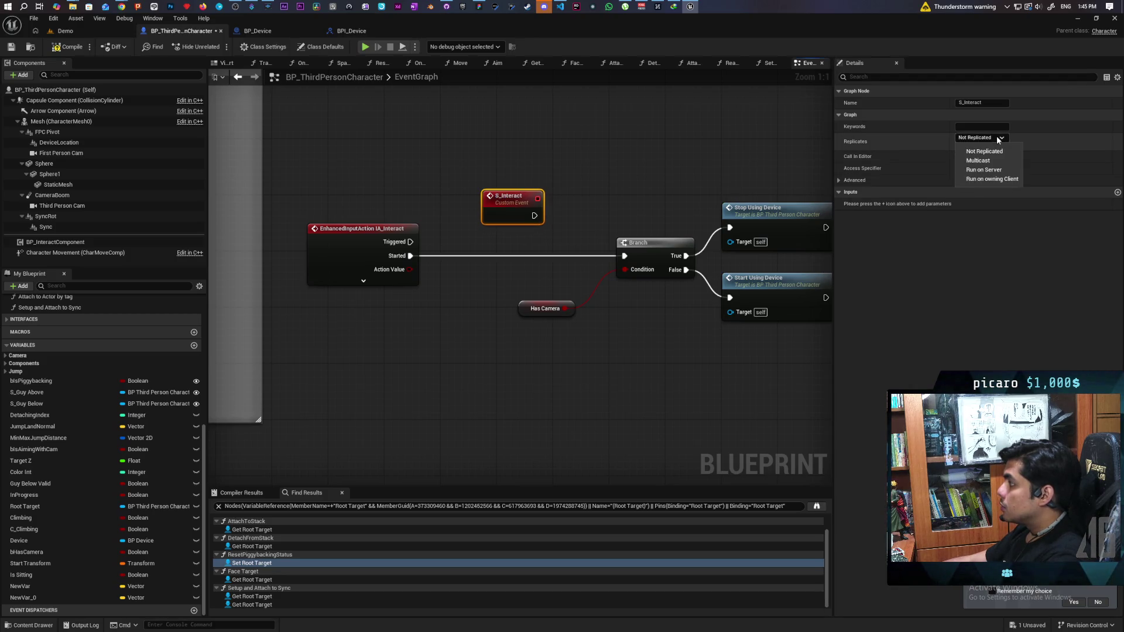
pyautogui.click(985, 171)
pyautogui.click(959, 146)
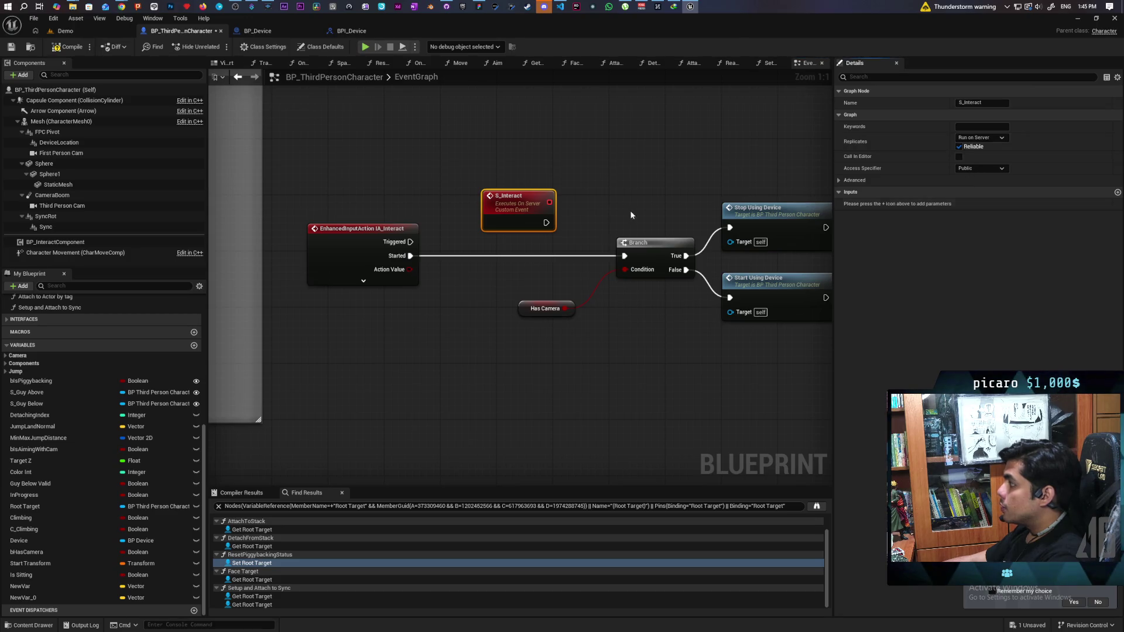
pyautogui.moveTo(547, 223); pyautogui.dragTo(624, 256)
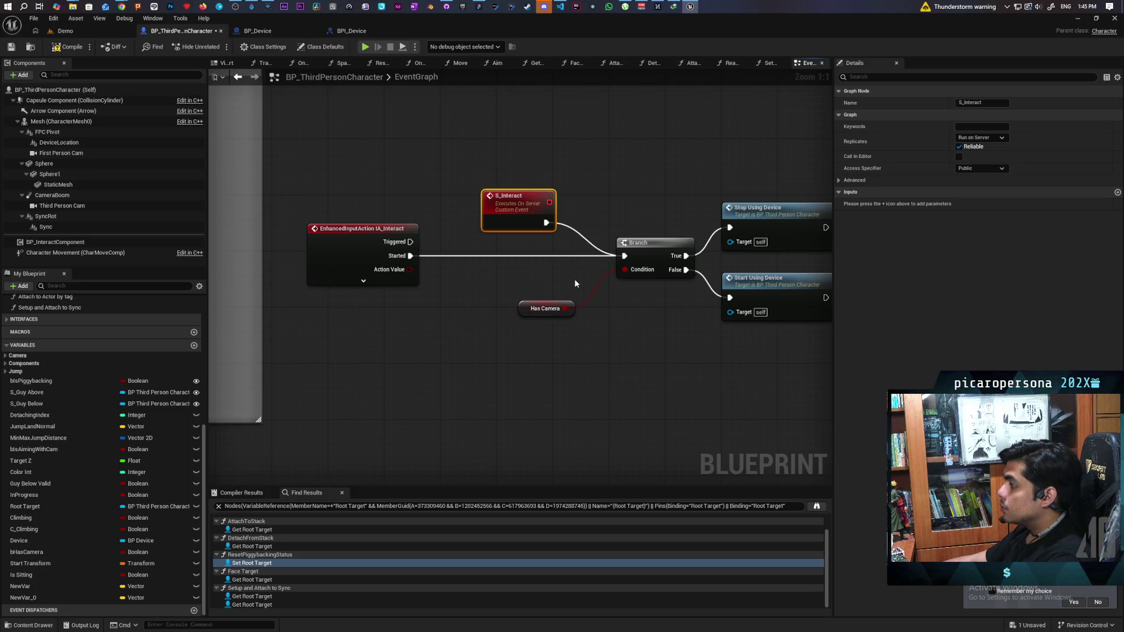
pyautogui.keyDown('alt'); pyautogui.click(550, 257); pyautogui.keyUp('alt')
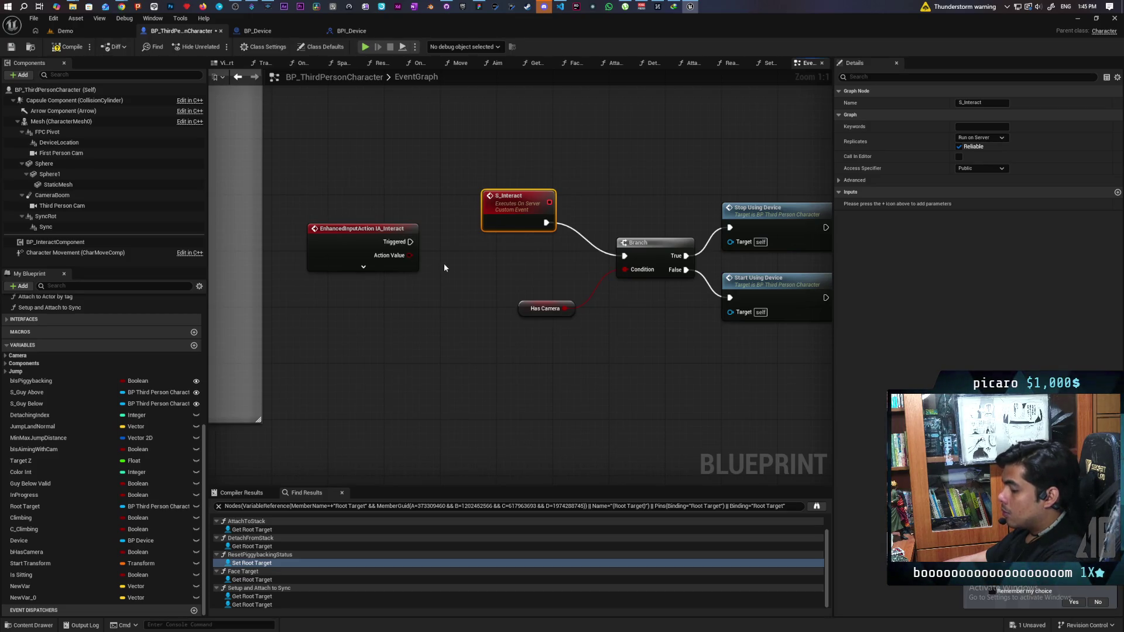
# Restore the Started link and add an S Interact call wired from IA_Interact's Started pin.
pyautogui.hotkey('ctrl', 'z')
pyautogui.moveTo(419, 257); pyautogui.dragTo(427, 290)
pyautogui.write('s interact')
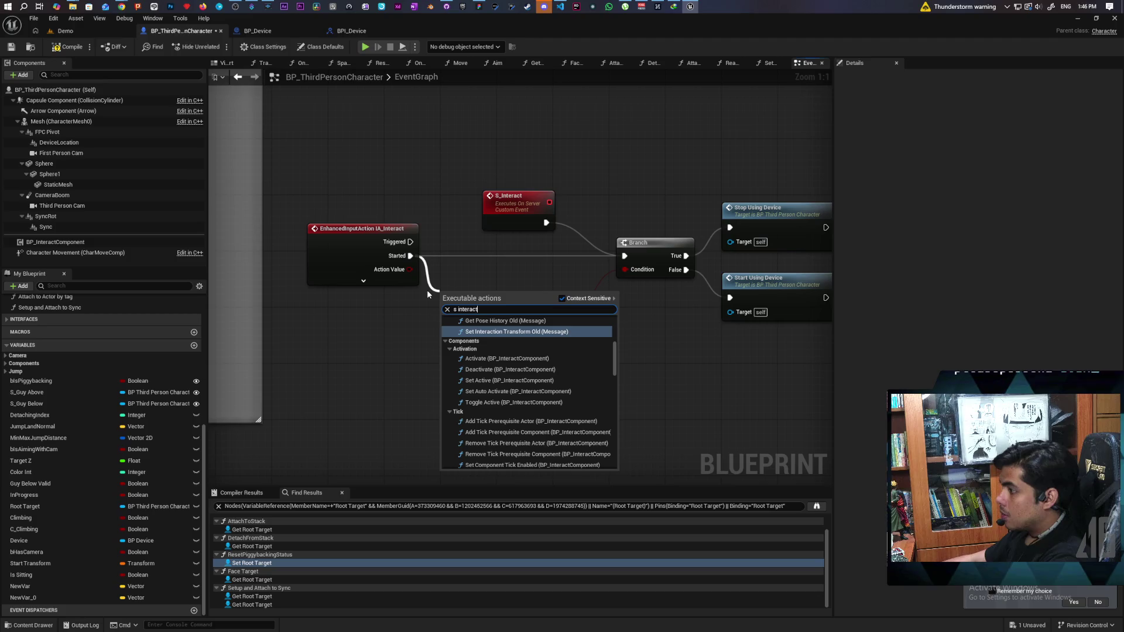
pyautogui.scroll(2, 494, 372)
pyautogui.scroll(2, 495, 373)
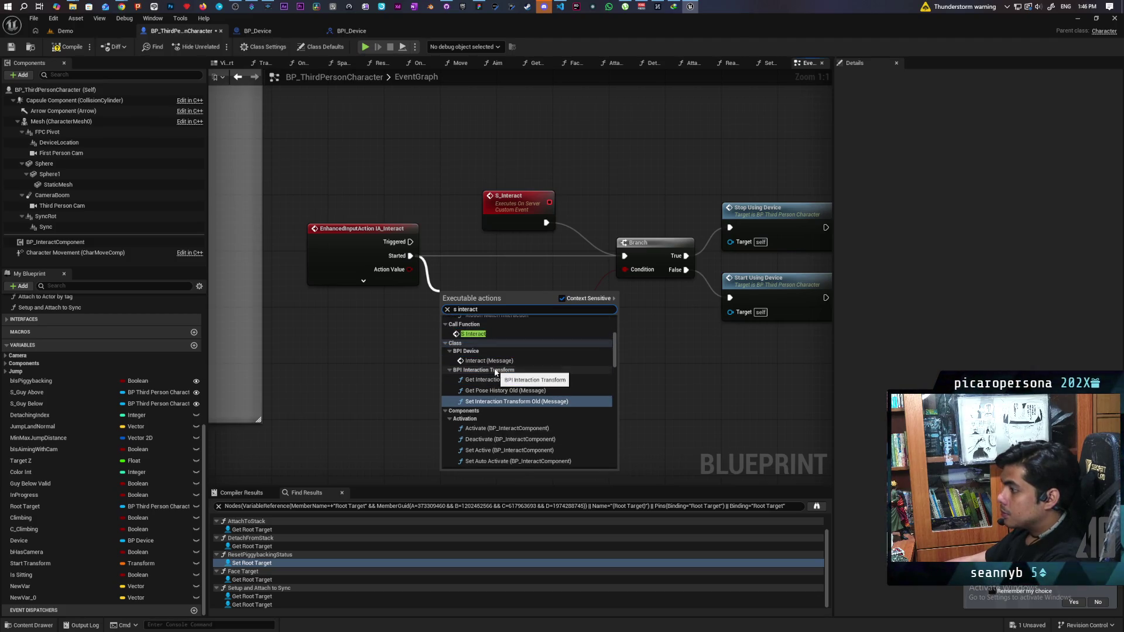
pyautogui.click(495, 334)
# Arrange the input event, S Interact call and S_Interact event, and save the blueprint.
pyautogui.moveTo(474, 308)
pyautogui.mouseDown()
pyautogui.moveTo(419, 365)
pyautogui.moveTo(530, 248)
pyautogui.mouseUp()
pyautogui.moveTo(371, 306); pyautogui.dragTo(493, 268)
pyautogui.moveTo(492, 268)
pyautogui.mouseDown()
pyautogui.moveTo(469, 268)
pyautogui.moveTo(703, 135)
pyautogui.mouseUp()
pyautogui.moveTo(521, 218); pyautogui.dragTo(523, 247)
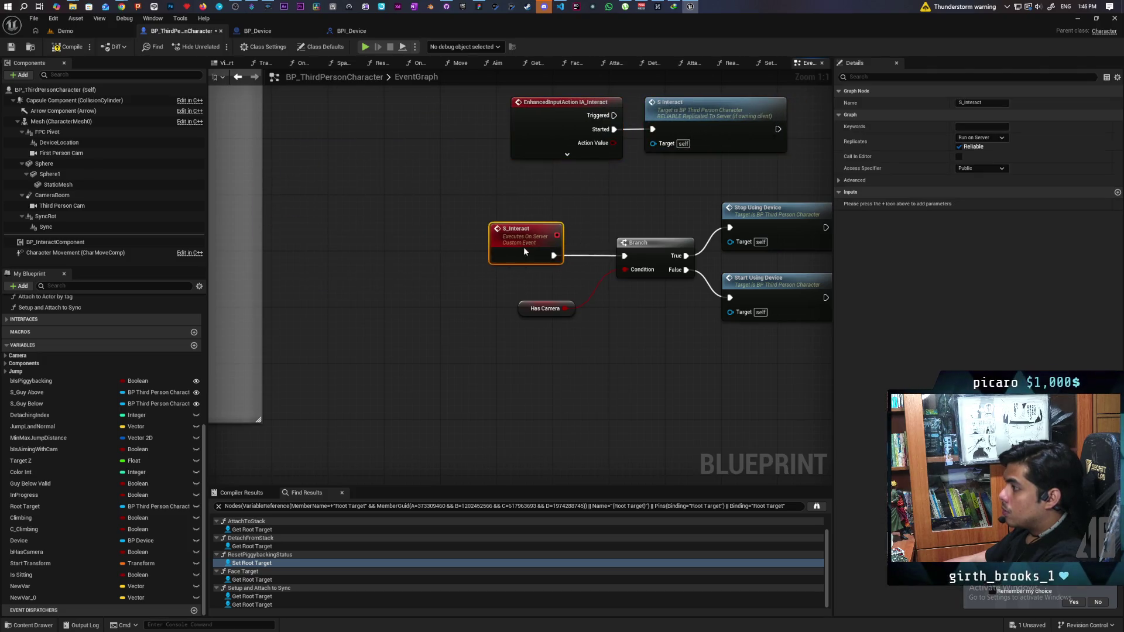
pyautogui.moveTo(617, 198); pyautogui.dragTo(510, 259)
pyautogui.hotkey('ctrl', 's')
# Jump to the StartUsingDevice event definition.
pyautogui.click(579, 408)
pyautogui.moveTo(580, 396); pyautogui.dragTo(493, 409)
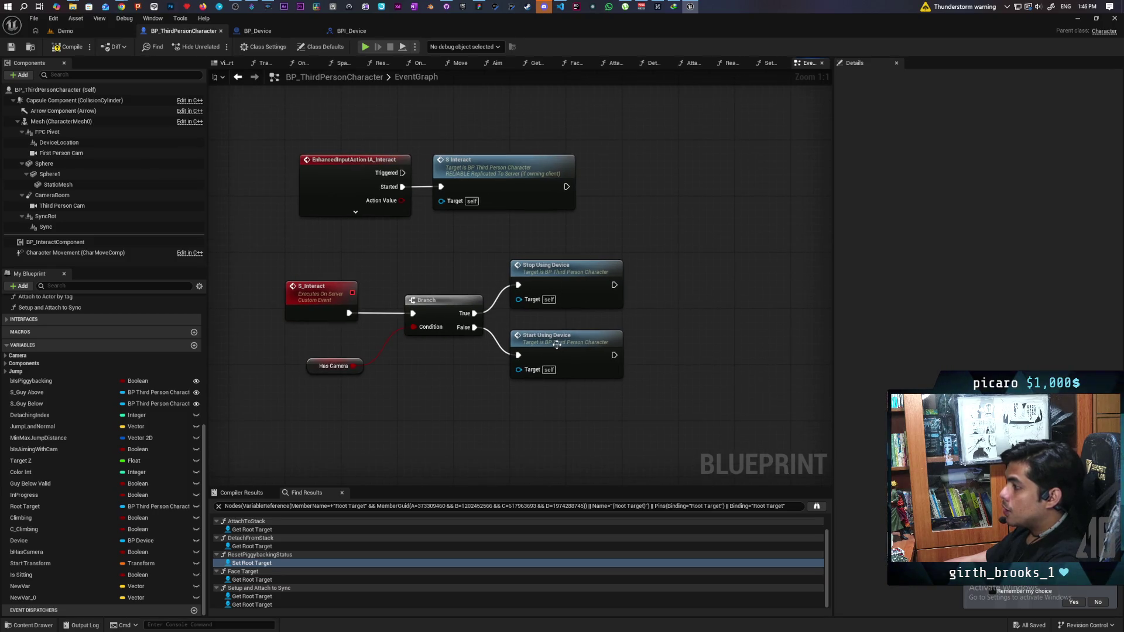
pyautogui.doubleClick(556, 344)
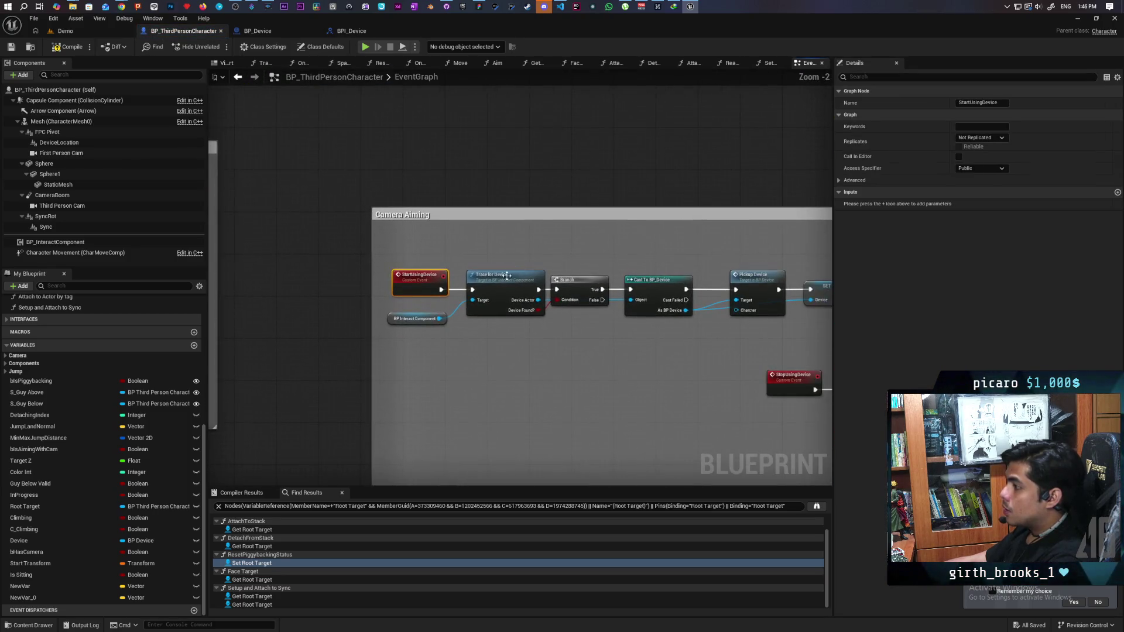
# Follow the StartUsingDevice chain into BP_Device's PickupDevice function and review it.
pyautogui.moveTo(525, 344); pyautogui.dragTo(363, 332)
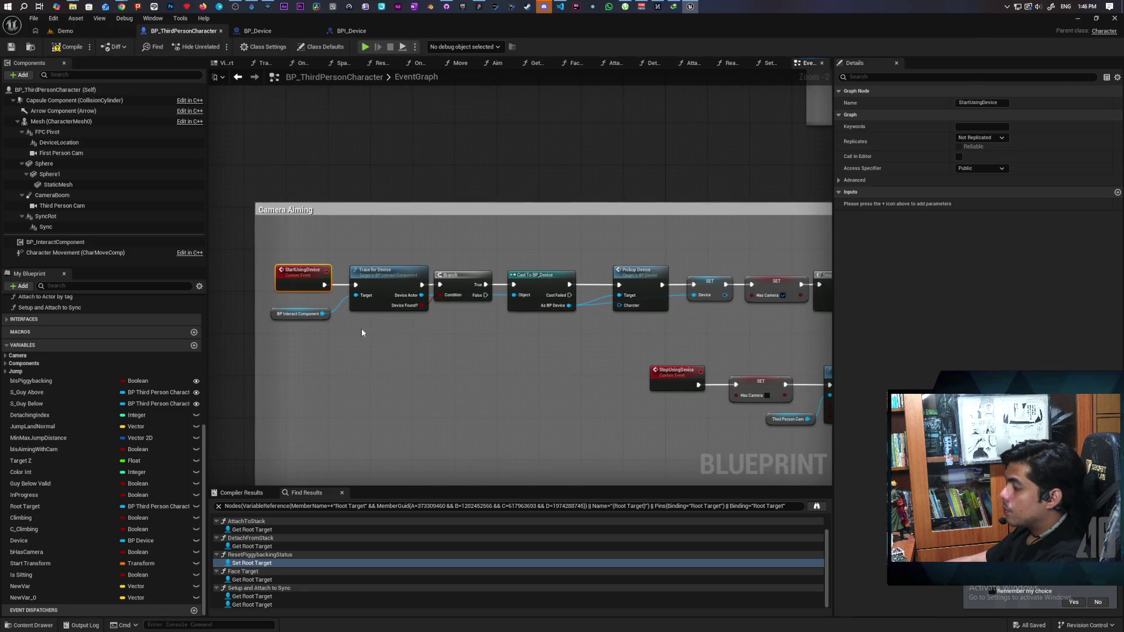
pyautogui.keyDown('ctrl'); pyautogui.click(370, 271); pyautogui.keyUp('ctrl')
pyautogui.scroll(2, 385, 339)
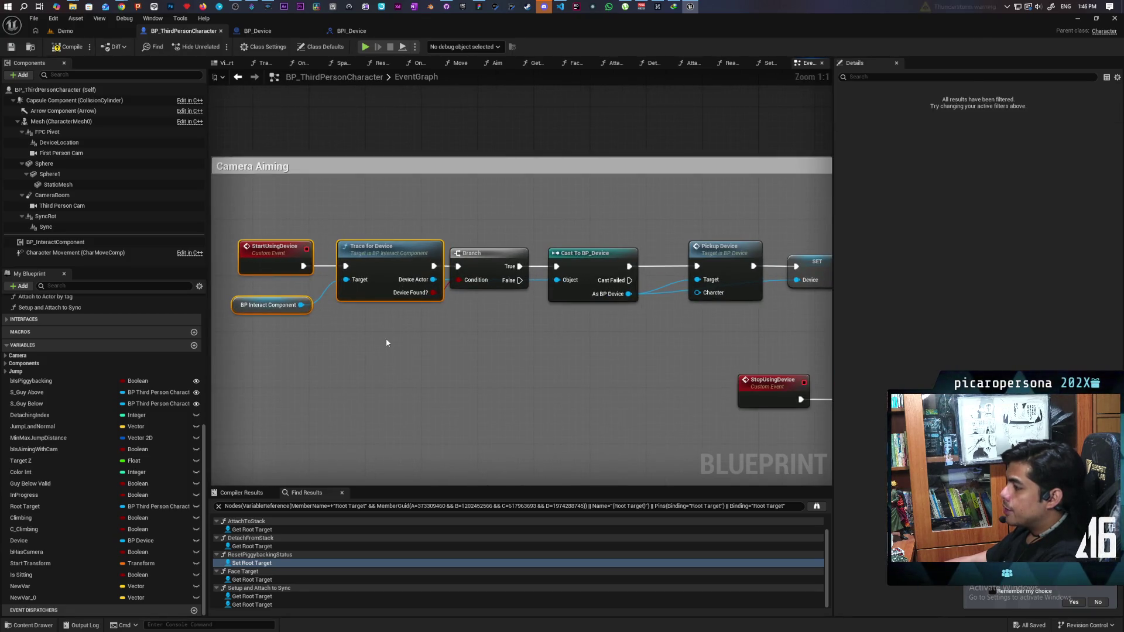
pyautogui.moveTo(383, 344)
pyautogui.mouseDown()
pyautogui.moveTo(548, 342)
pyautogui.moveTo(482, 330)
pyautogui.moveTo(562, 331)
pyautogui.moveTo(528, 331)
pyautogui.mouseUp()
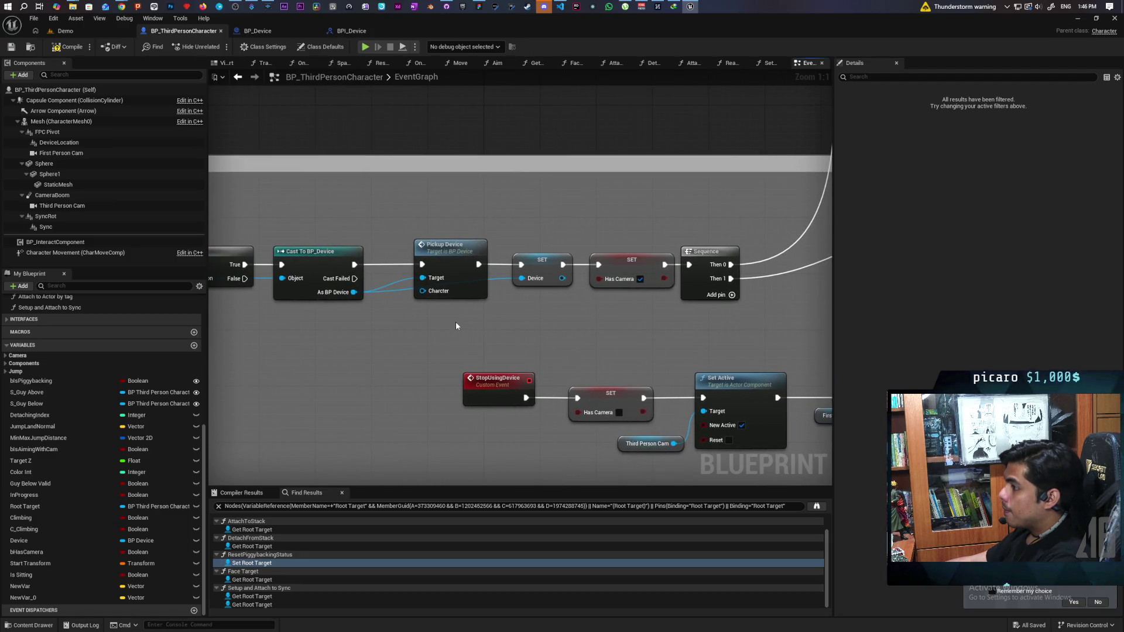
pyautogui.scroll(1, 416, 316)
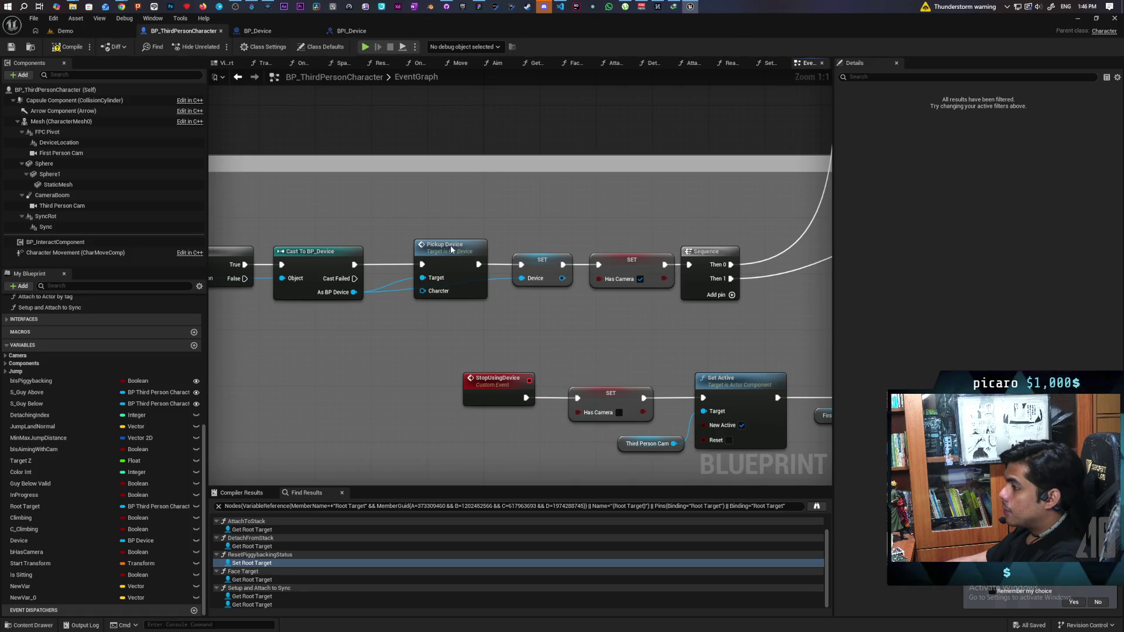
pyautogui.doubleClick(451, 249)
pyautogui.moveTo(695, 317)
pyautogui.mouseDown()
pyautogui.moveTo(406, 321)
pyautogui.moveTo(502, 351)
pyautogui.moveTo(472, 349)
pyautogui.moveTo(617, 337)
pyautogui.mouseUp()
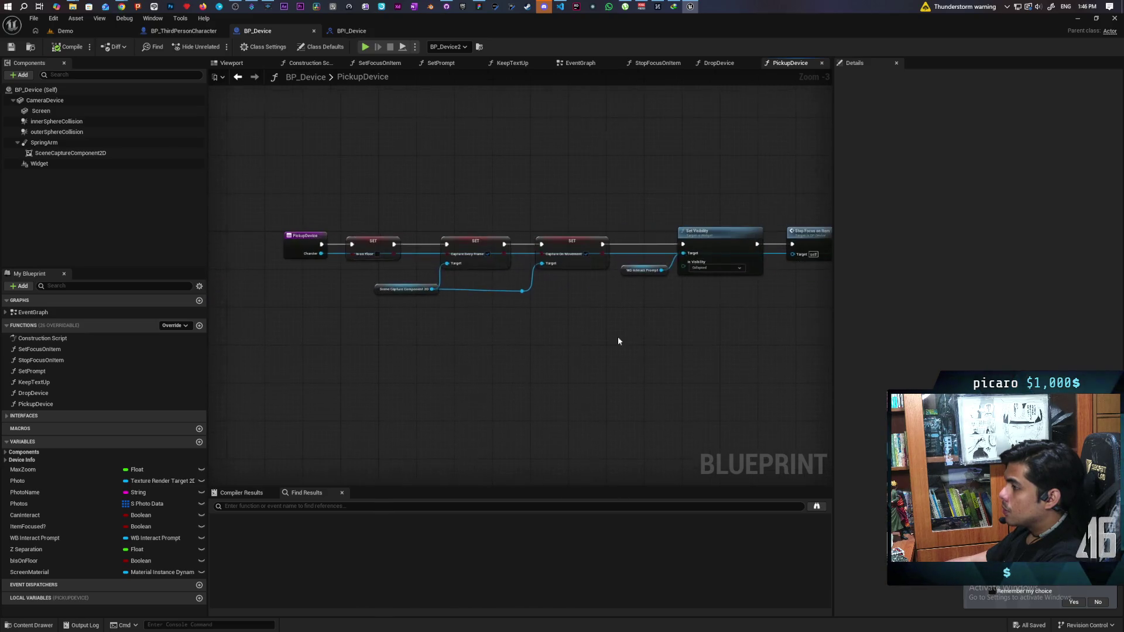
pyautogui.click(238, 78)
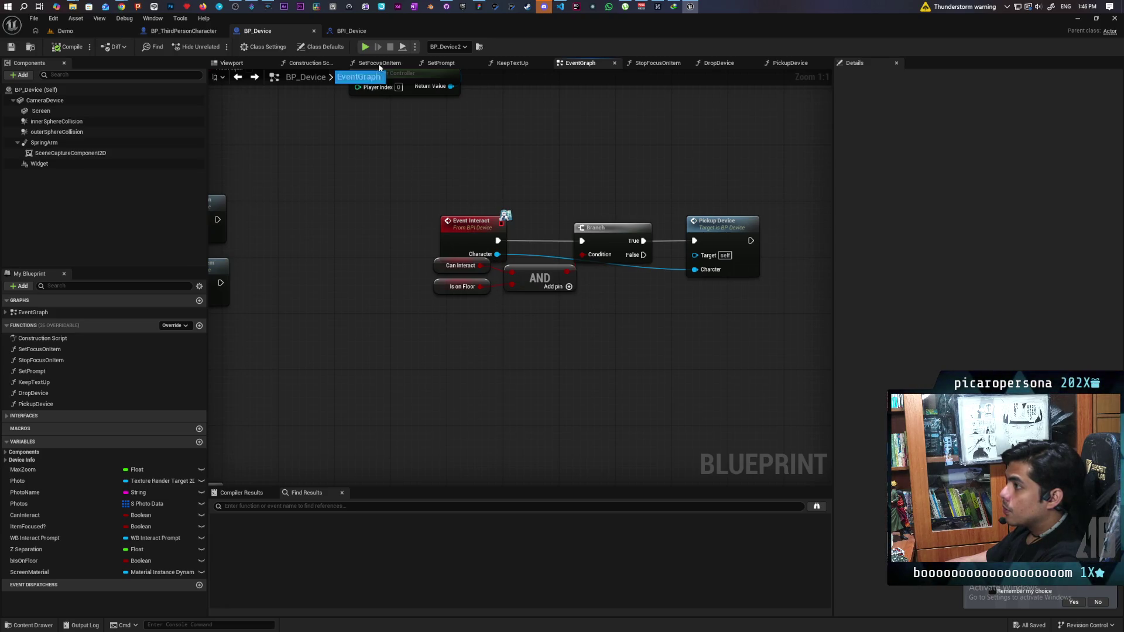
# Check the BPI_Device interface, then locate the Pickup Device call in the character graph.
pyautogui.click(356, 34)
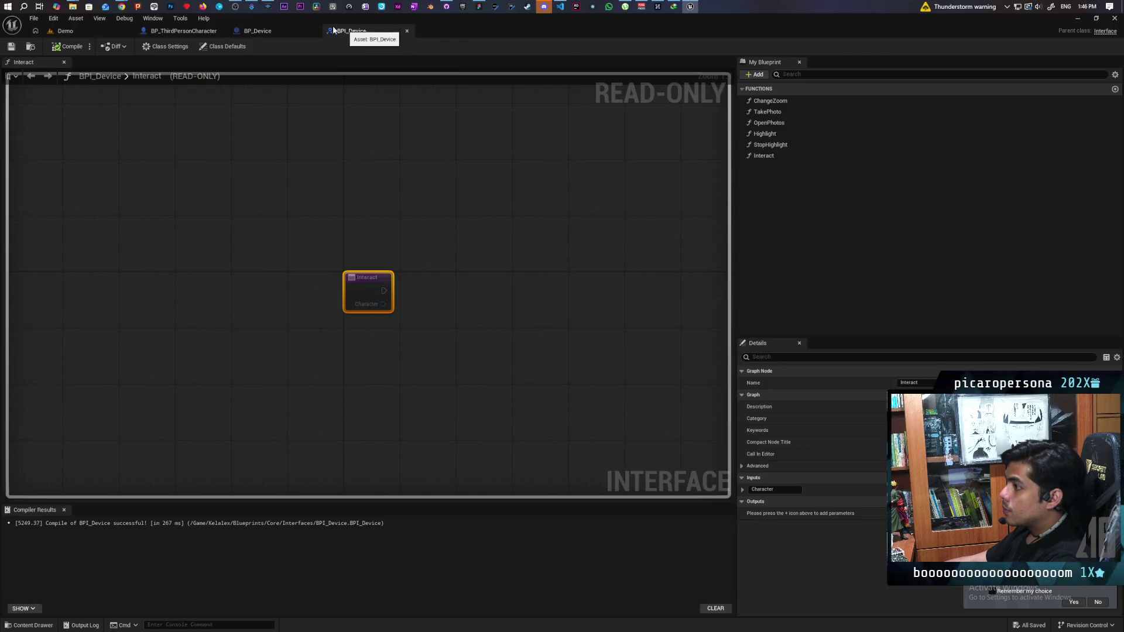
pyautogui.click(185, 31)
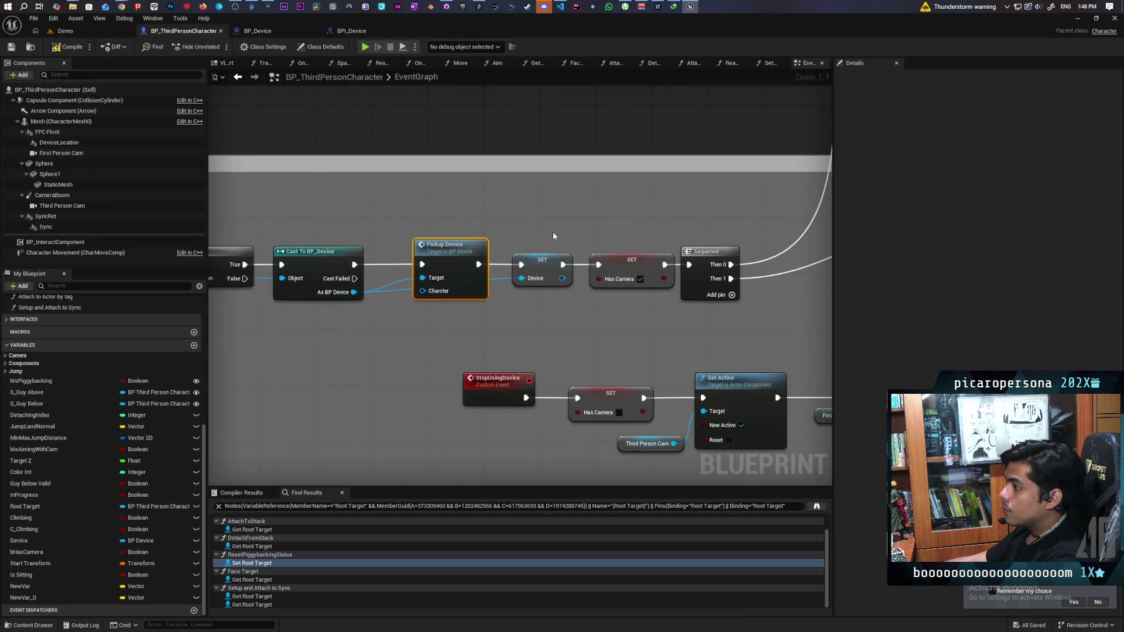
pyautogui.scroll(-3, 553, 236)
pyautogui.moveTo(554, 236)
pyautogui.mouseDown()
pyautogui.moveTo(433, 409)
pyautogui.moveTo(392, 334)
pyautogui.moveTo(648, 333)
pyautogui.moveTo(364, 301)
pyautogui.moveTo(296, 394)
pyautogui.moveTo(517, 388)
pyautogui.moveTo(409, 400)
pyautogui.moveTo(445, 351)
pyautogui.moveTo(527, 374)
pyautogui.moveTo(584, 363)
pyautogui.mouseUp()
pyautogui.scroll(3, 584, 363)
# Wire a Self reference into Pickup Device's Charcter input and save the character blueprint.
pyautogui.moveTo(648, 328); pyautogui.dragTo(616, 366)
pyautogui.write('self')
pyautogui.press('Return')
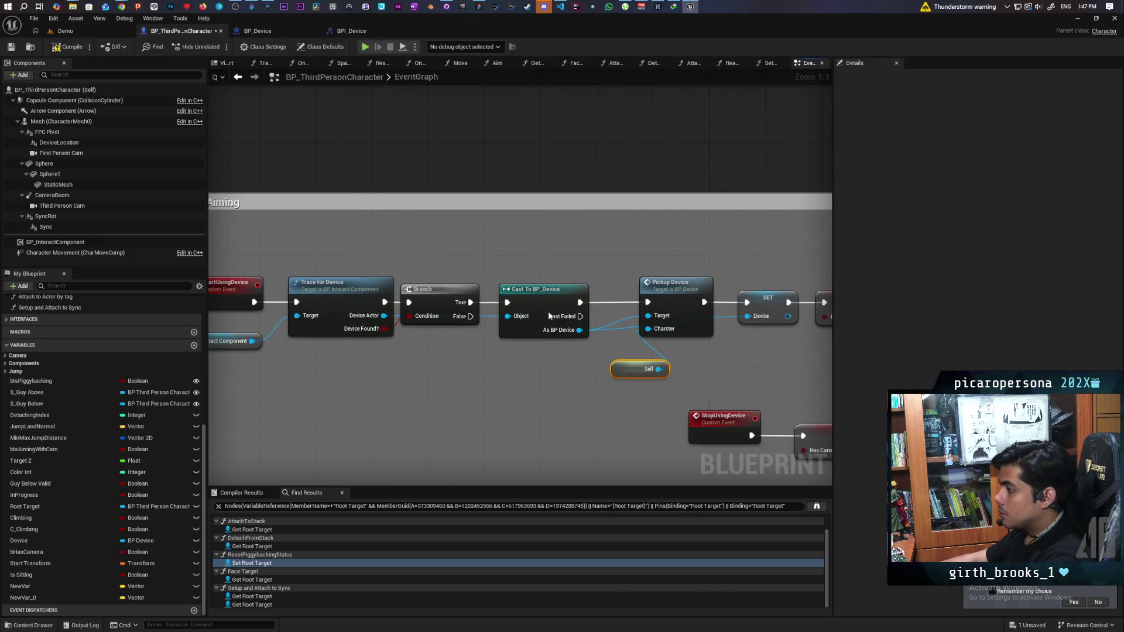
pyautogui.hotkey('ctrl', 's')
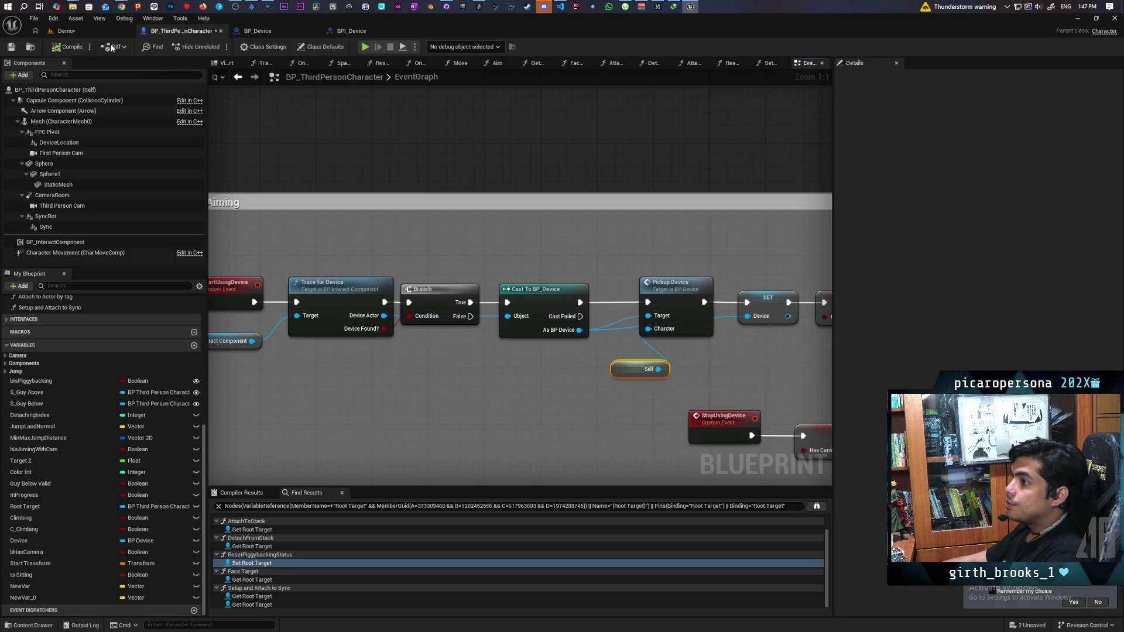
pyautogui.click(126, 31)
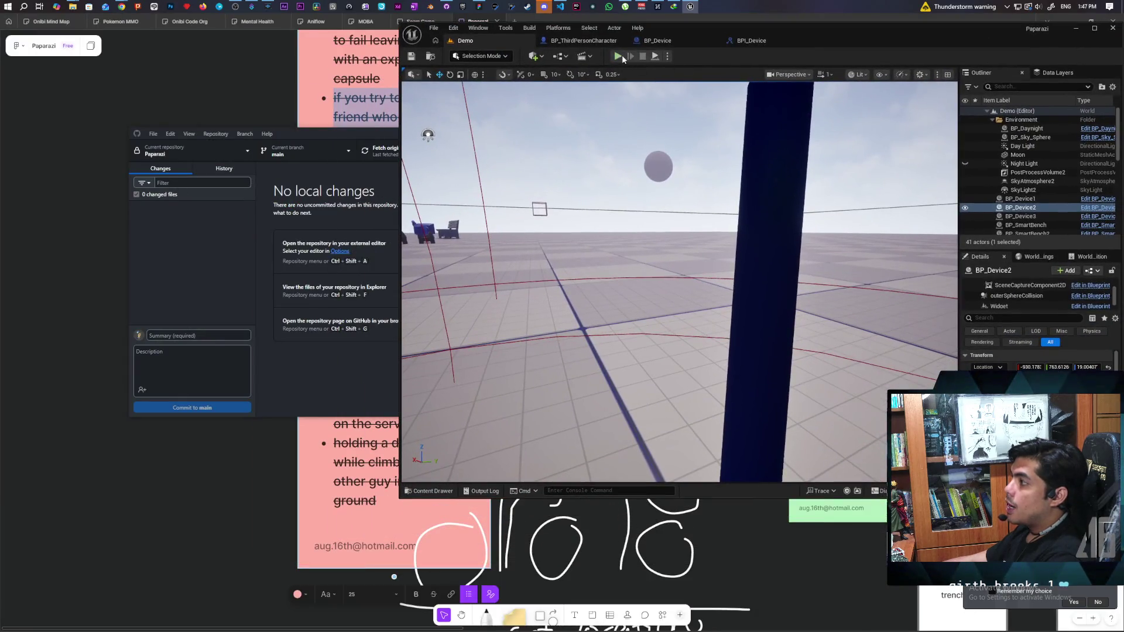
pyautogui.hotkey('alt', 'p')
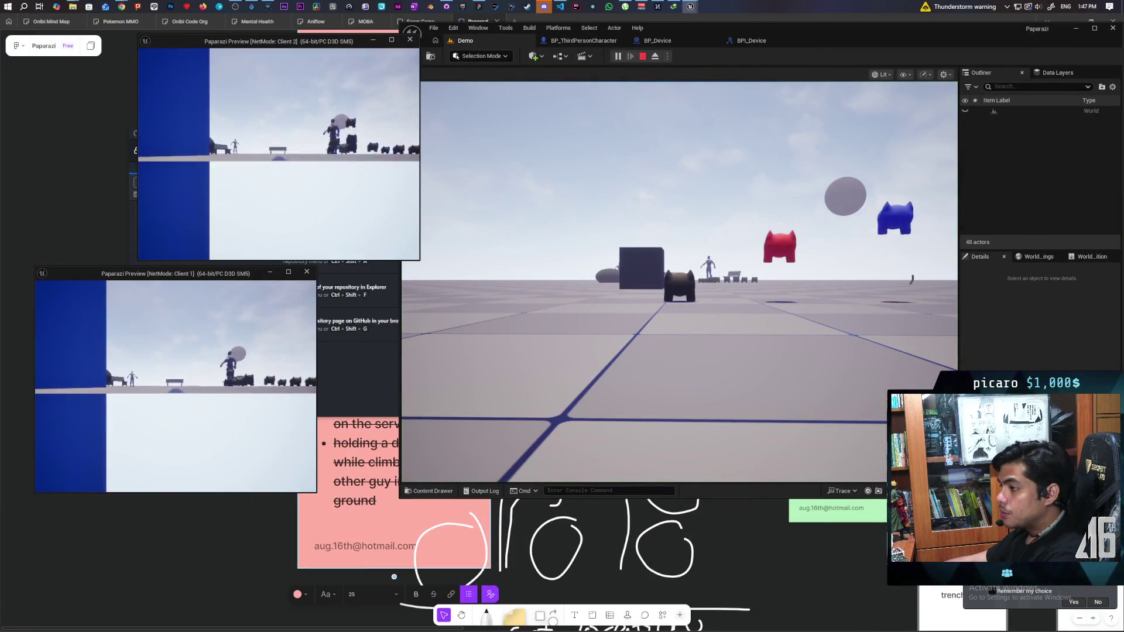
pyautogui.click(700, 168)
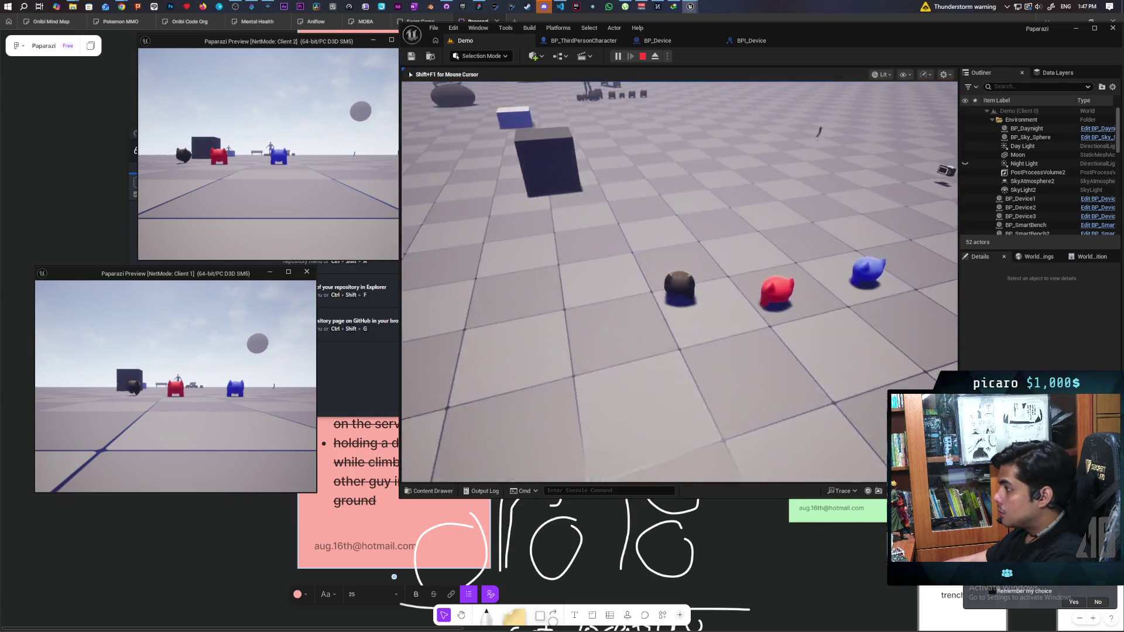
pyautogui.click(345, 232)
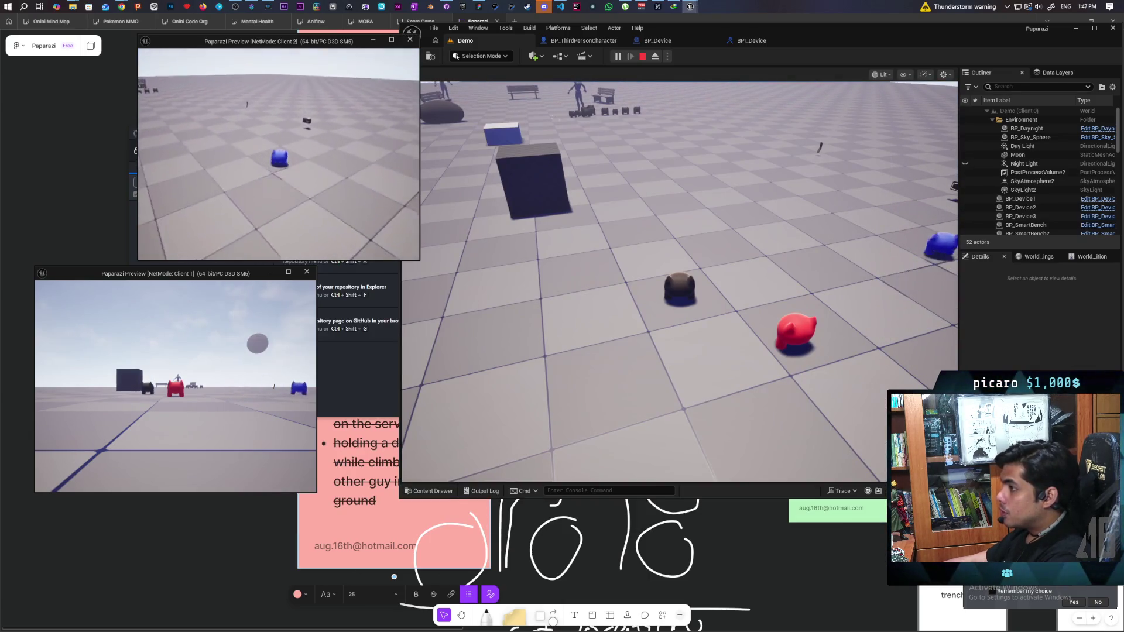
pyautogui.press('w')
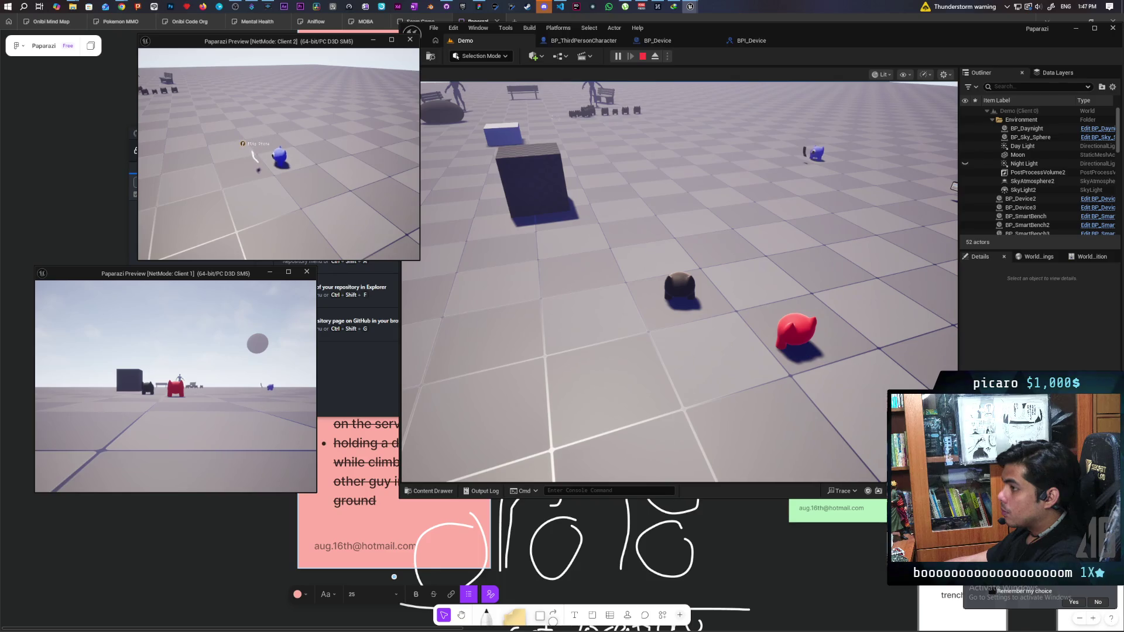
pyautogui.press('Escape')
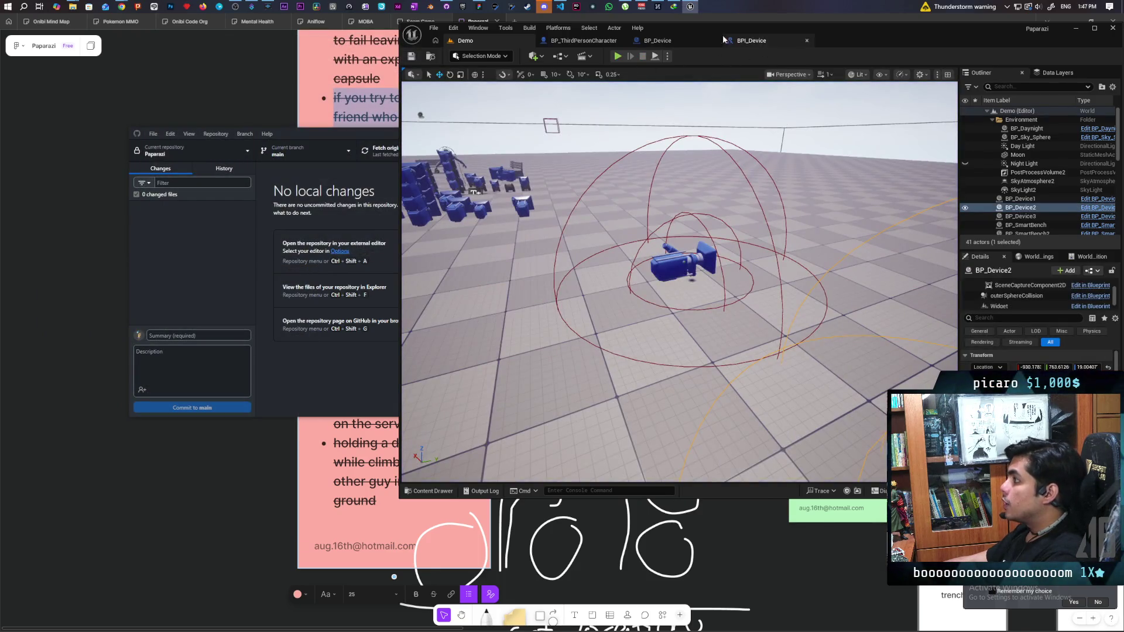
pyautogui.click(690, 40)
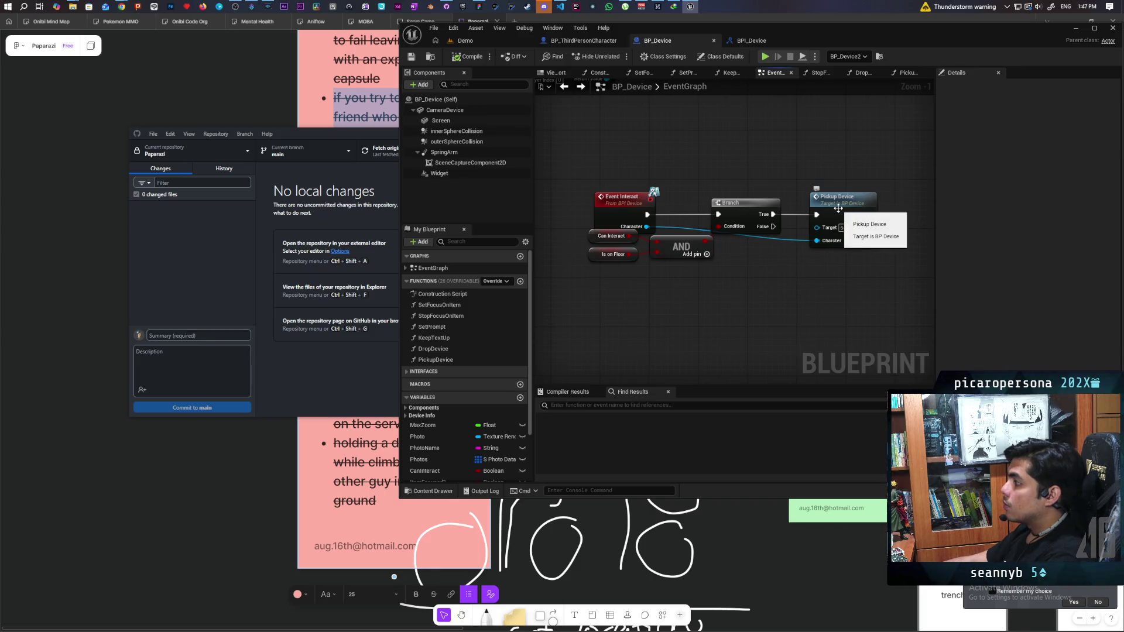
pyautogui.doubleClick(838, 209)
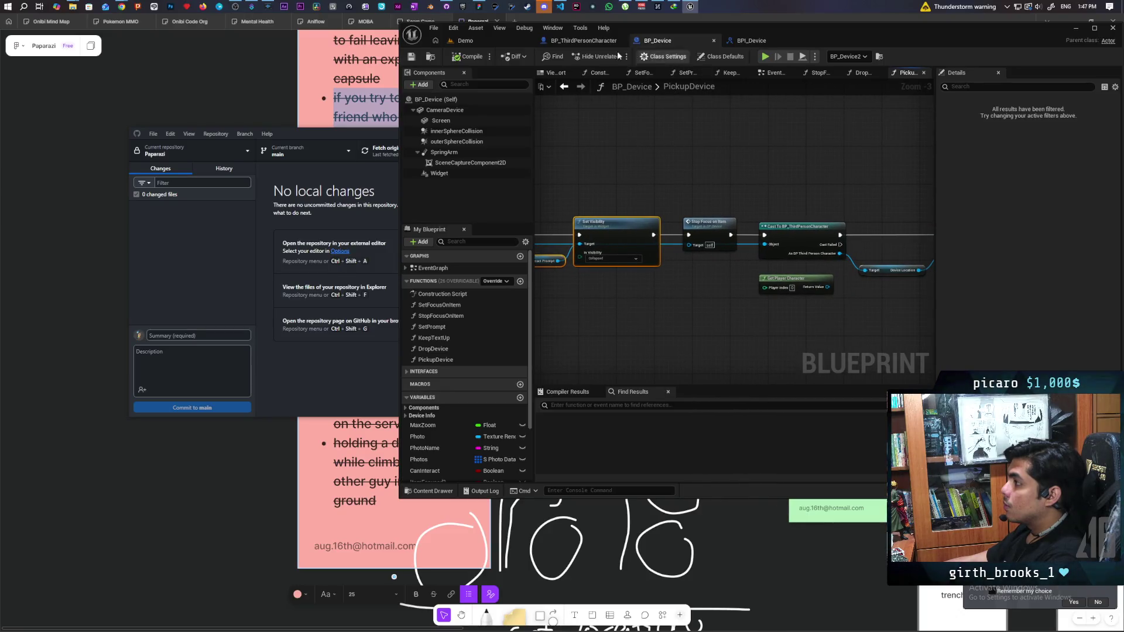
pyautogui.click(584, 40)
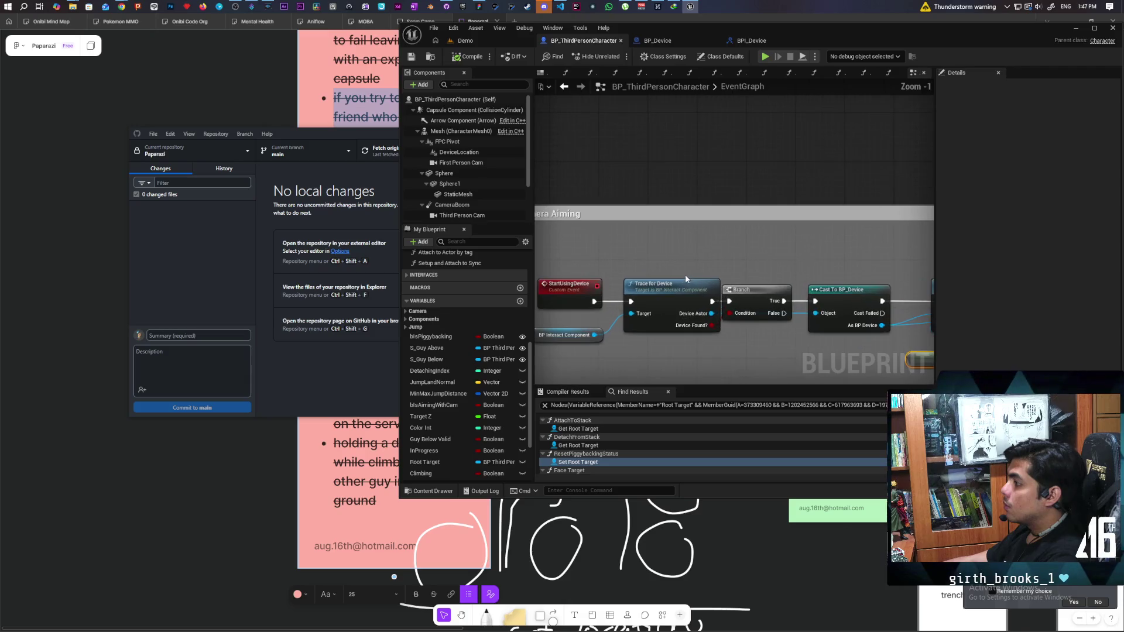
pyautogui.scroll(-1, 687, 267)
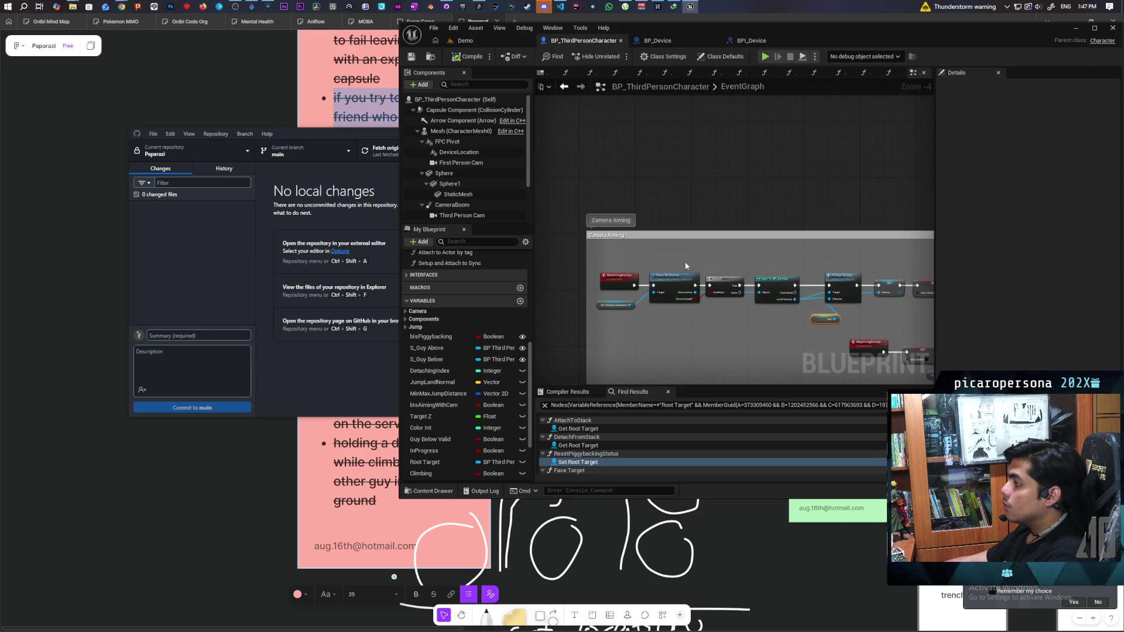
pyautogui.scroll(-7, 617, 219)
# Jump to the StartUsingDevice event and frame it in the EventGraph.
pyautogui.moveTo(722, 255)
pyautogui.mouseDown()
pyautogui.moveTo(711, 193)
pyautogui.moveTo(719, 270)
pyautogui.mouseUp()
pyautogui.scroll(8, 719, 270)
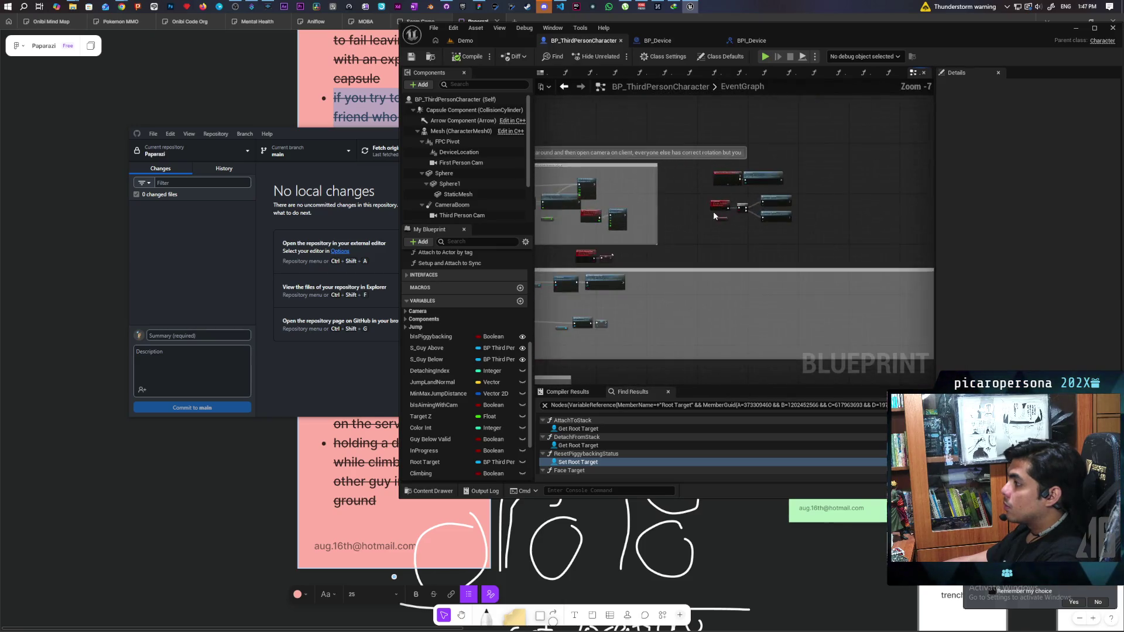
pyautogui.doubleClick(814, 226)
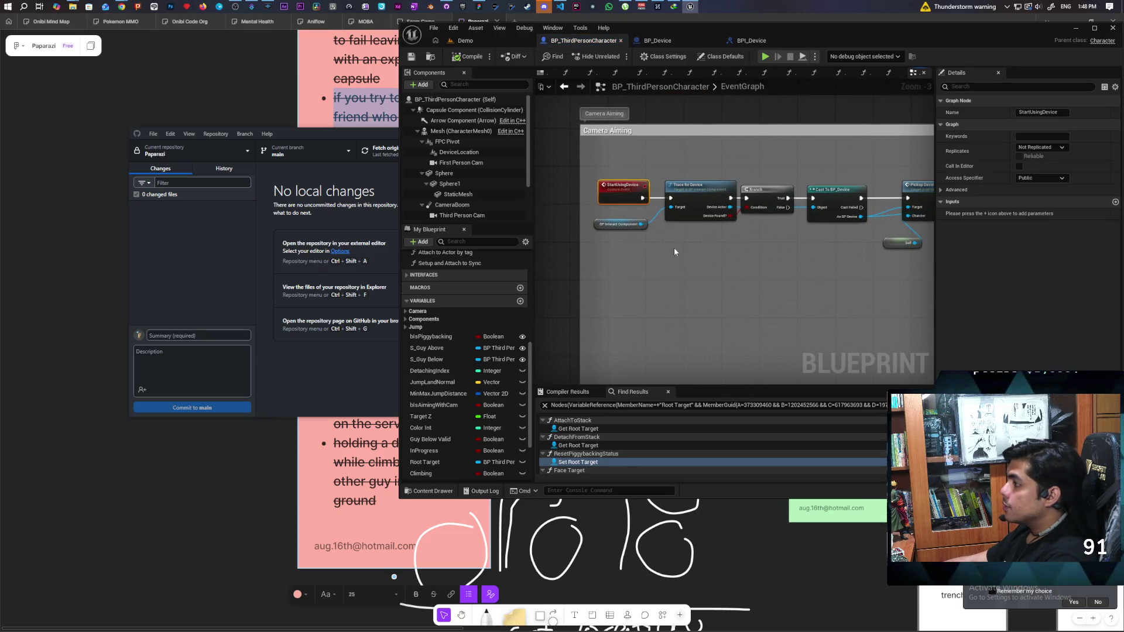
pyautogui.scroll(-9, 668, 253)
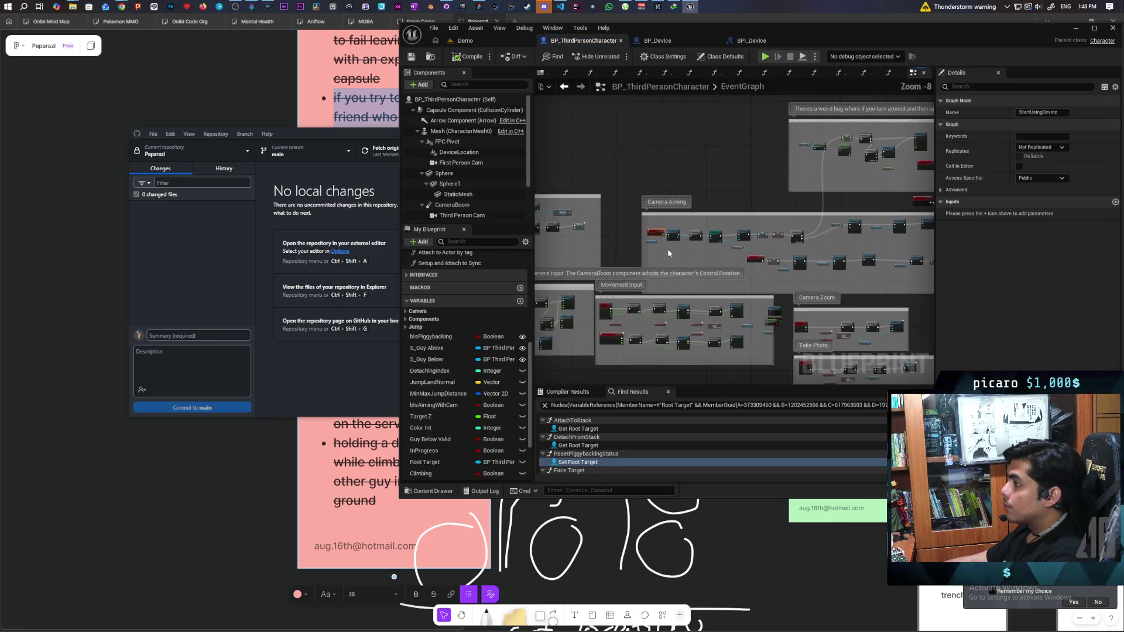
pyautogui.press('f')
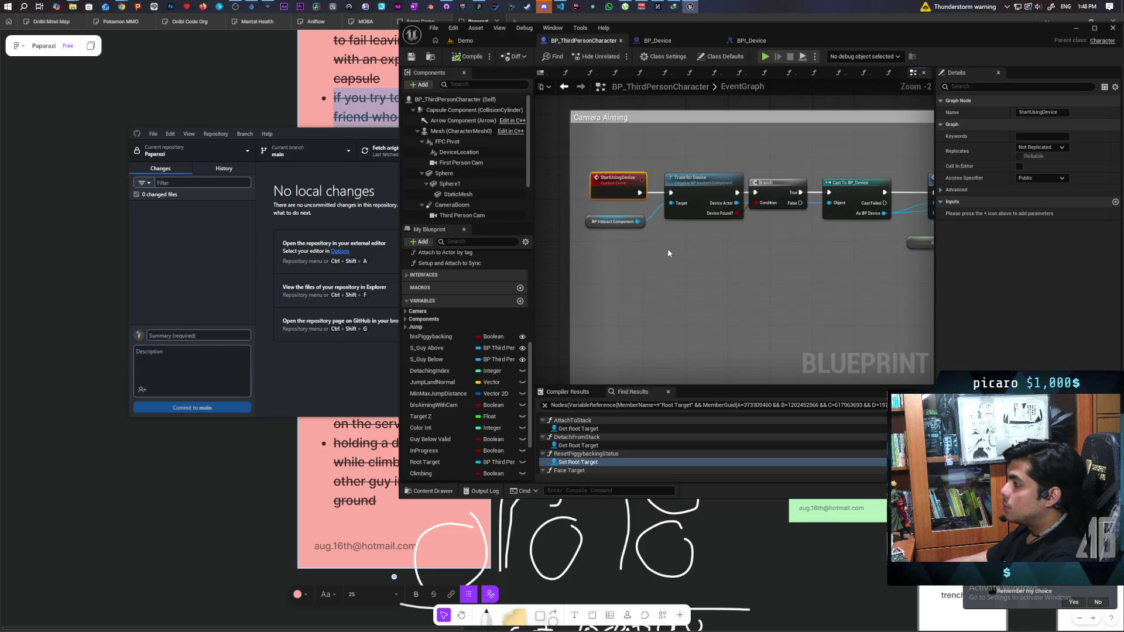
pyautogui.moveTo(668, 253); pyautogui.dragTo(681, 300)
pyautogui.scroll(2, 588, 279)
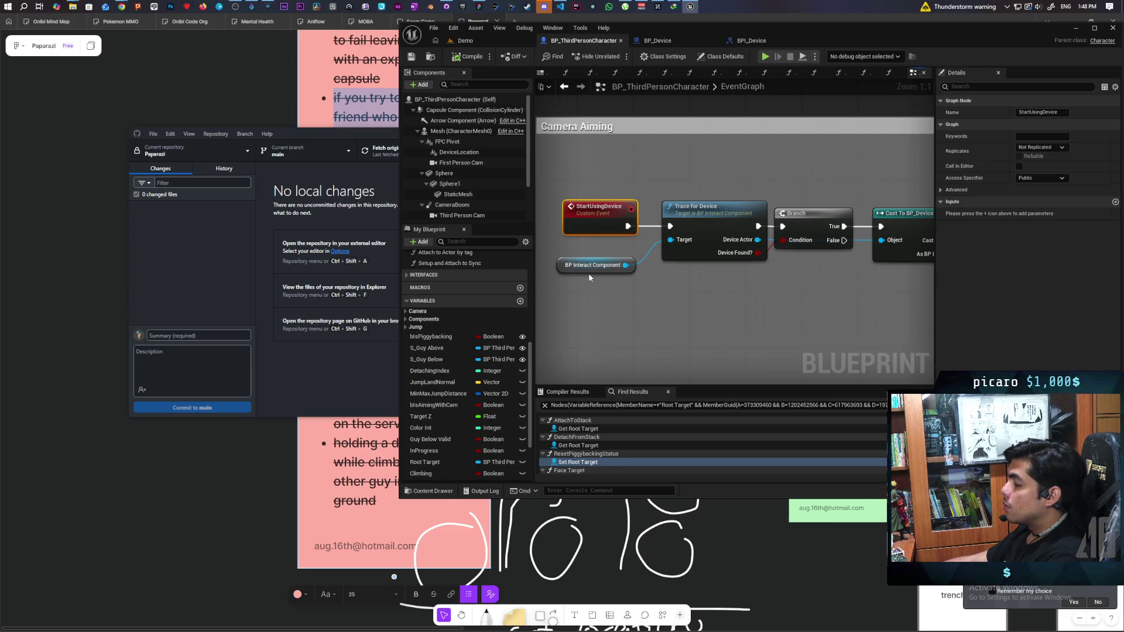
# Survey the device chain: Branch, Cast, Pickup Device, SET, Sequence, Set Active, S_Set Is Aiming Cam.
pyautogui.moveTo(589, 273); pyautogui.dragTo(712, 251)
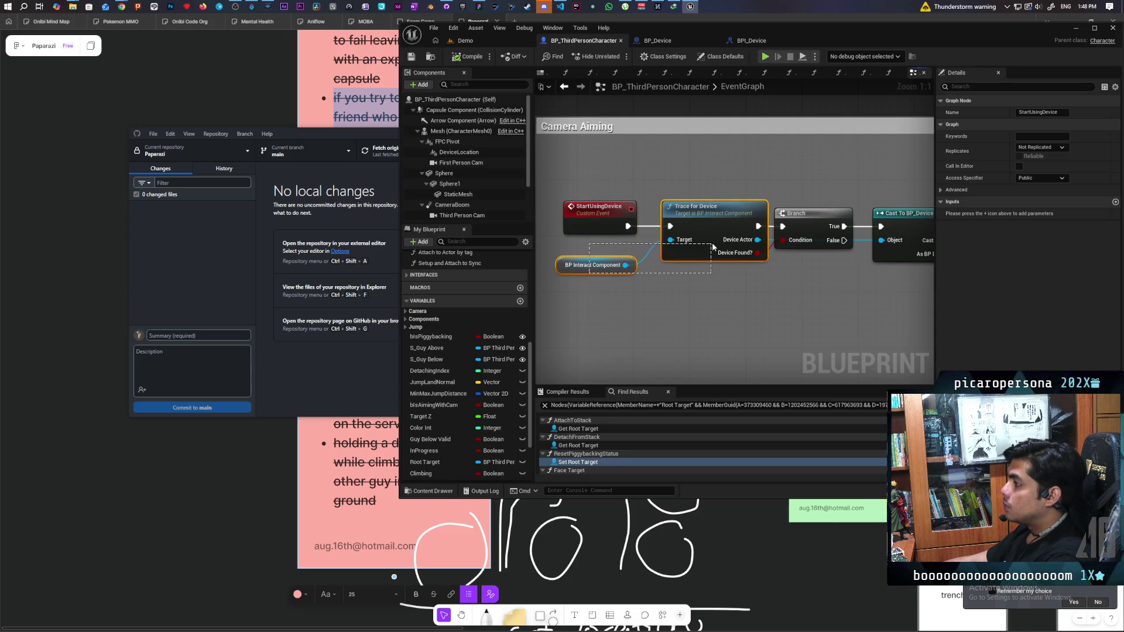
pyautogui.moveTo(679, 310)
pyautogui.mouseDown()
pyautogui.moveTo(670, 298)
pyautogui.moveTo(768, 287)
pyautogui.mouseUp()
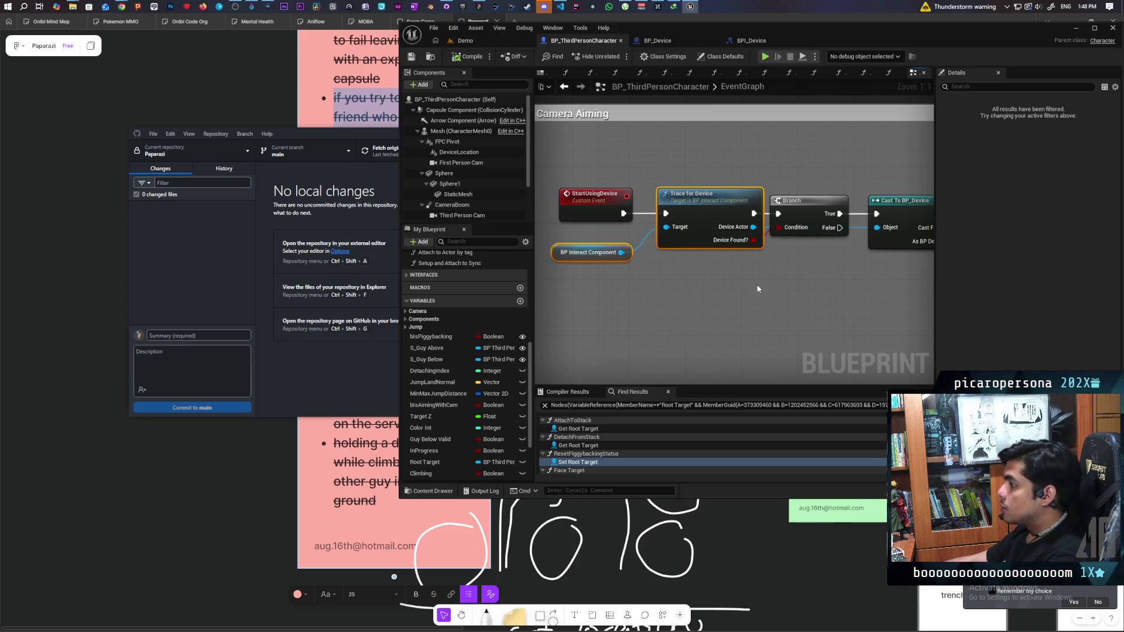
pyautogui.moveTo(785, 298)
pyautogui.mouseDown()
pyautogui.moveTo(625, 293)
pyautogui.moveTo(747, 286)
pyautogui.mouseUp()
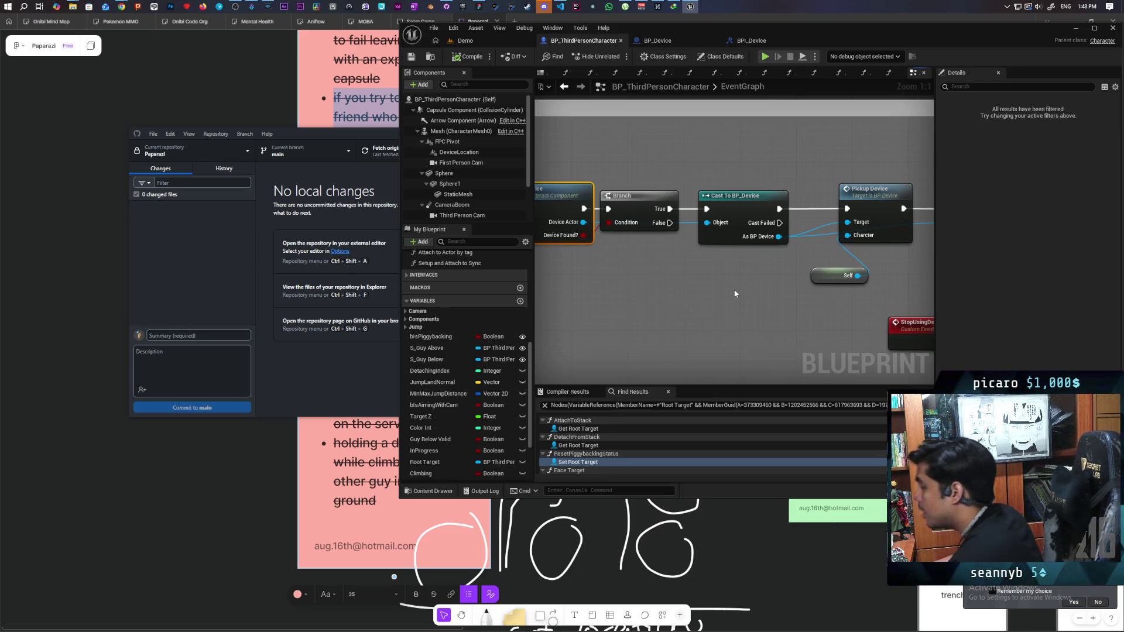
pyautogui.moveTo(774, 286); pyautogui.dragTo(691, 295)
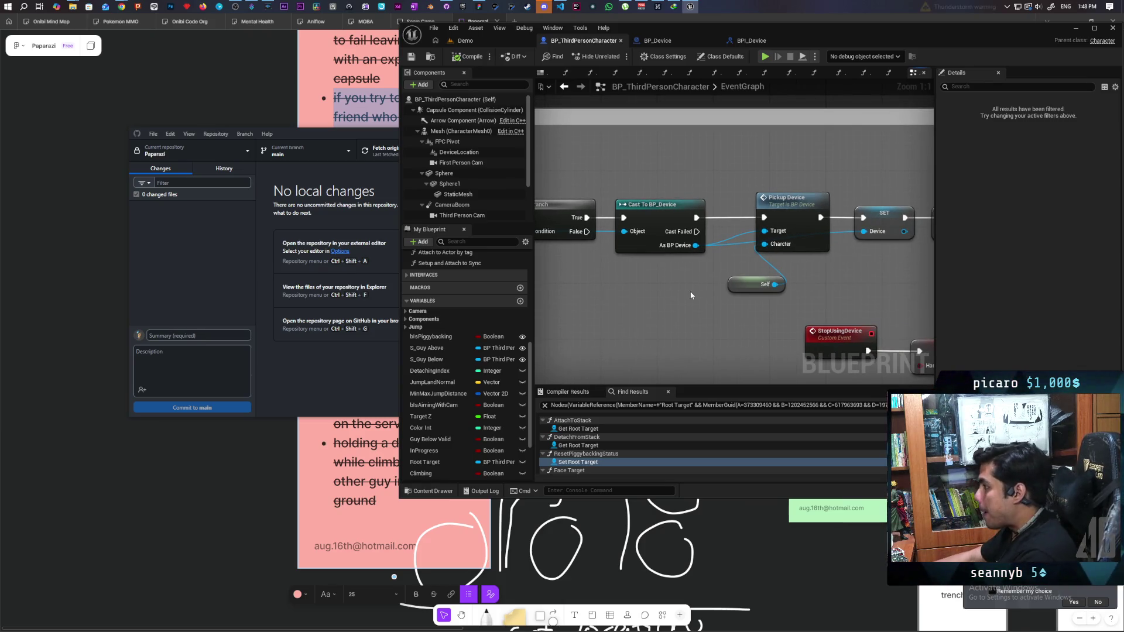
pyautogui.moveTo(785, 312)
pyautogui.mouseDown()
pyautogui.moveTo(710, 283)
pyautogui.moveTo(771, 289)
pyautogui.moveTo(695, 299)
pyautogui.moveTo(596, 336)
pyautogui.mouseUp()
pyautogui.scroll(-3, 695, 298)
pyautogui.moveTo(755, 327)
pyautogui.mouseDown()
pyautogui.moveTo(605, 316)
pyautogui.moveTo(705, 321)
pyautogui.moveTo(768, 303)
pyautogui.mouseUp()
pyautogui.scroll(-1, 611, 307)
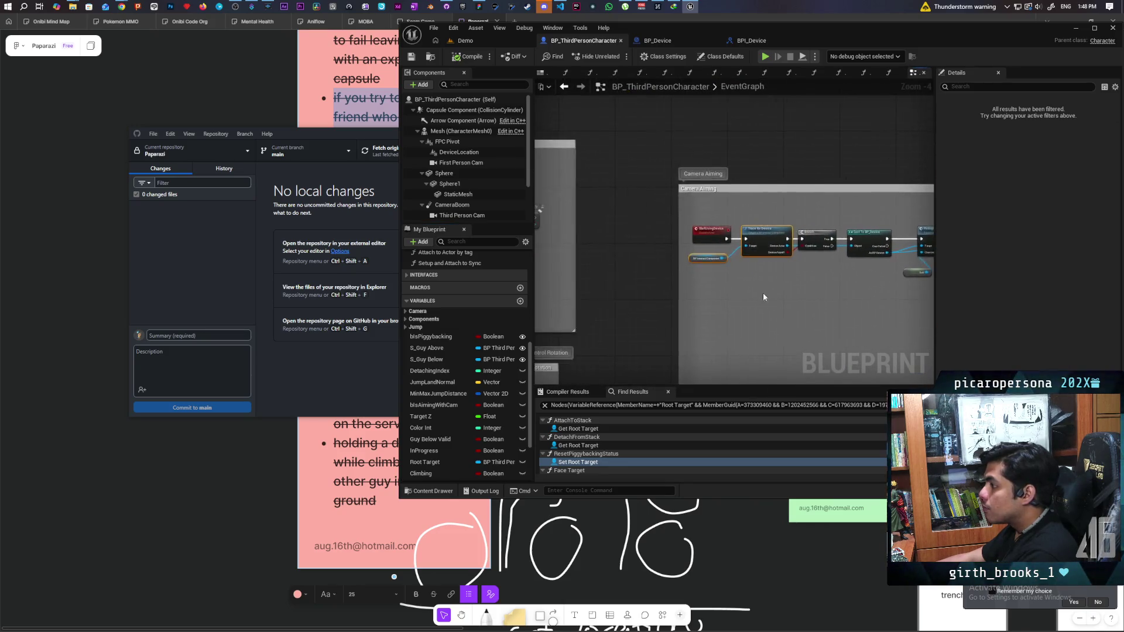
pyautogui.scroll(3, 769, 302)
# Open the Trace for Device function to view its Sphere Trace nodes.
pyautogui.doubleClick(758, 225)
pyautogui.moveTo(763, 229); pyautogui.dragTo(768, 226)
pyautogui.scroll(-1, 765, 227)
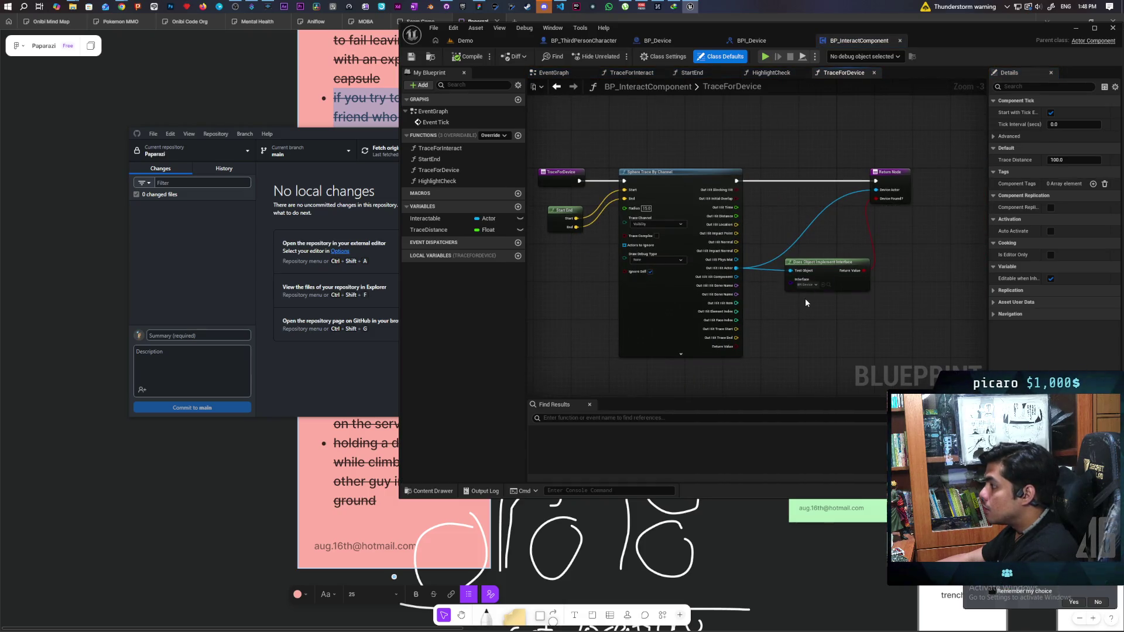
# Leave TraceForDevice and return via BP_Device to BP_ThirdPersonCharacter's Camera Aiming logic.
pyautogui.scroll(1, 806, 299)
pyautogui.scroll(-1, 805, 298)
pyautogui.moveTo(802, 297); pyautogui.dragTo(863, 305)
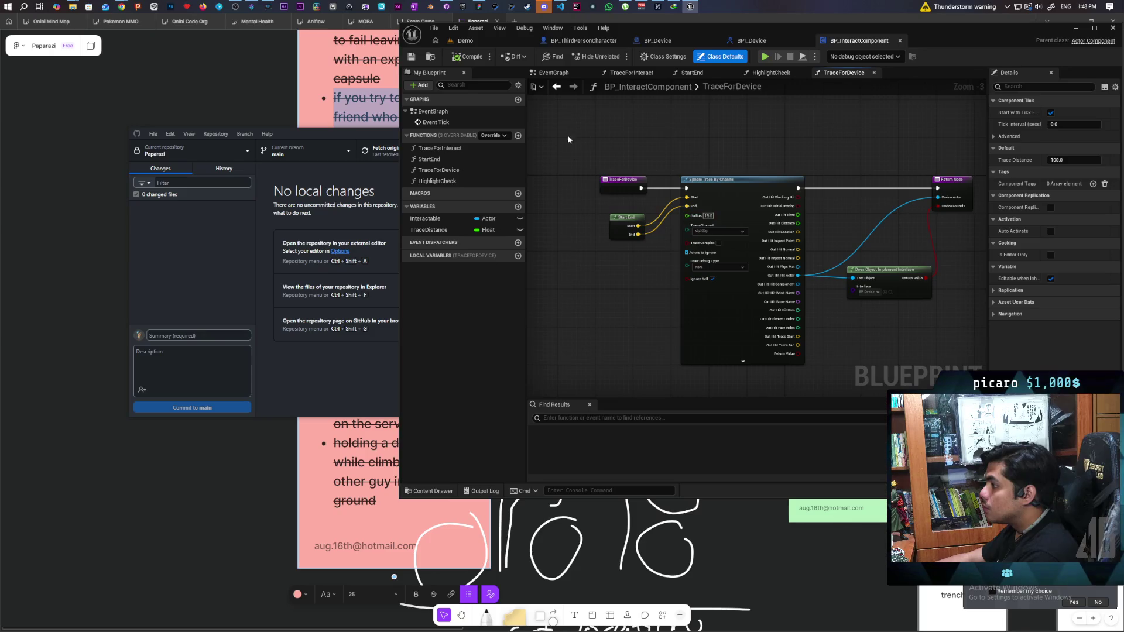
pyautogui.click(557, 87)
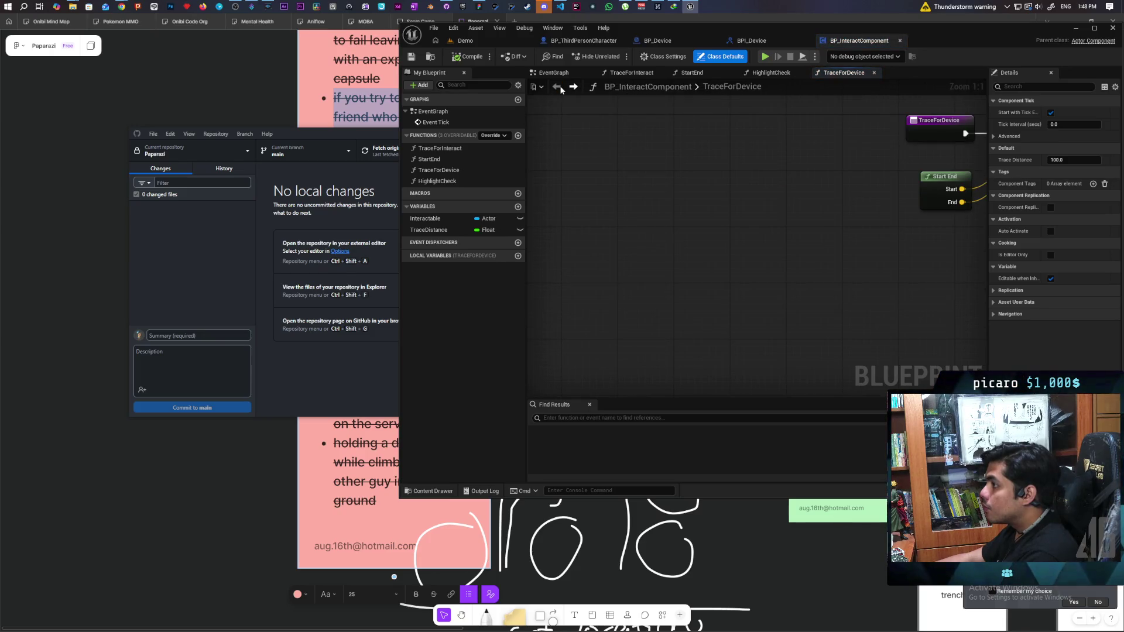
pyautogui.click(673, 41)
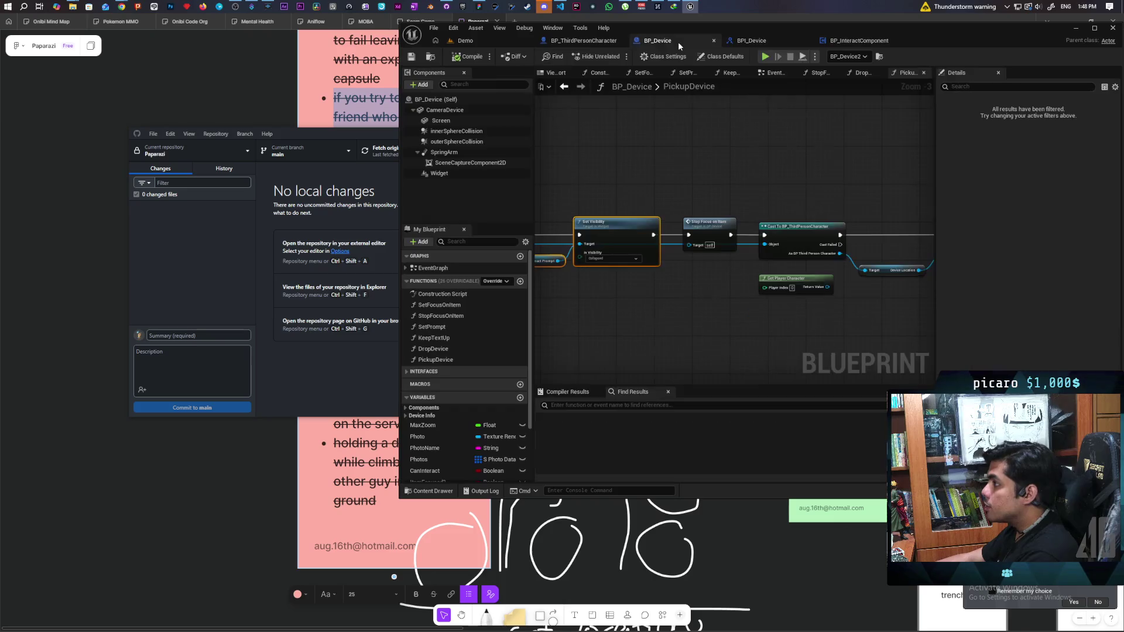
pyautogui.click(586, 41)
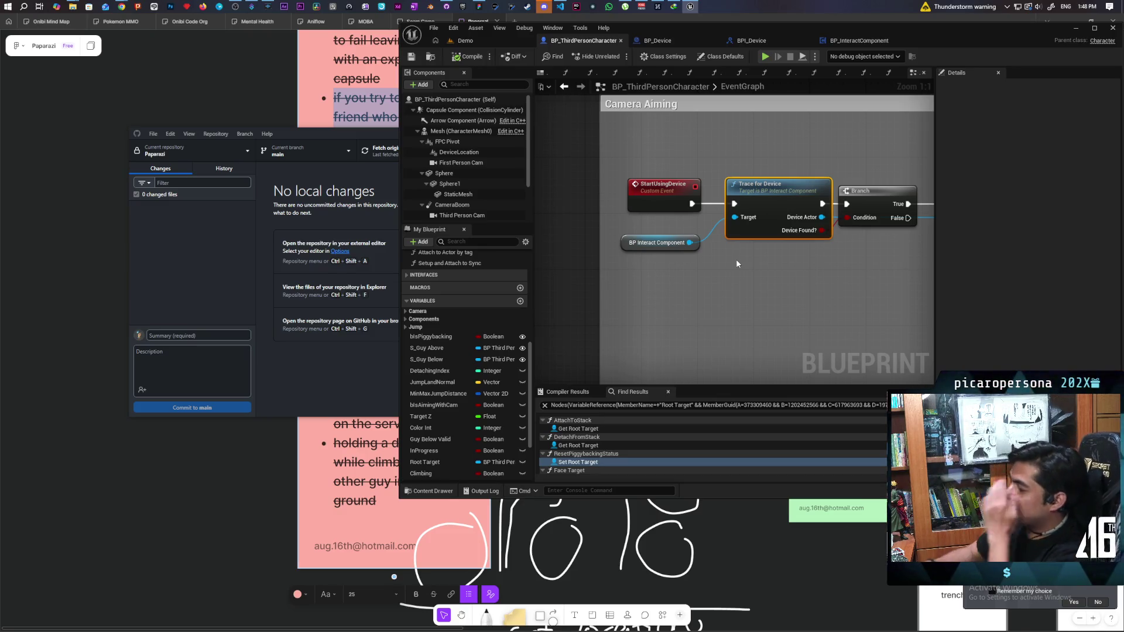
pyautogui.scroll(-2, 747, 294)
# Look over the camera Set Active, SET and Sequence nodes, then switch to the Demo level.
pyautogui.moveTo(797, 297)
pyautogui.mouseDown()
pyautogui.moveTo(572, 297)
pyautogui.moveTo(786, 279)
pyautogui.mouseUp()
pyautogui.moveTo(671, 287); pyautogui.dragTo(754, 263)
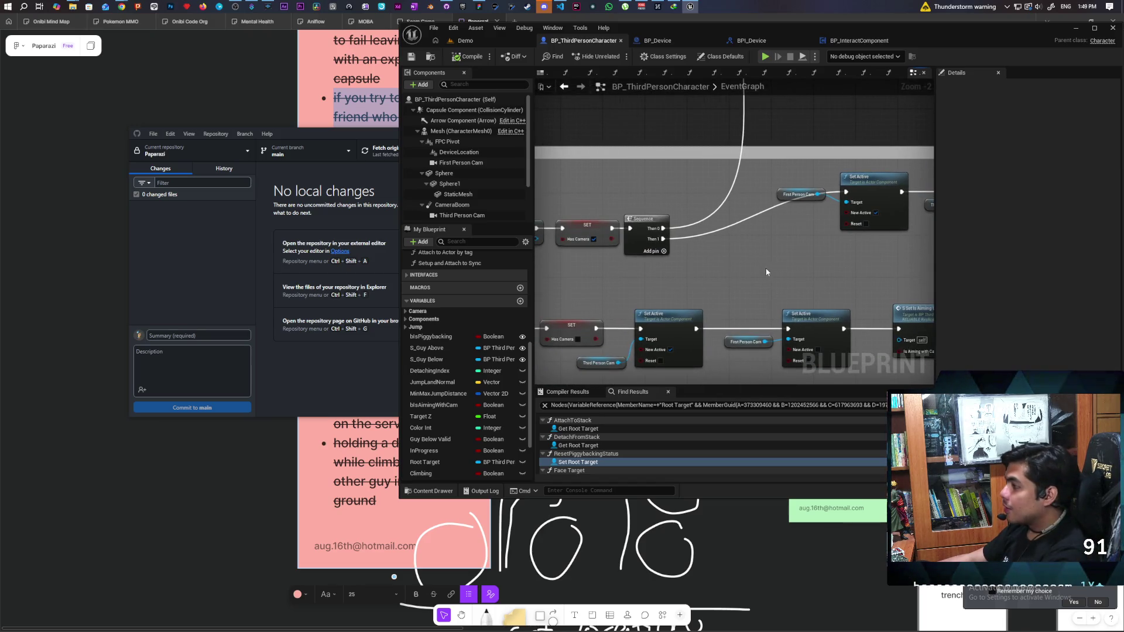
pyautogui.scroll(-3, 771, 273)
pyautogui.moveTo(771, 272); pyautogui.dragTo(736, 264)
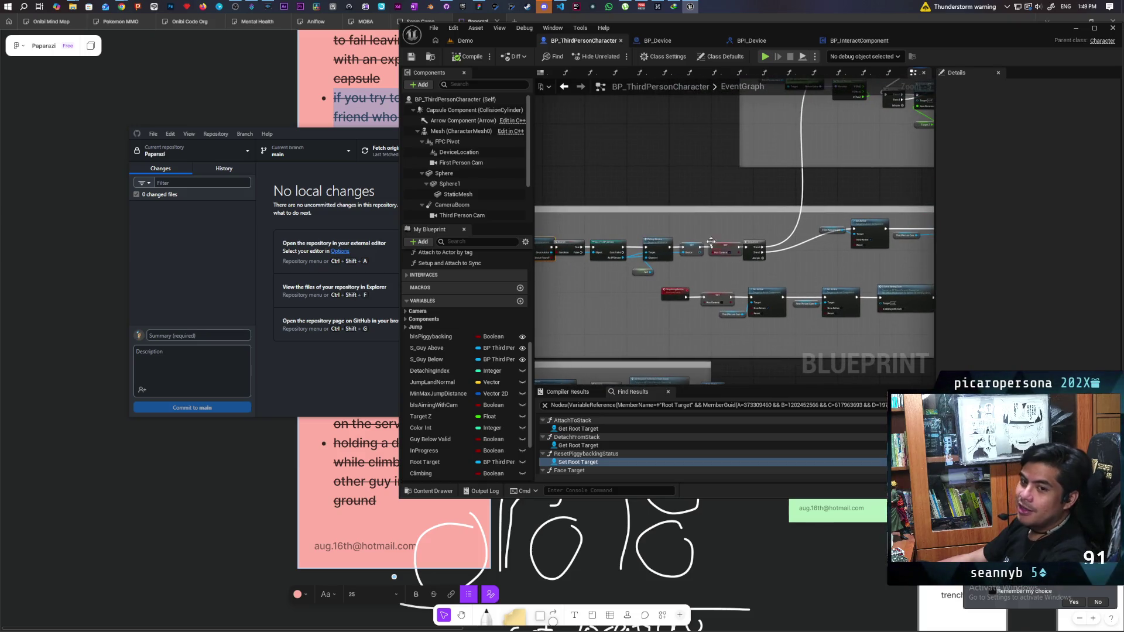
pyautogui.click(468, 41)
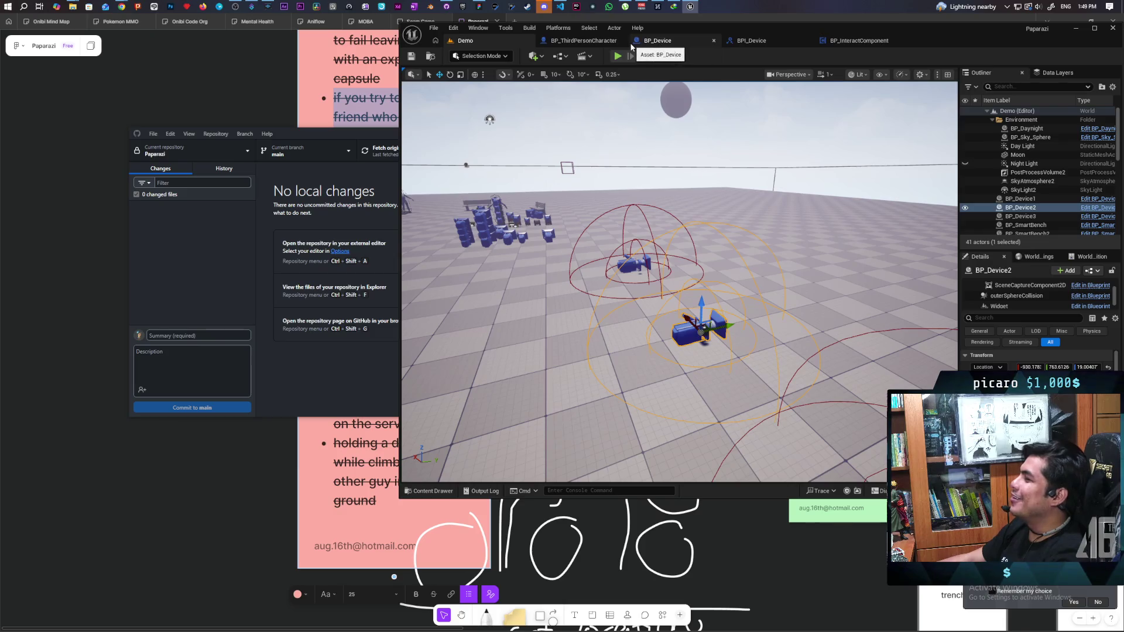
# Review BP_Device's PickupDevice Attach Actor To Component and Set Visibility chain.
pyautogui.click(656, 42)
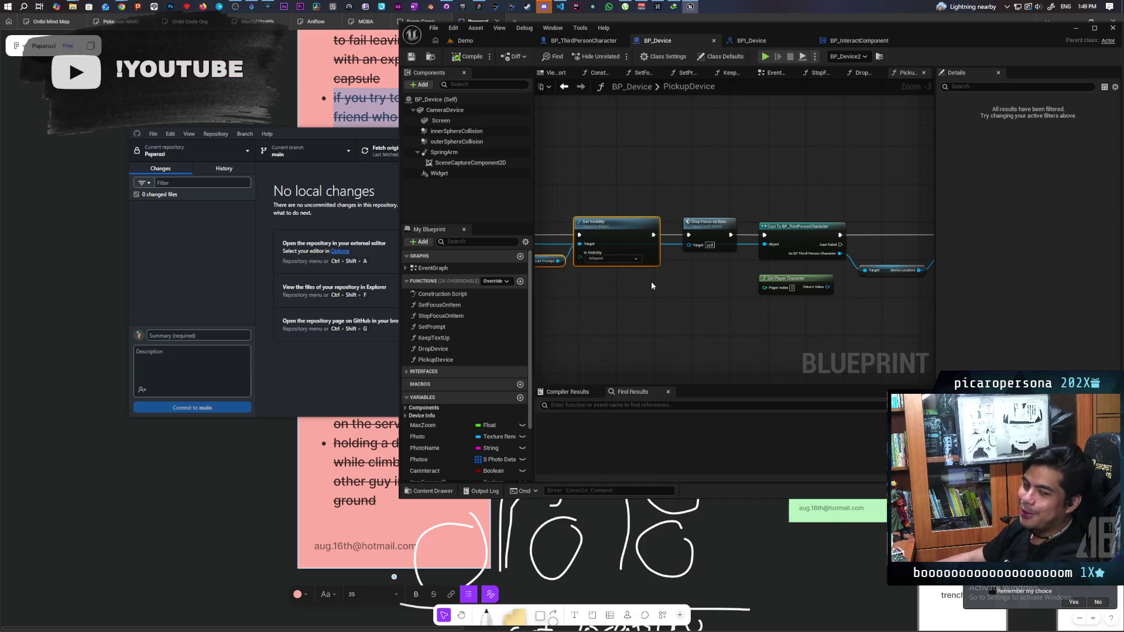
pyautogui.moveTo(701, 283); pyautogui.dragTo(560, 275)
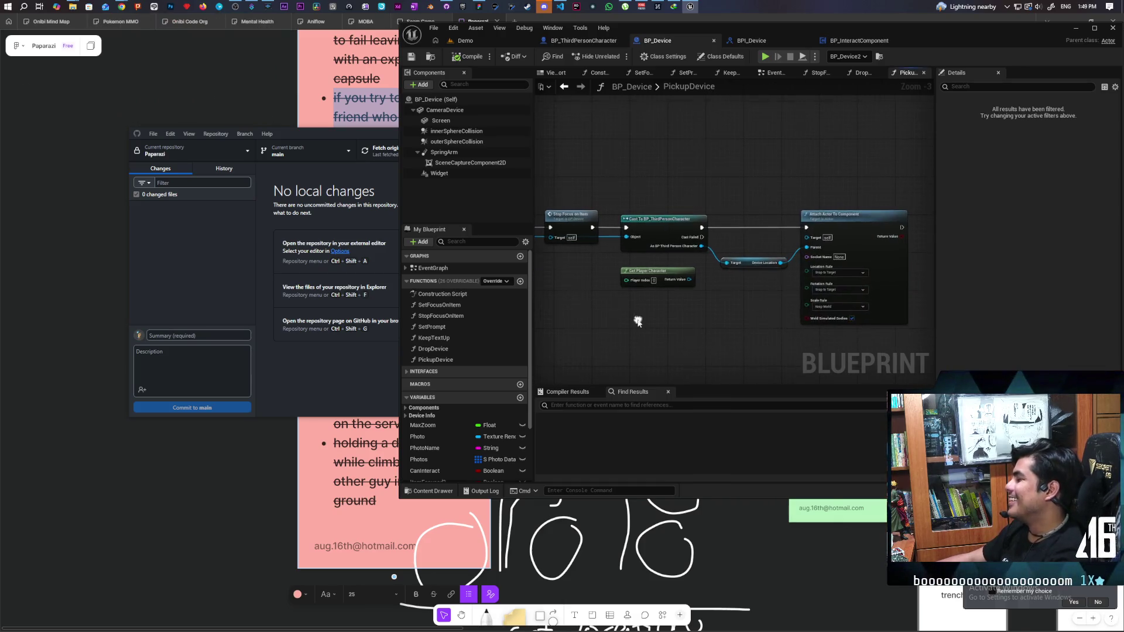
pyautogui.moveTo(662, 300)
pyautogui.mouseDown()
pyautogui.moveTo(650, 301)
pyautogui.moveTo(691, 275)
pyautogui.moveTo(843, 274)
pyautogui.moveTo(721, 120)
pyautogui.mouseUp()
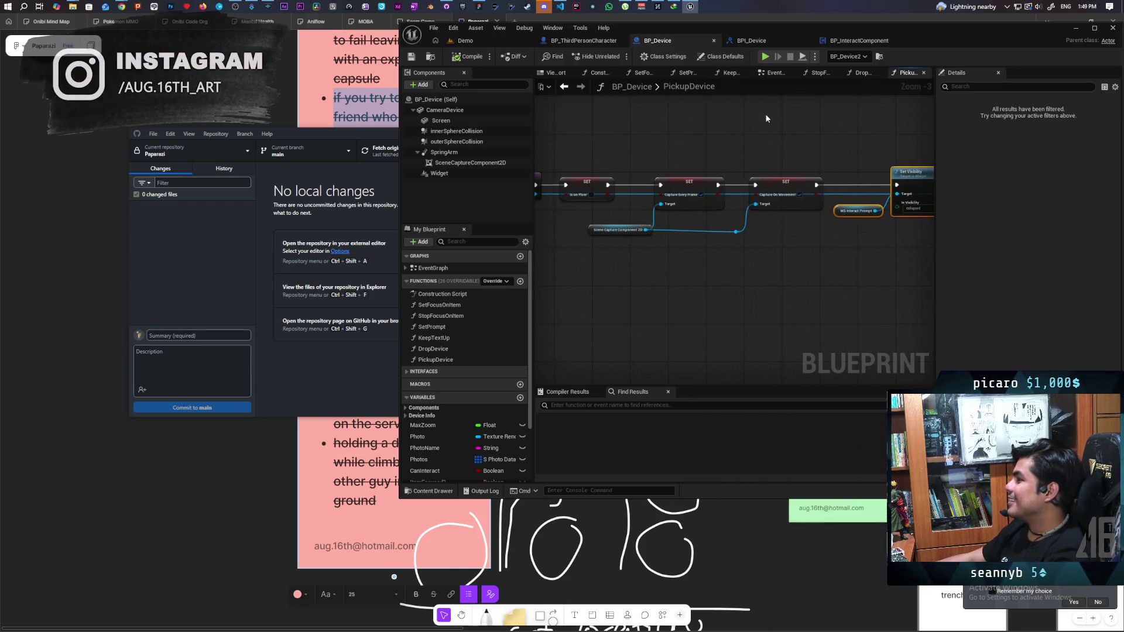
# Check BPI_Device and BP_InteractComponent's TraceForDevice and TraceForInteract functions, then return to the character.
pyautogui.click(751, 40)
pyautogui.click(842, 40)
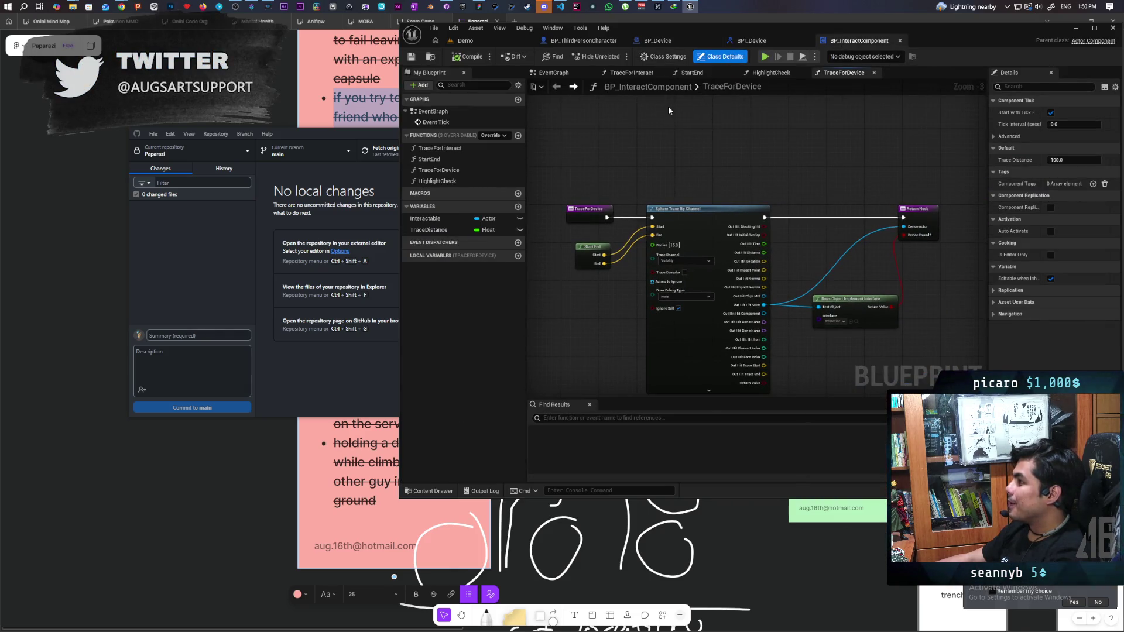
pyautogui.click(631, 72)
pyautogui.moveTo(845, 152)
pyautogui.mouseDown()
pyautogui.moveTo(687, 185)
pyautogui.moveTo(565, 176)
pyautogui.moveTo(549, 164)
pyautogui.moveTo(801, 148)
pyautogui.moveTo(696, 142)
pyautogui.mouseUp()
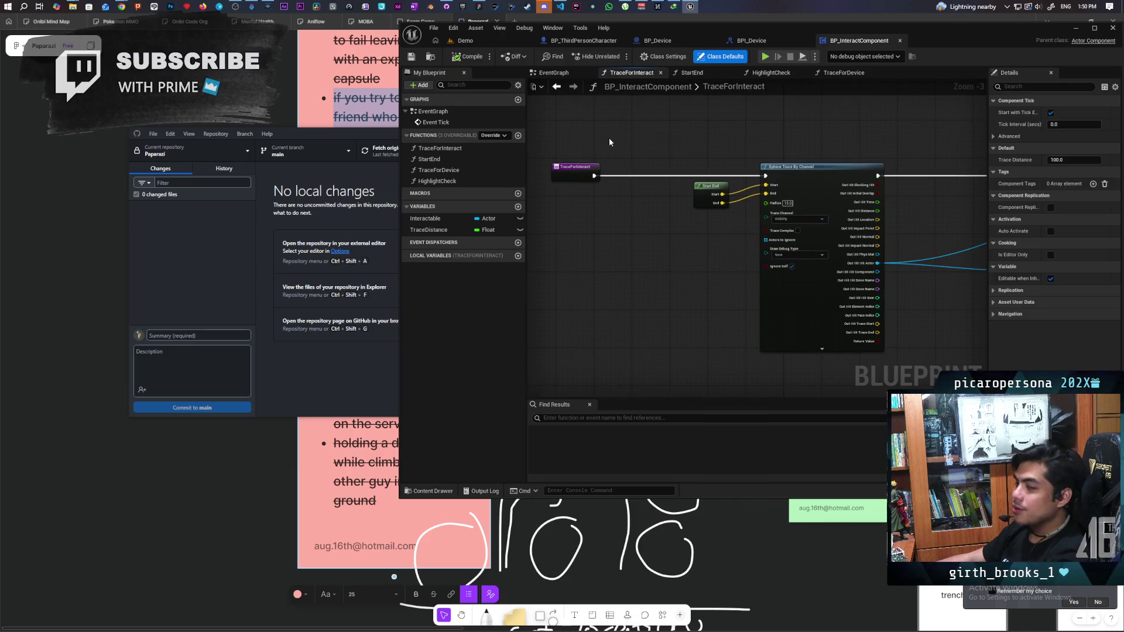
pyautogui.click(579, 41)
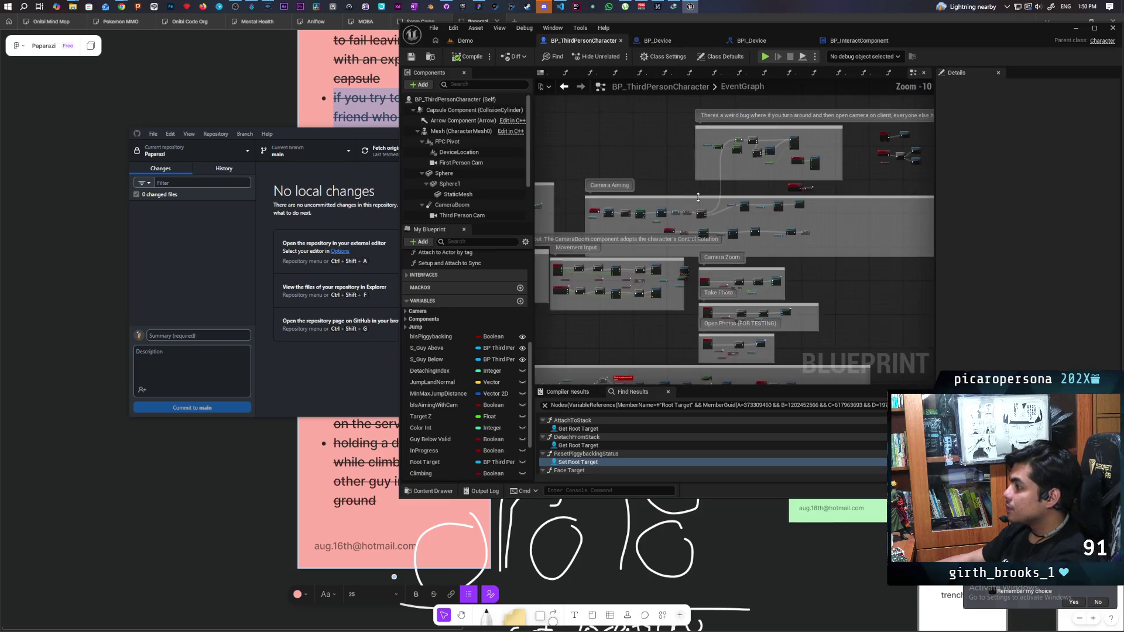
# Look over the Sequence, Set Active and StartUsingDevice nodes, then return to the Demo level.
pyautogui.scroll(-2, 761, 223)
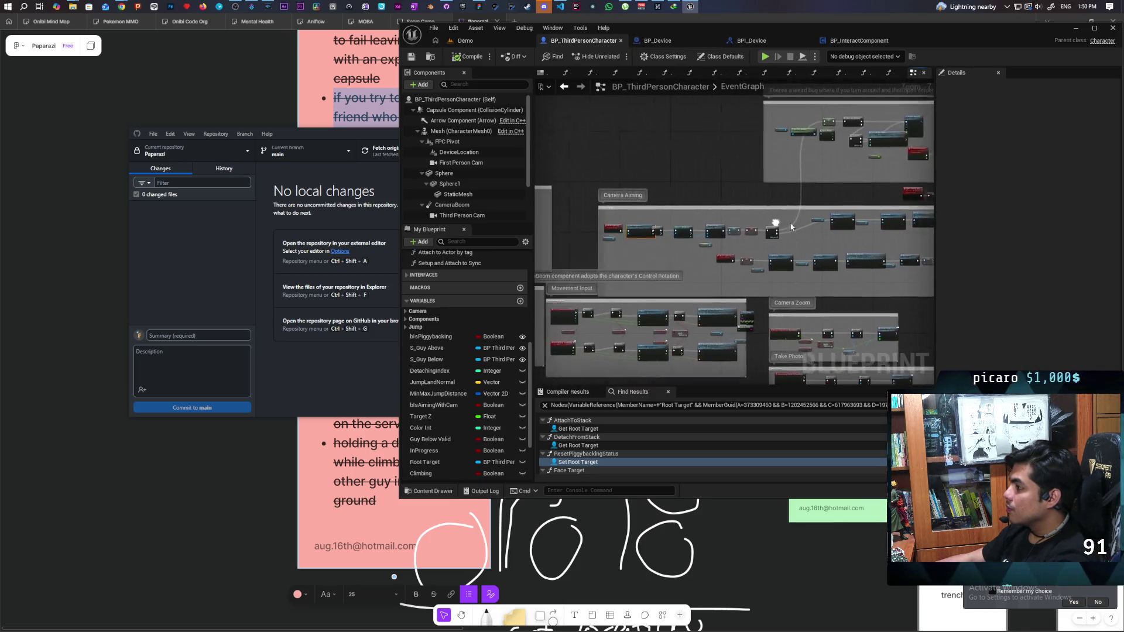
pyautogui.scroll(4, 791, 227)
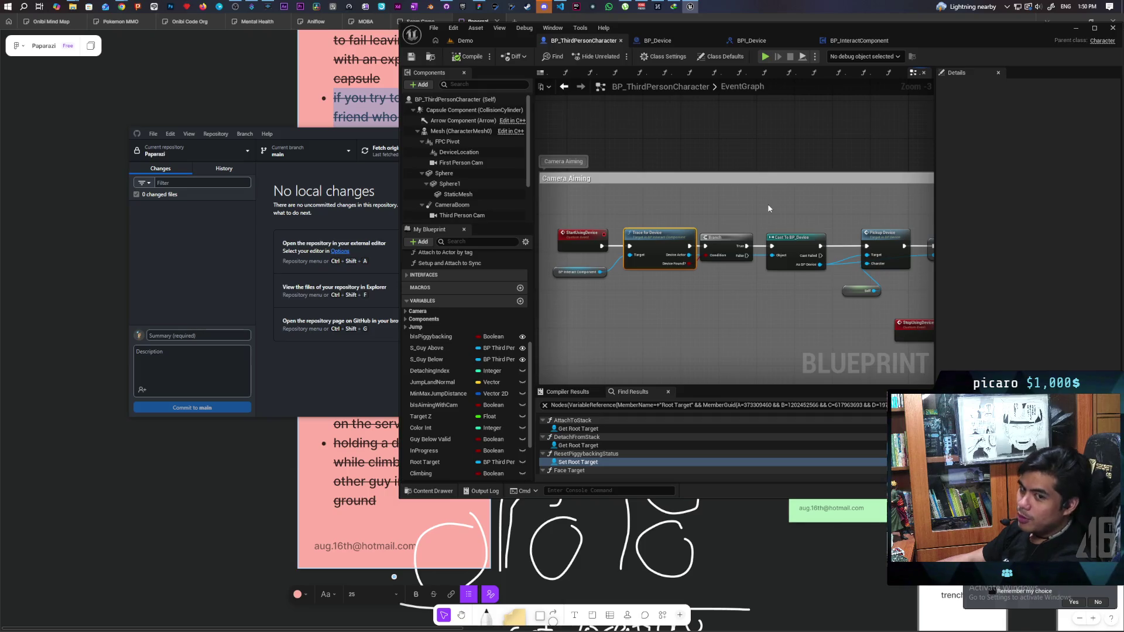
pyautogui.moveTo(830, 211)
pyautogui.mouseDown()
pyautogui.moveTo(672, 219)
pyautogui.moveTo(703, 211)
pyautogui.moveTo(648, 206)
pyautogui.moveTo(567, 218)
pyautogui.mouseUp()
pyautogui.scroll(2, 642, 257)
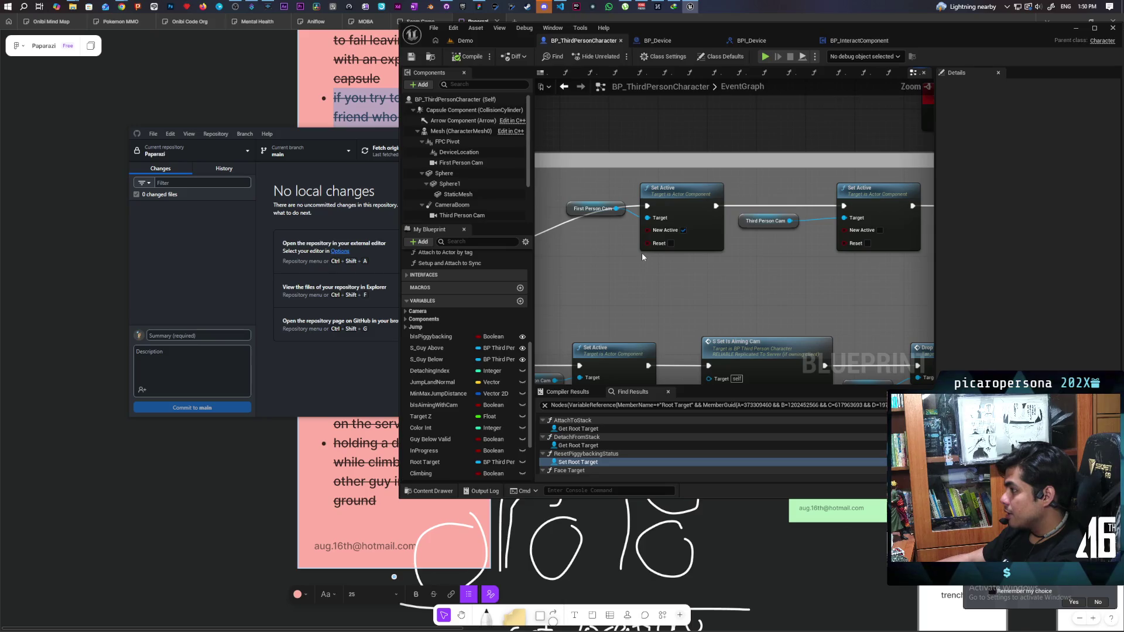
pyautogui.scroll(-2, 637, 266)
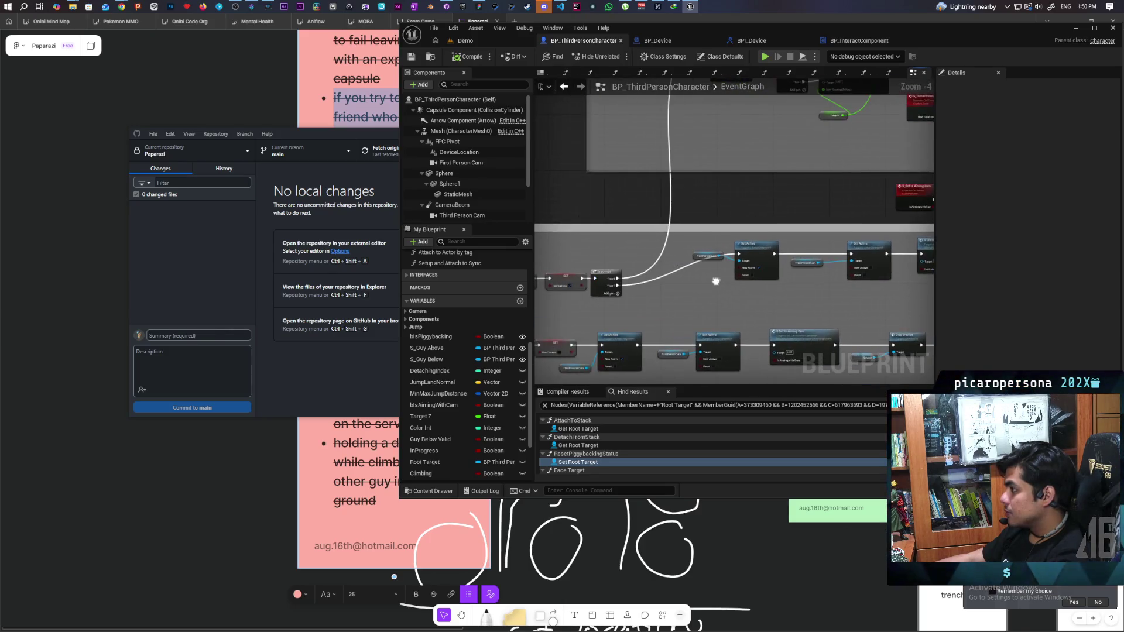
pyautogui.scroll(2, 680, 278)
pyautogui.scroll(-4, 685, 279)
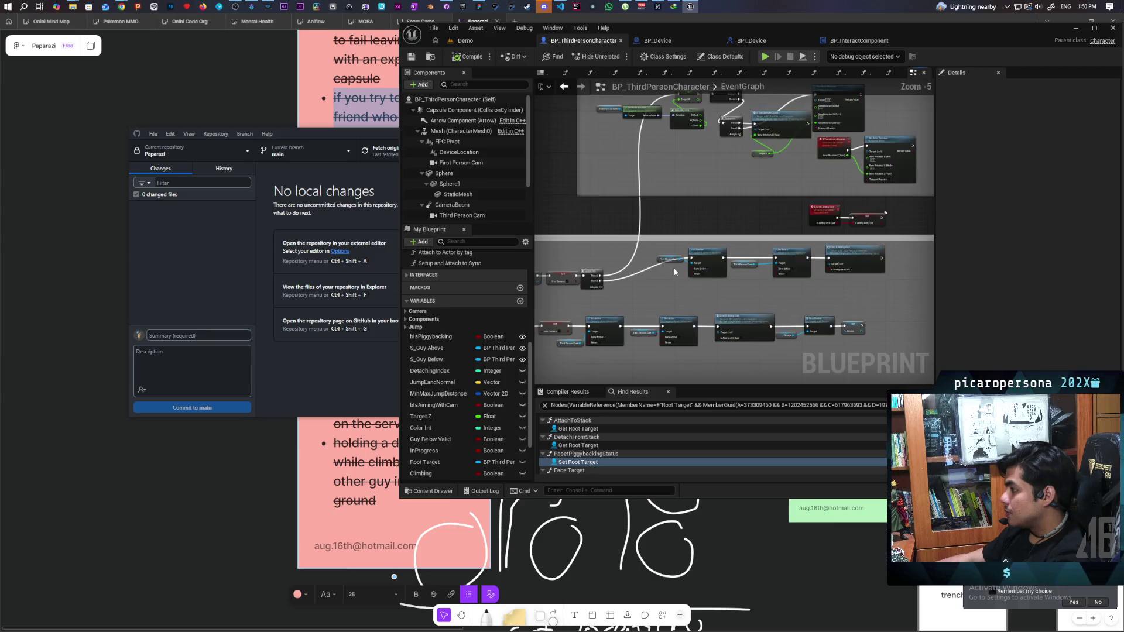
pyautogui.scroll(3, 708, 279)
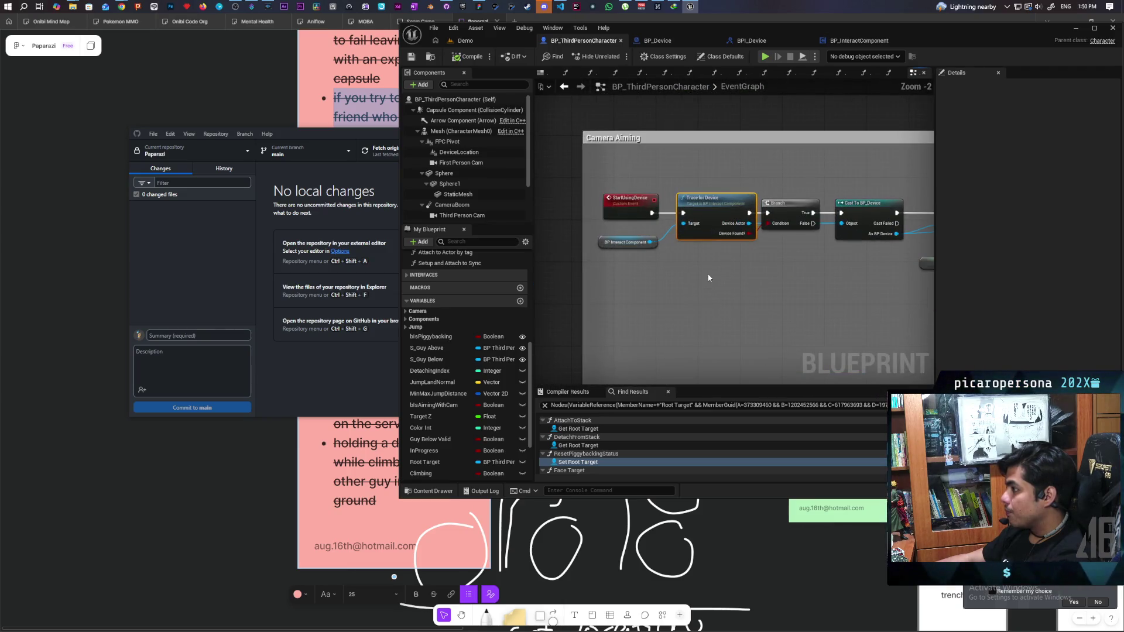
pyautogui.click(632, 214)
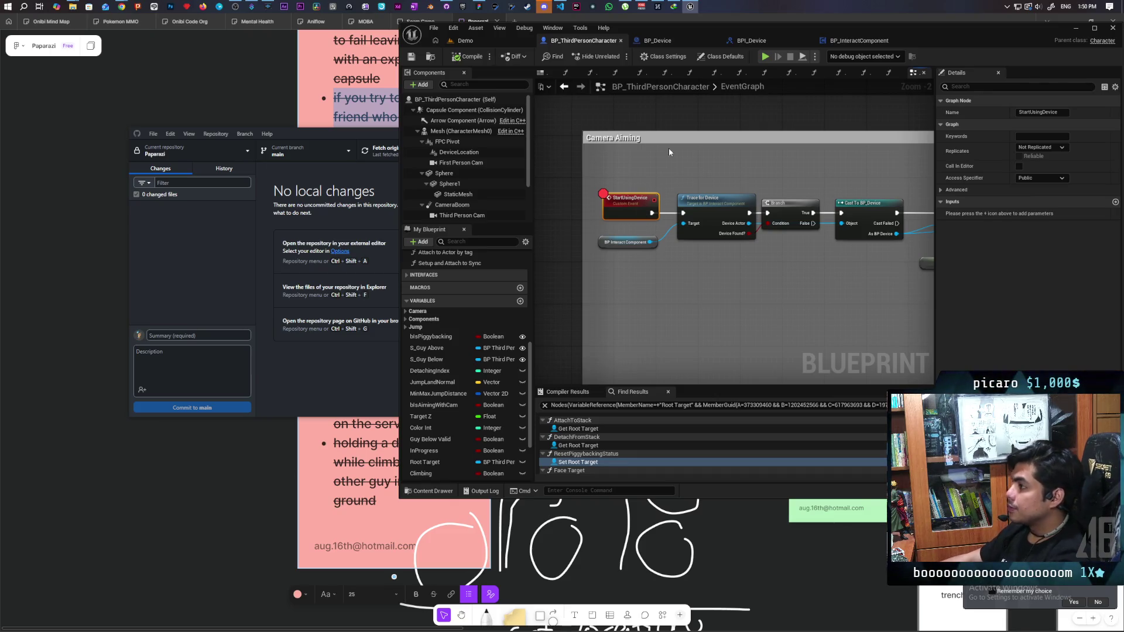
pyautogui.click(469, 41)
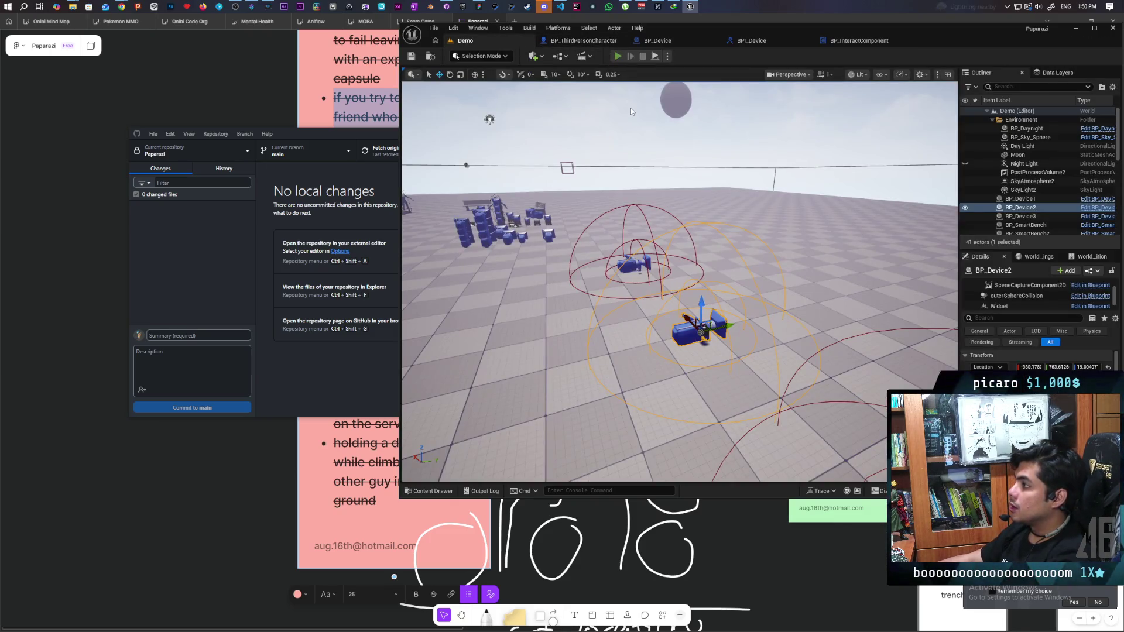
# Run a two-client play test, walk a client to the device and press F until StartUsingDevice breaks, then stop.
pyautogui.click(618, 55)
pyautogui.hotkey('alt', 'Tab')
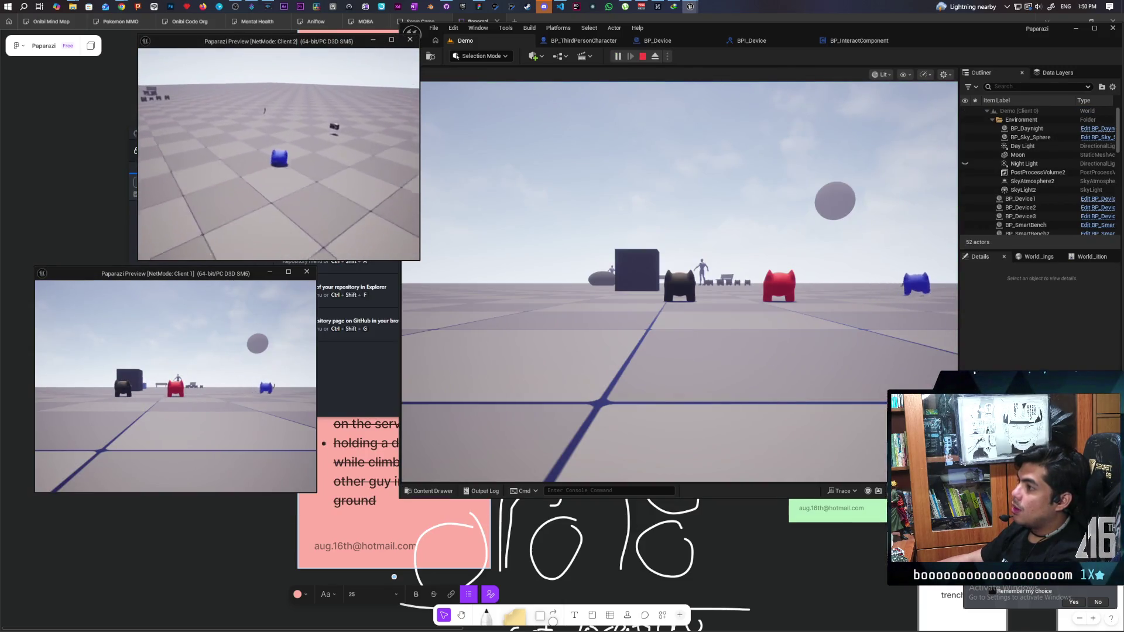
pyautogui.press('w')
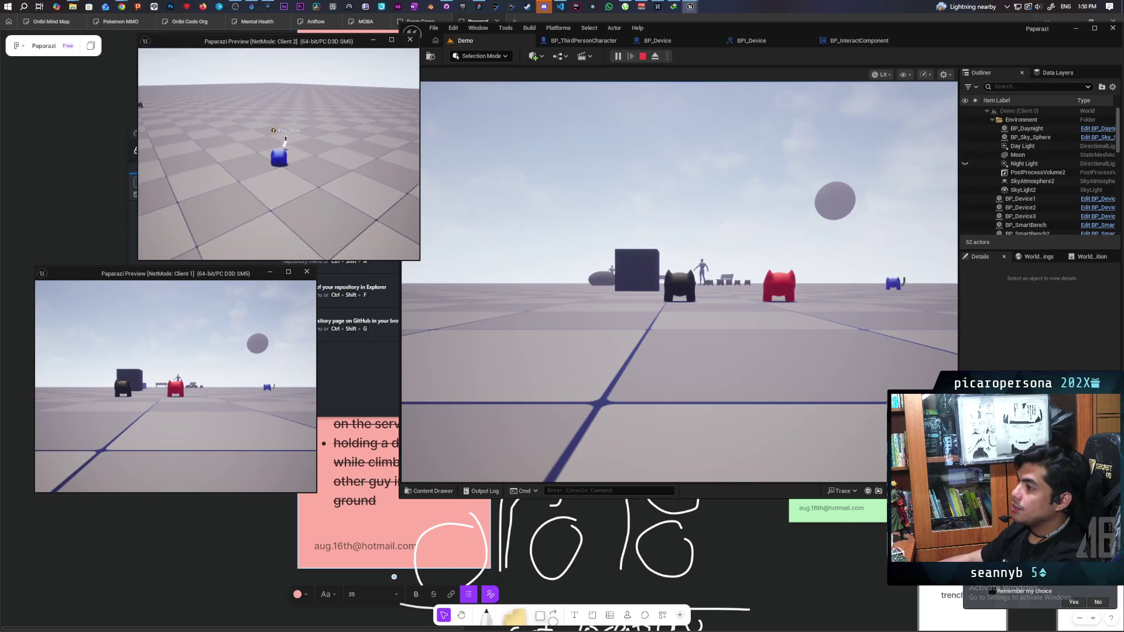
pyautogui.press('f')
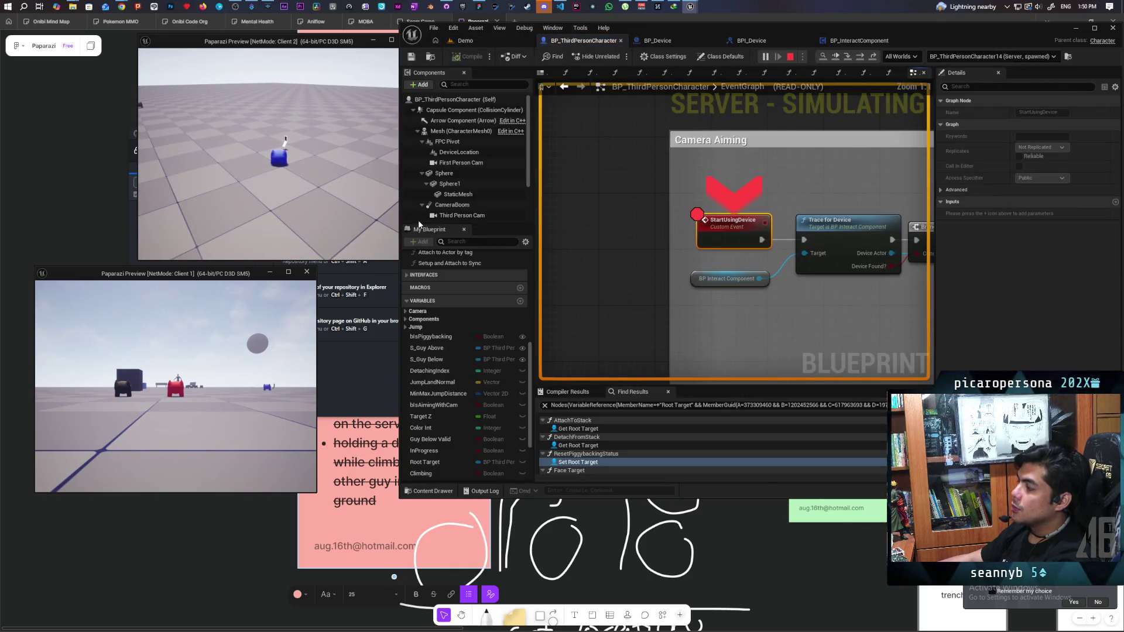
pyautogui.click(778, 51)
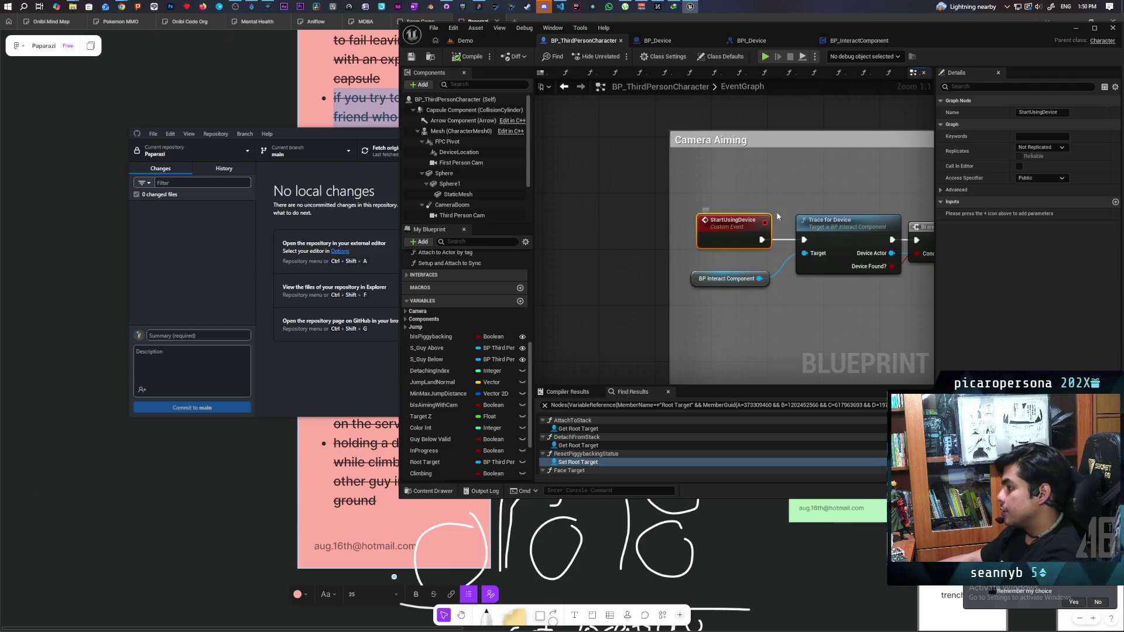
# Bring the Pickup Device, SET Has Camera and Sequence nodes into view in the EventGraph.
pyautogui.scroll(-3, 790, 196)
pyautogui.moveTo(789, 195)
pyautogui.mouseDown()
pyautogui.moveTo(729, 287)
pyautogui.moveTo(685, 276)
pyautogui.moveTo(873, 306)
pyautogui.mouseUp()
pyautogui.scroll(2, 703, 278)
pyautogui.scroll(-2, 873, 306)
pyautogui.moveTo(736, 289)
pyautogui.mouseDown()
pyautogui.moveTo(660, 285)
pyautogui.moveTo(761, 290)
pyautogui.moveTo(869, 319)
pyautogui.moveTo(675, 306)
pyautogui.moveTo(684, 311)
pyautogui.mouseUp()
pyautogui.scroll(1, 703, 282)
pyautogui.scroll(-1, 797, 311)
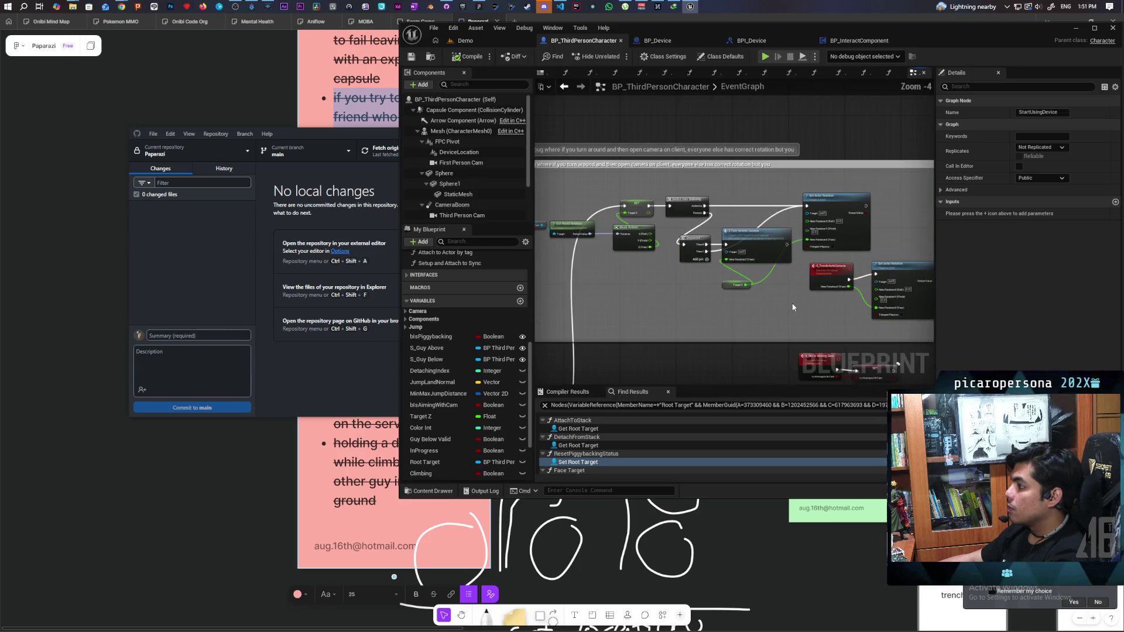
pyautogui.scroll(1, 794, 307)
pyautogui.moveTo(793, 307); pyautogui.dragTo(780, 300)
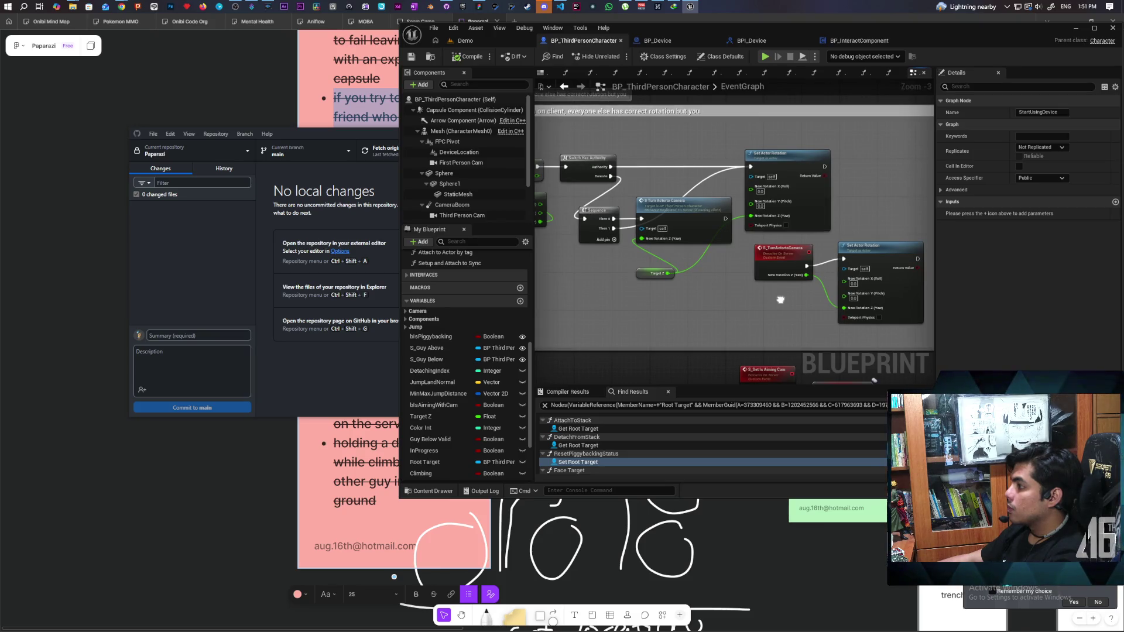
pyautogui.moveTo(781, 300); pyautogui.dragTo(764, 268)
# Drag the Sequence node farther right and start a new custom event in the gap.
pyautogui.scroll(4, 683, 306)
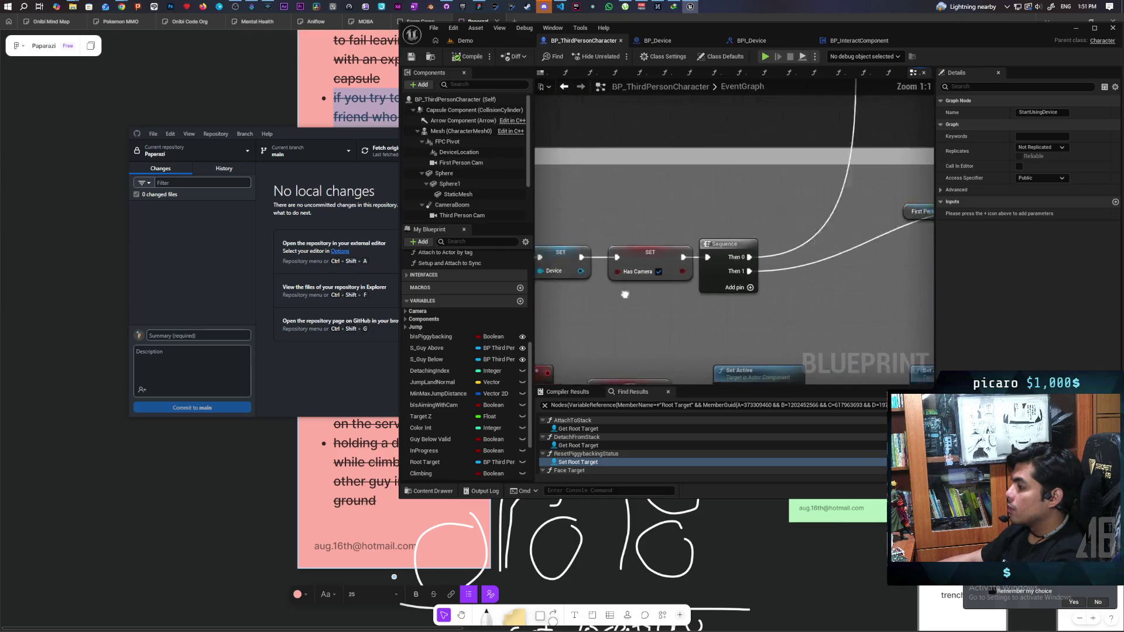
pyautogui.moveTo(679, 275); pyautogui.dragTo(761, 274)
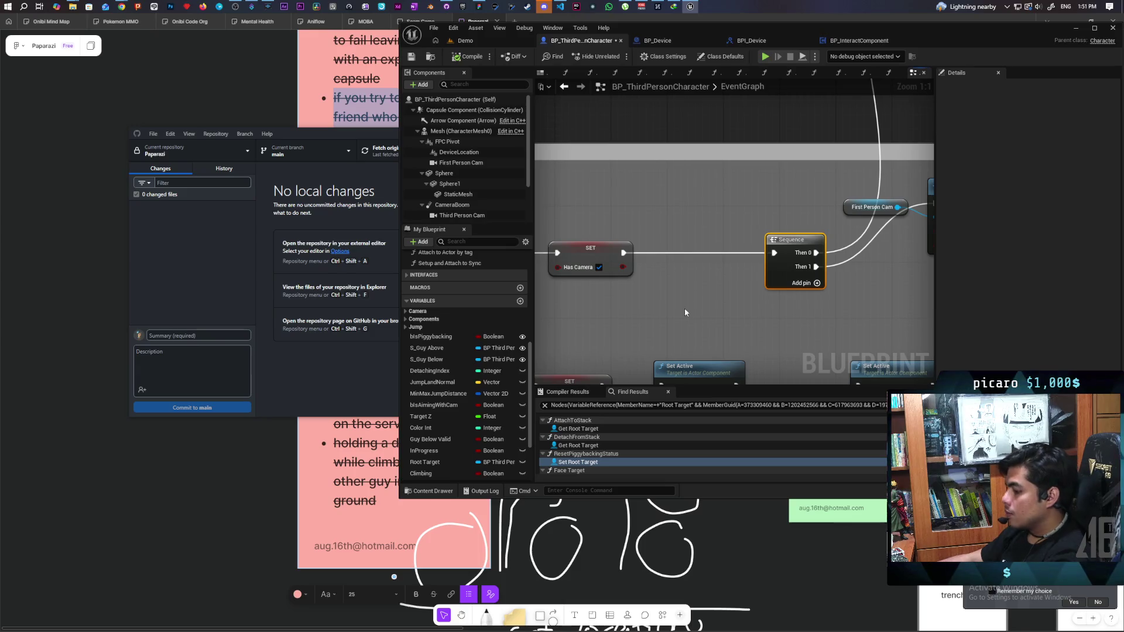
pyautogui.click(664, 305)
# Create custom event C_Set Up Cameras, set to run on owning client, reliable, between SET and Sequence.
pyautogui.write('C_Set Up')
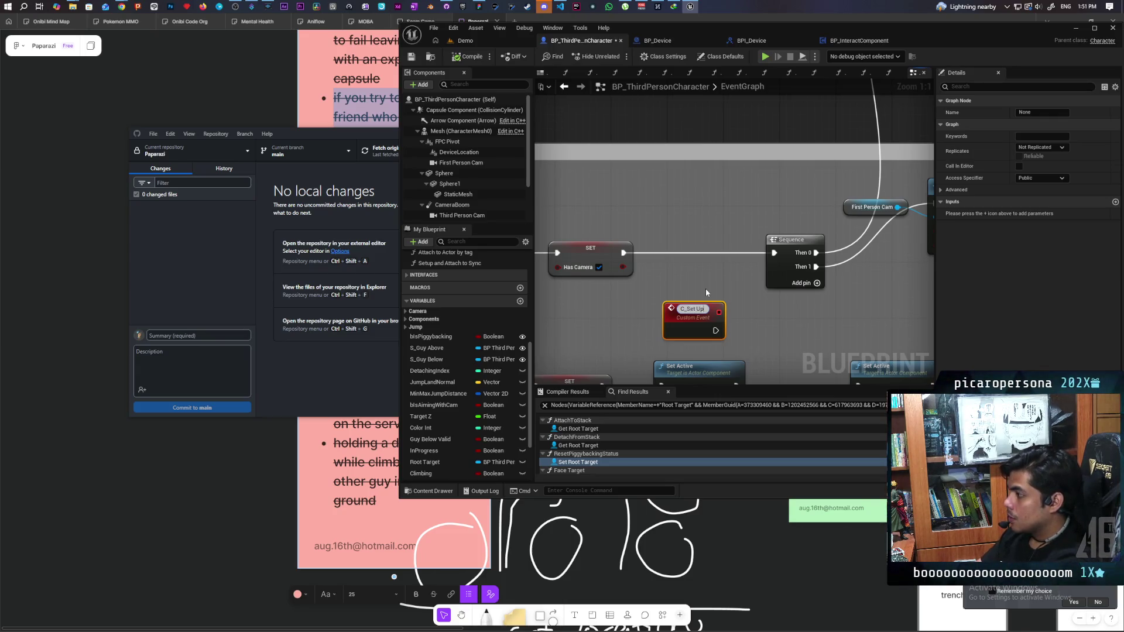
pyautogui.write(' Camer')
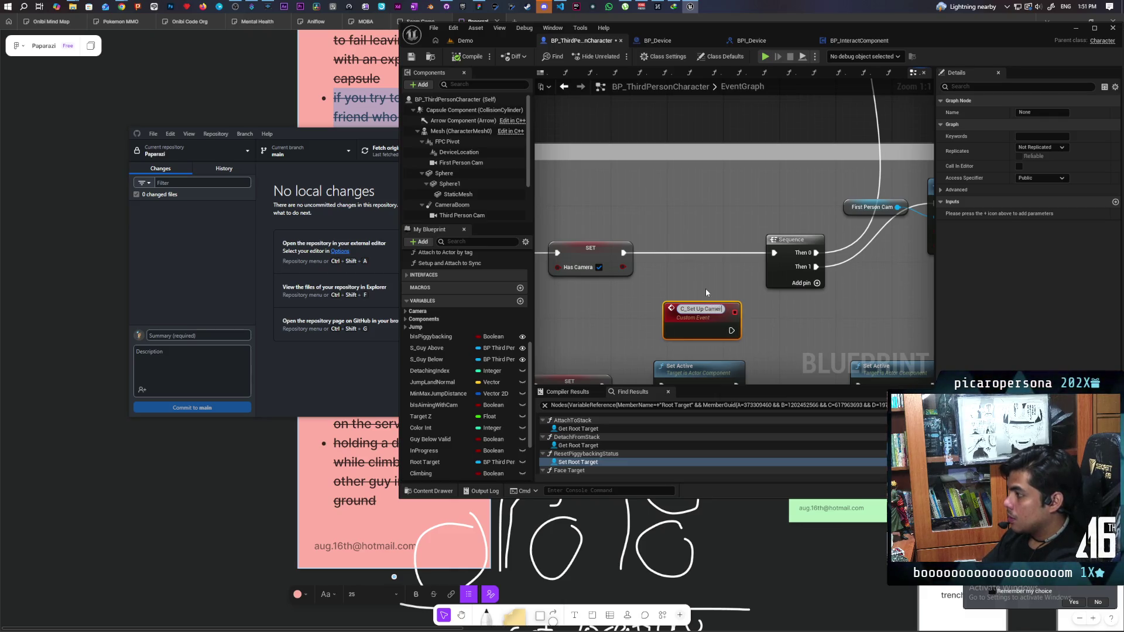
pyautogui.write('as')
pyautogui.press('Return')
pyautogui.moveTo(705, 329); pyautogui.dragTo(704, 249)
pyautogui.click(1041, 147)
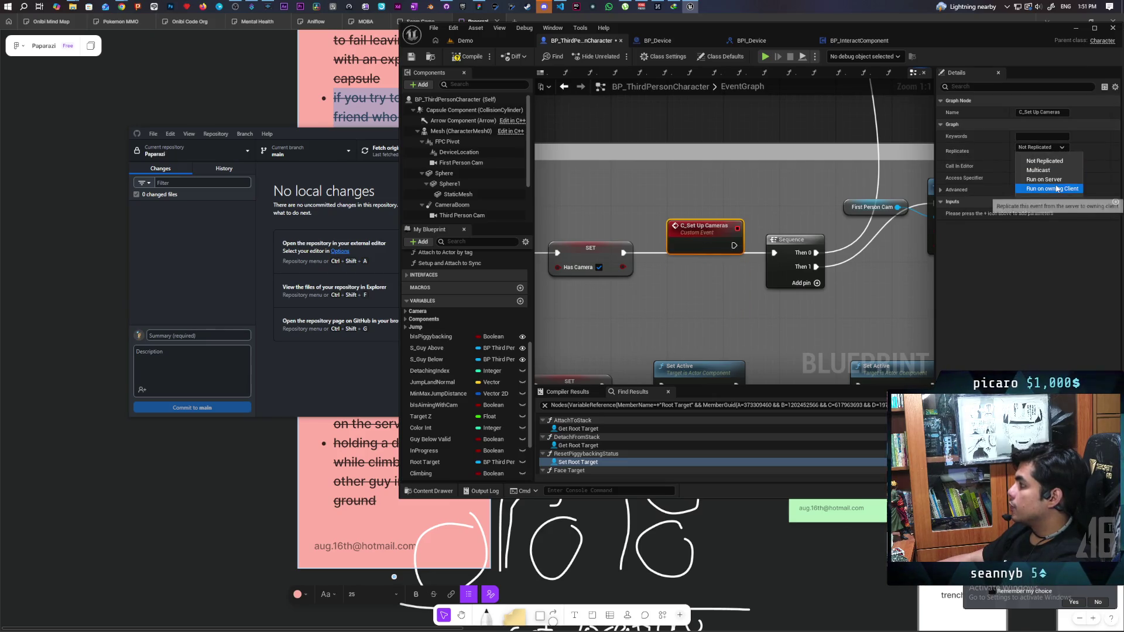
pyautogui.click(1027, 167)
pyautogui.click(1020, 156)
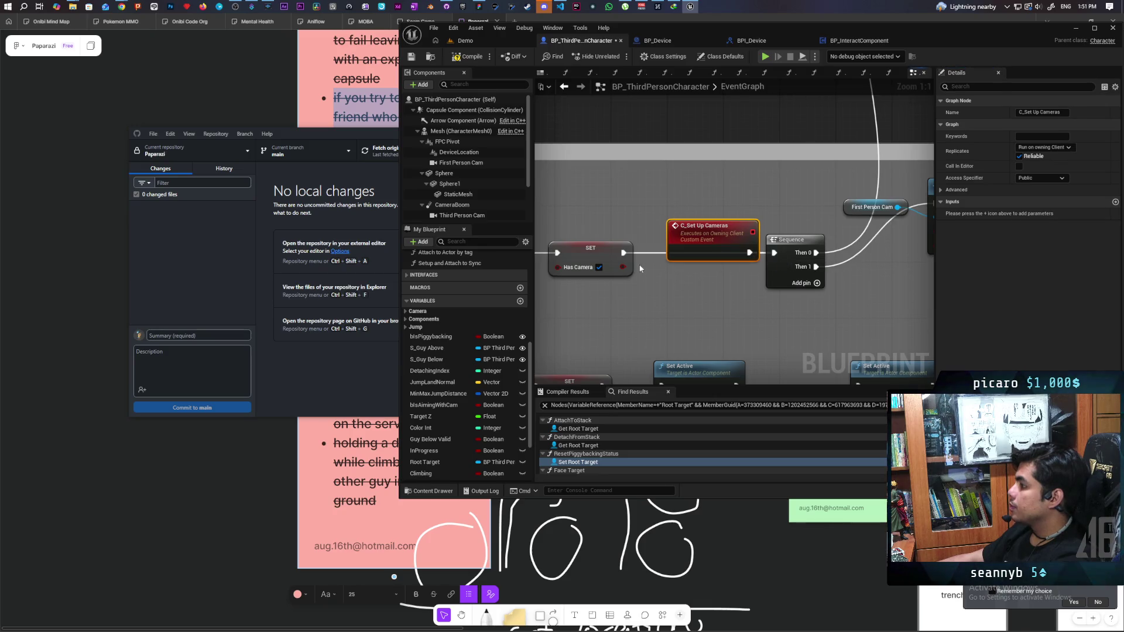
# Call C_Set Up Cameras from the SET Has Camera node's output.
pyautogui.moveTo(629, 253); pyautogui.dragTo(654, 304)
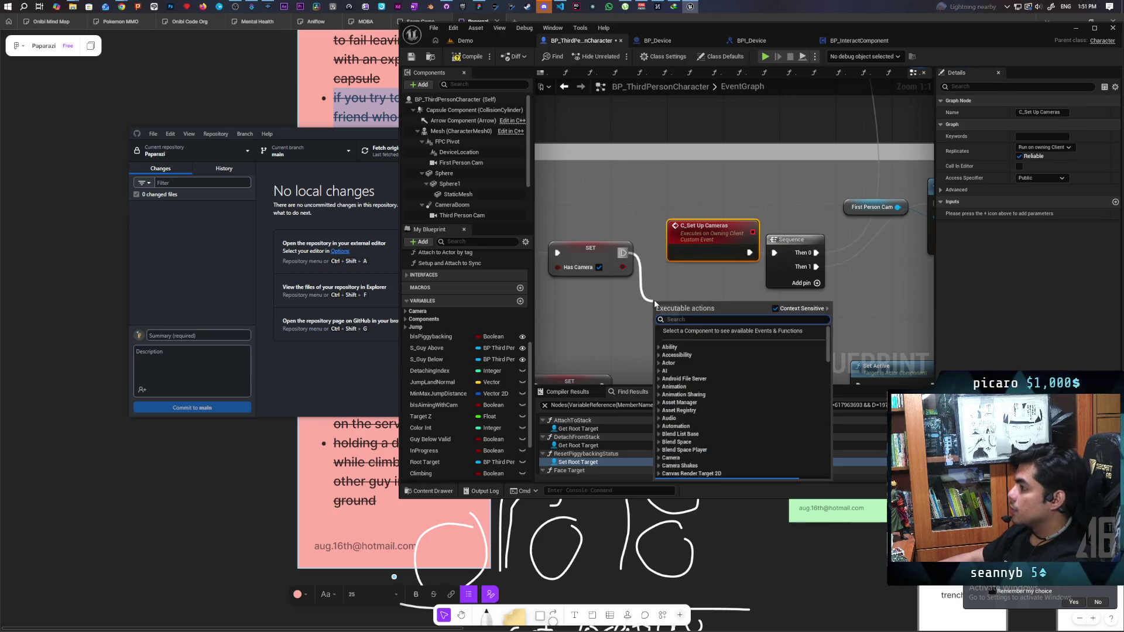
pyautogui.write('set up cameras')
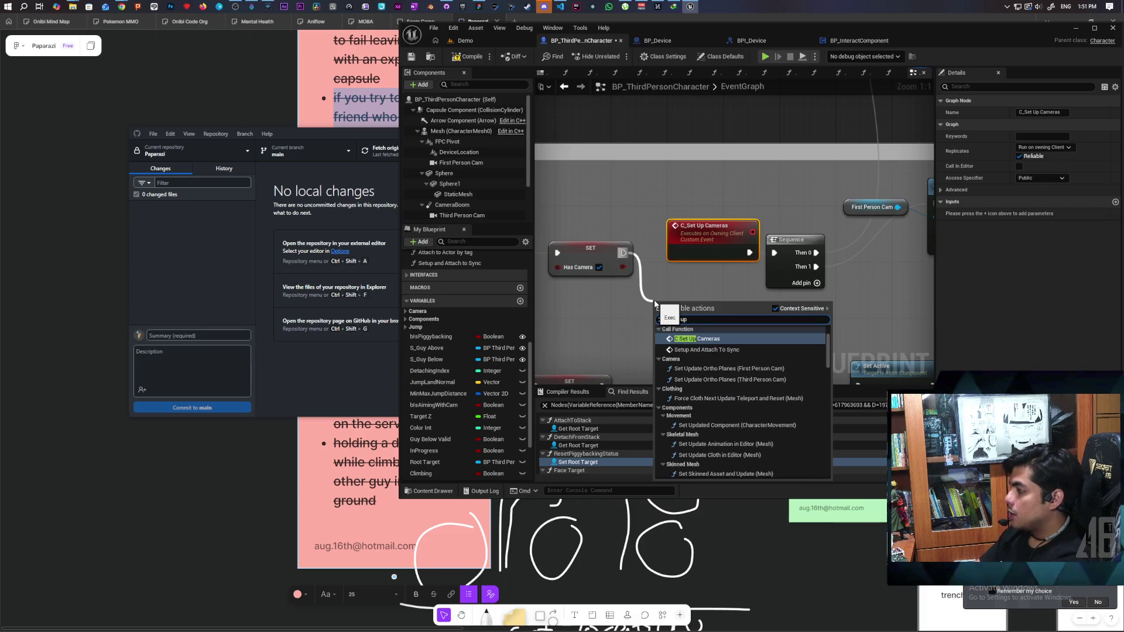
pyautogui.press('Return')
pyautogui.moveTo(654, 300); pyautogui.dragTo(640, 294)
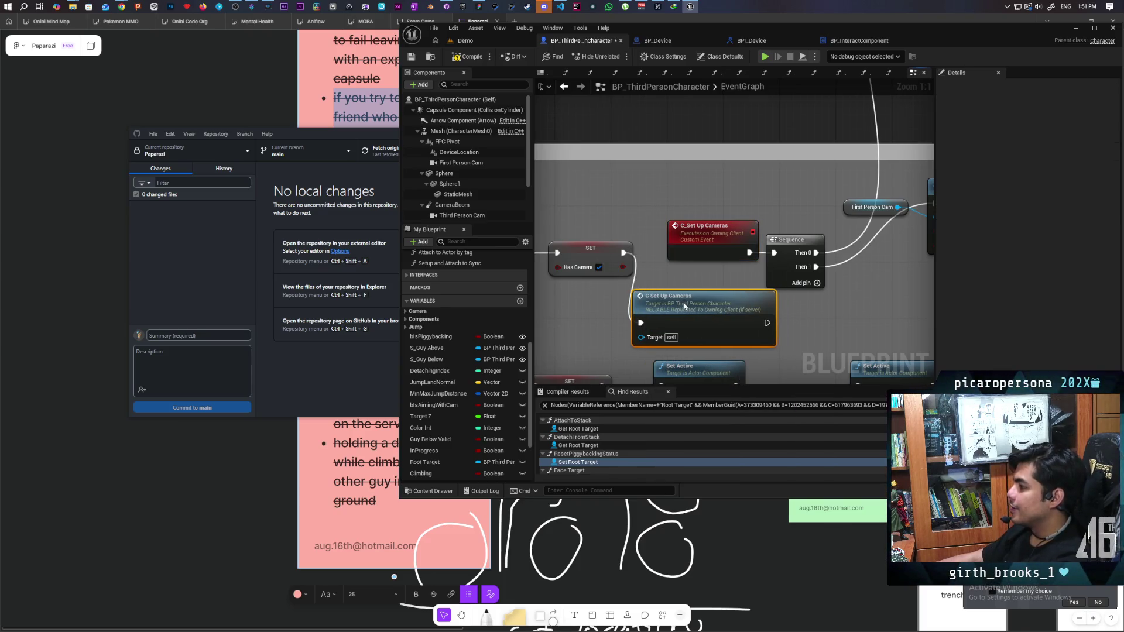
# Save the character blueprint and start a new multiplayer play test from the Demo level.
pyautogui.hotkey('ctrl', 's')
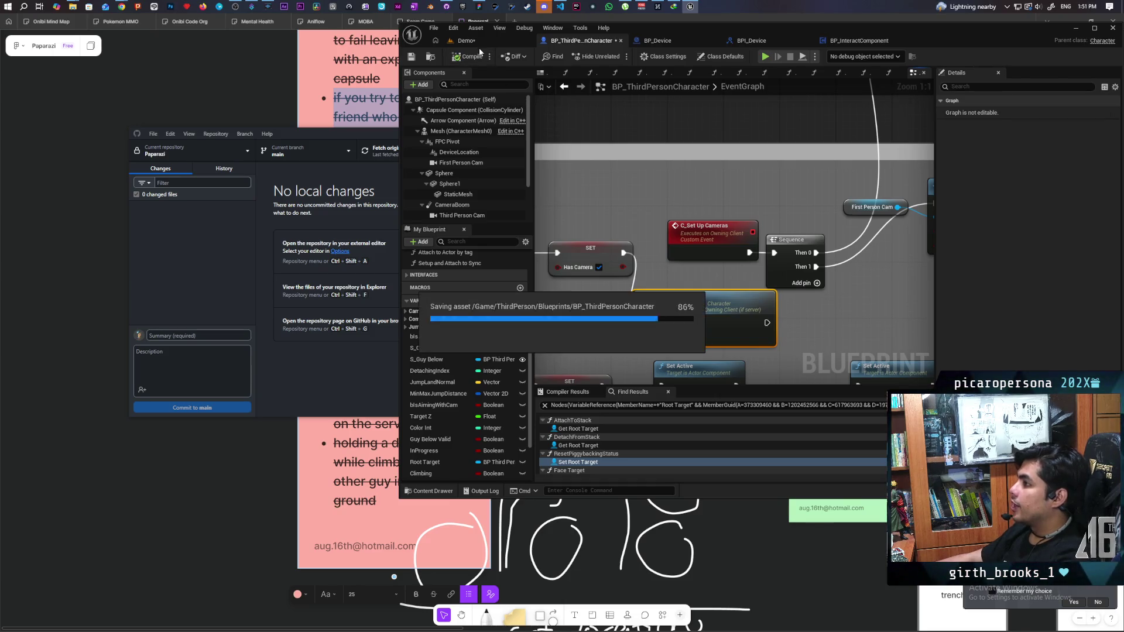
pyautogui.click(465, 40)
pyautogui.click(617, 56)
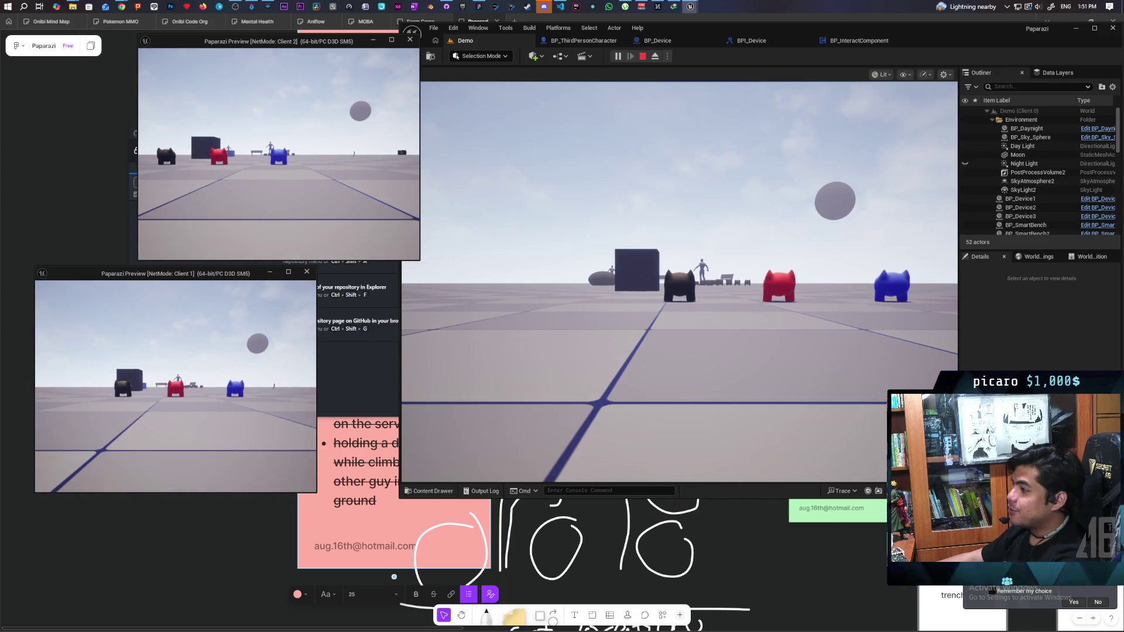
# Walk Client 2 to the Flip Phone, pick it up with F, then stop playing with Esc.
pyautogui.click(518, 94)
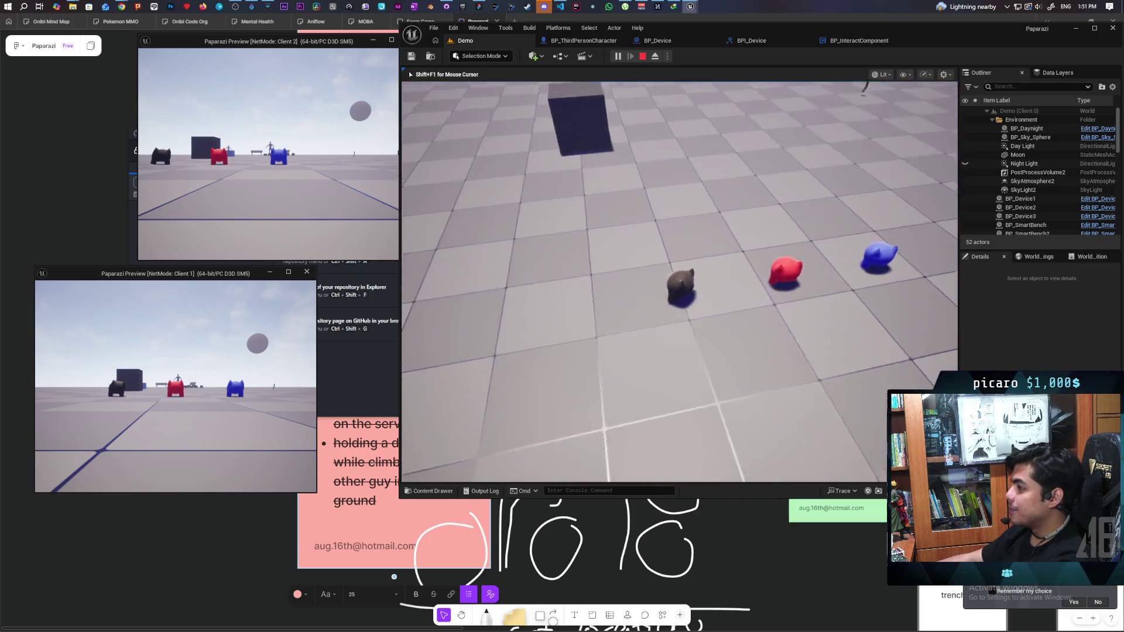
pyautogui.press('w')
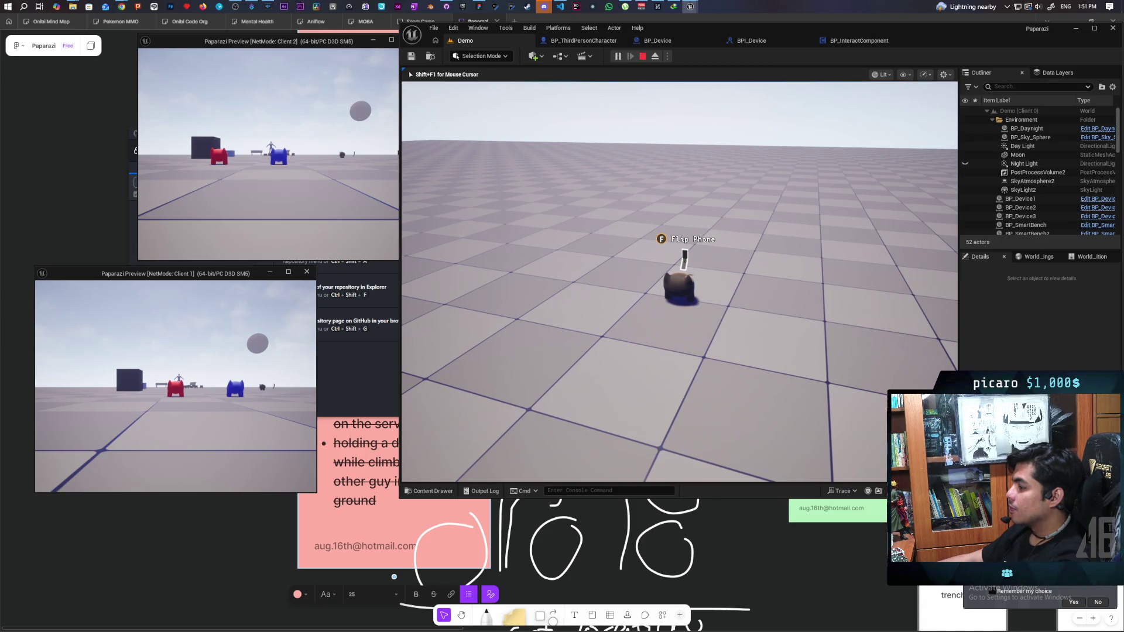
pyautogui.press('s')
pyautogui.click(278, 153)
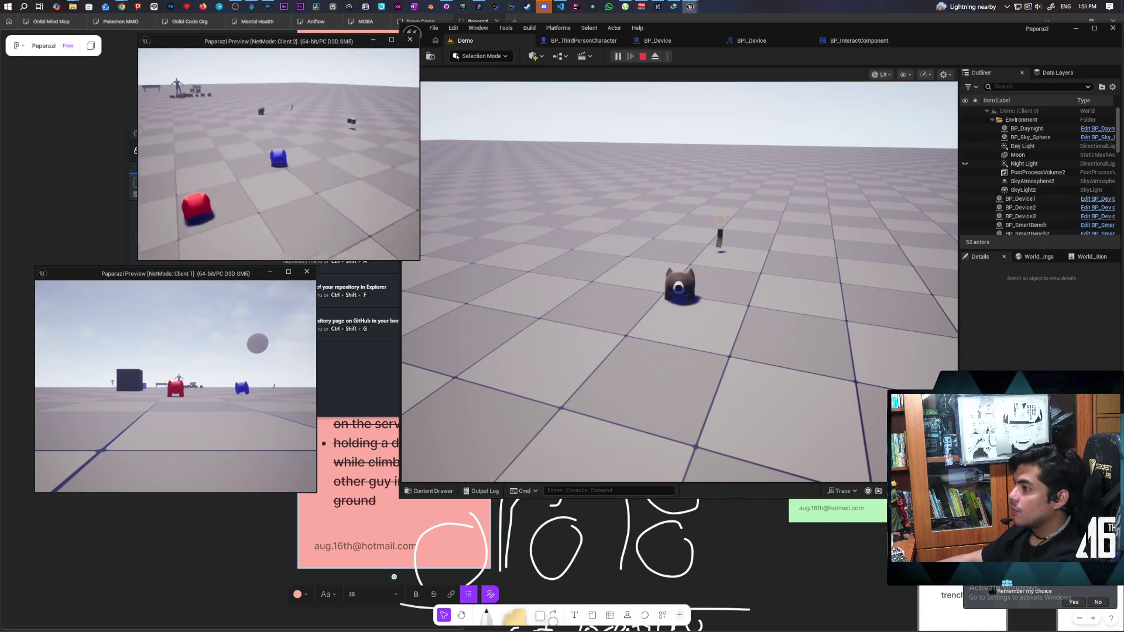
pyautogui.press('w')
pyautogui.press('f')
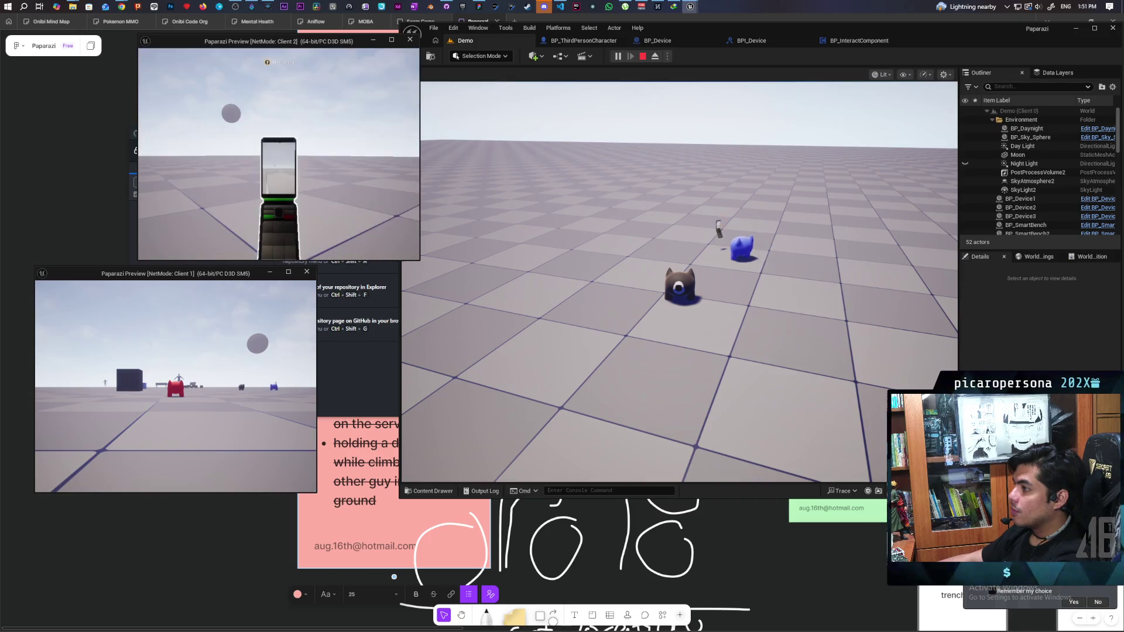
pyautogui.moveTo(278, 152)
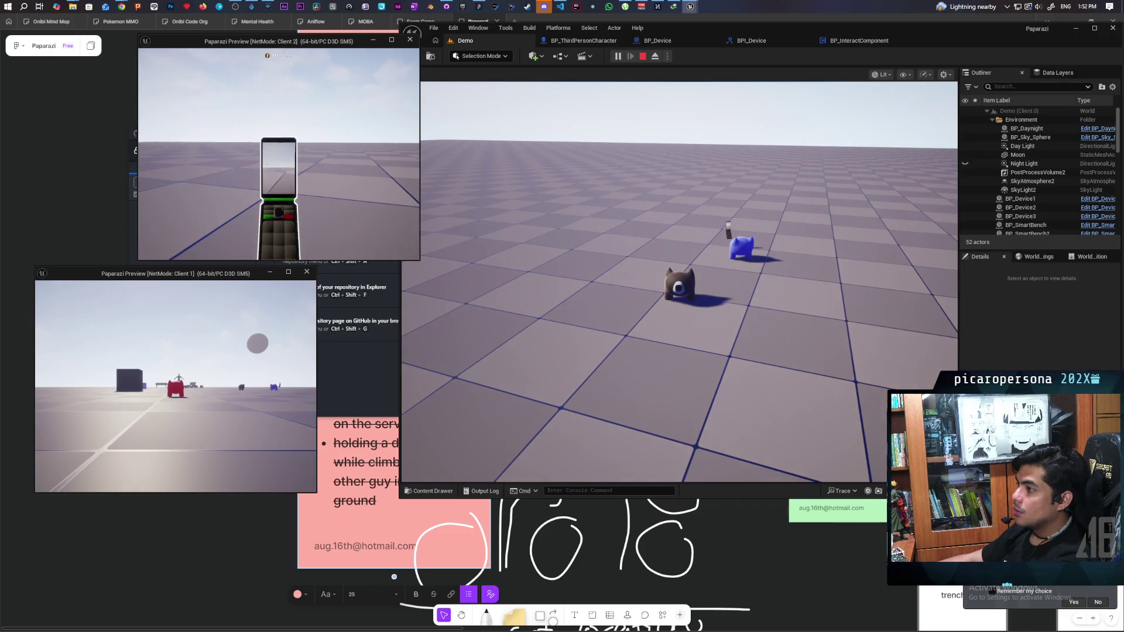
pyautogui.press('Escape')
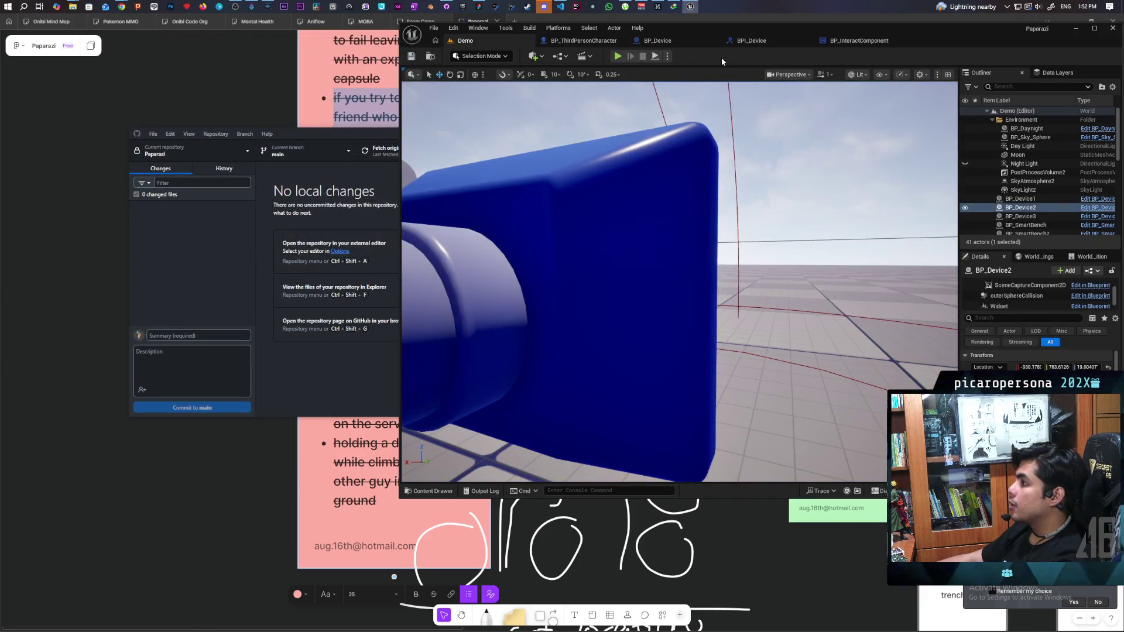
# Open BP_ThirdPersonCharacter's EventGraph and inspect the S_Interact event and its Has Camera branch node.
pyautogui.click(584, 40)
pyautogui.scroll(-10, 641, 264)
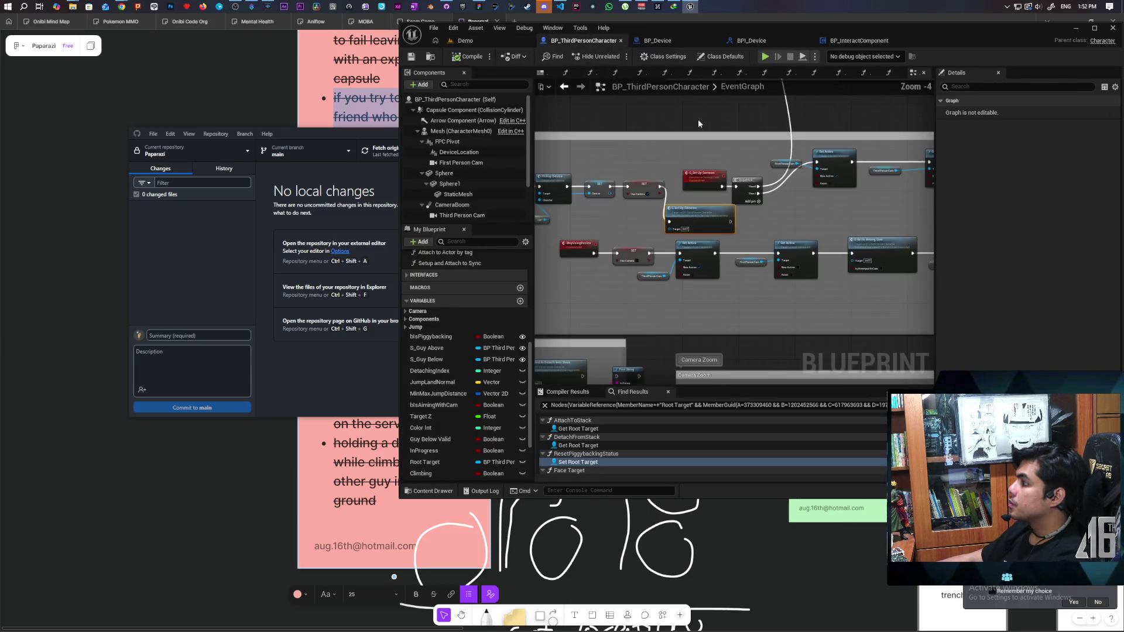
pyautogui.scroll(7, 641, 264)
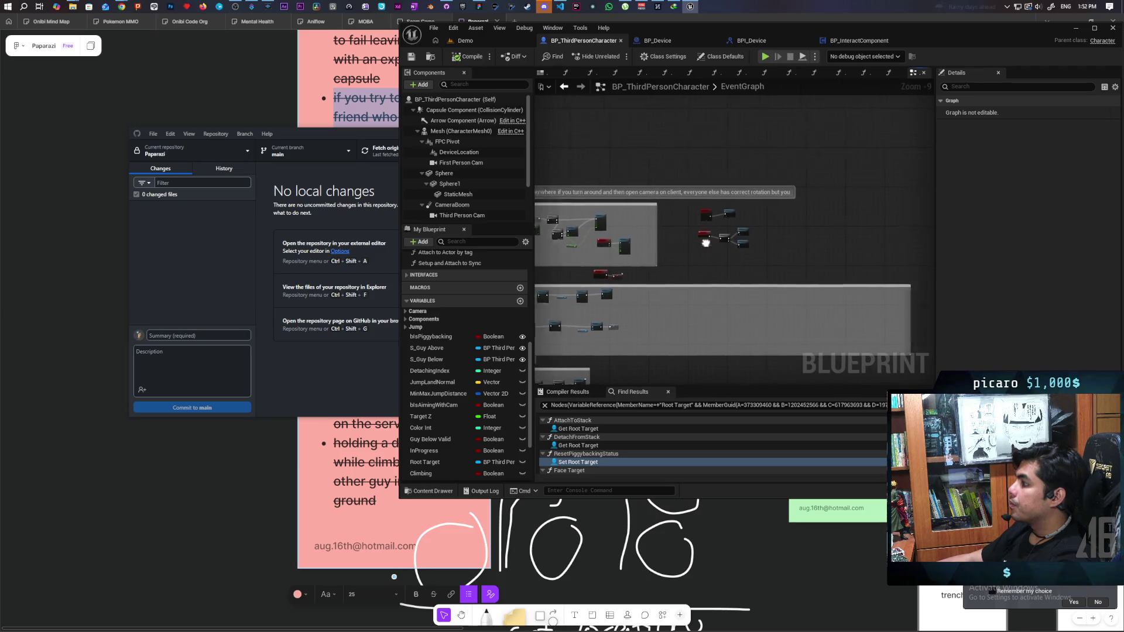
pyautogui.moveTo(673, 273)
pyautogui.mouseDown()
pyautogui.moveTo(677, 328)
pyautogui.moveTo(742, 296)
pyautogui.moveTo(663, 317)
pyautogui.mouseUp()
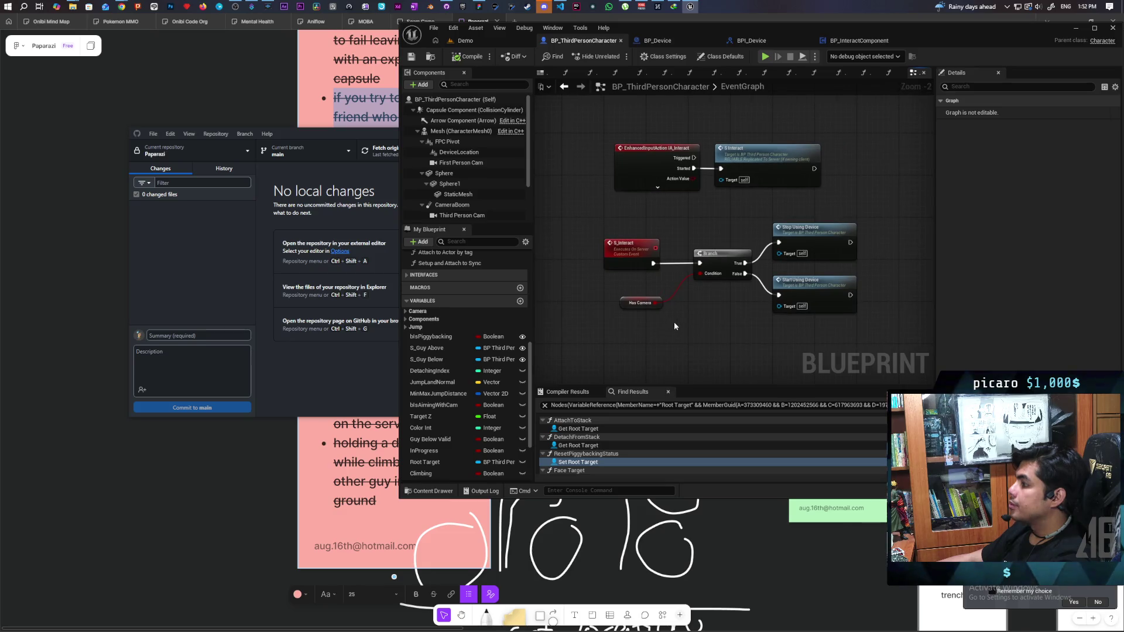
pyautogui.click(641, 302)
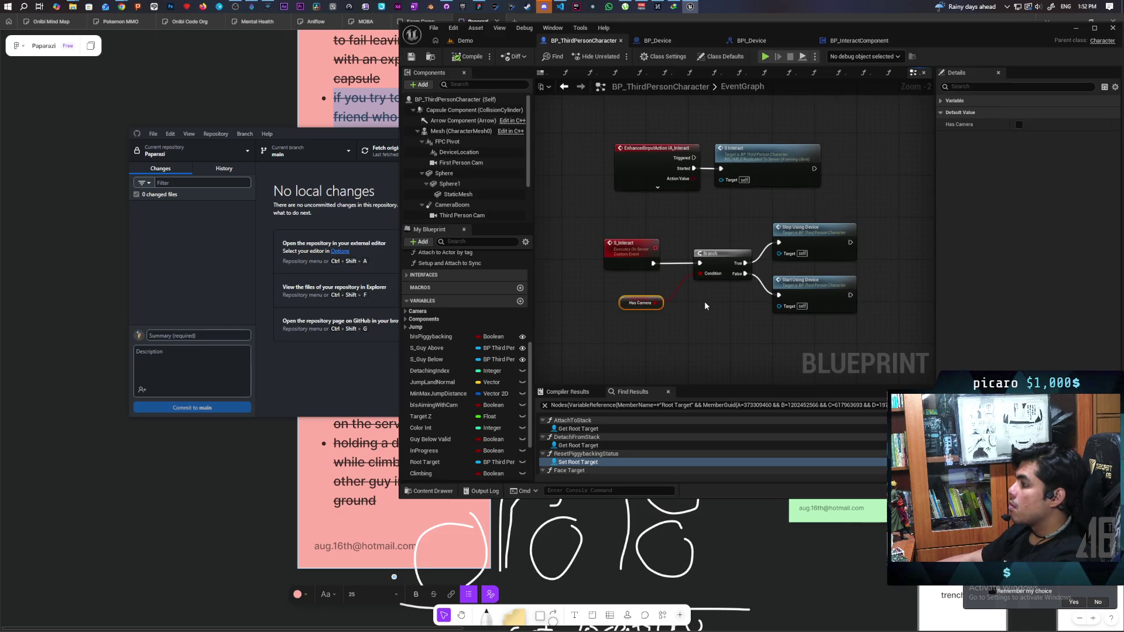
pyautogui.rightClick(624, 307)
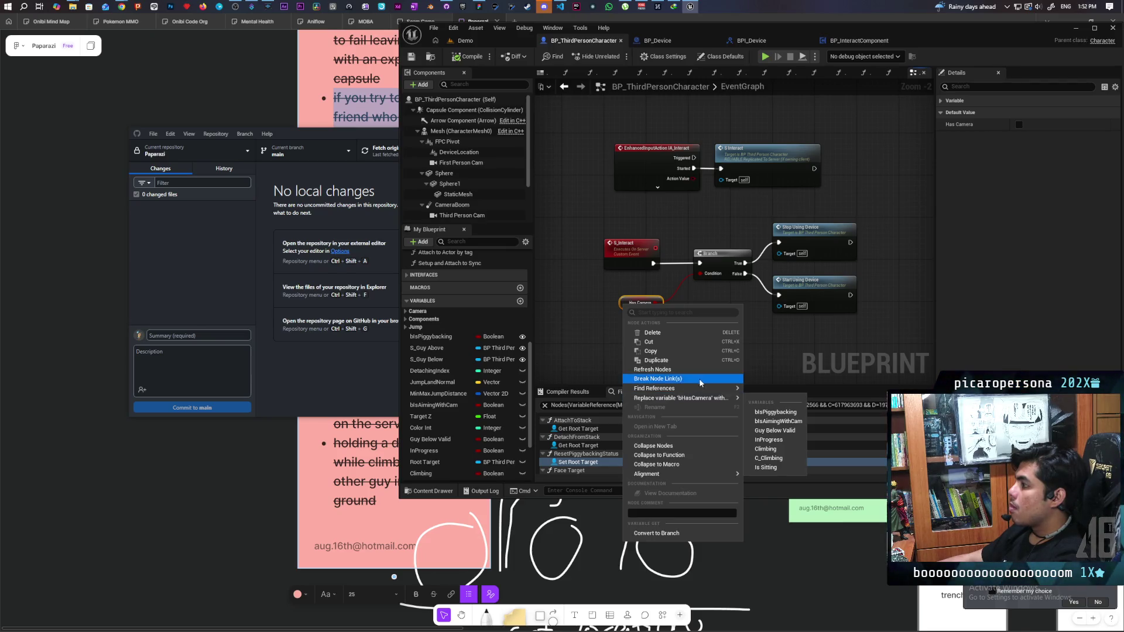
pyautogui.click(772, 352)
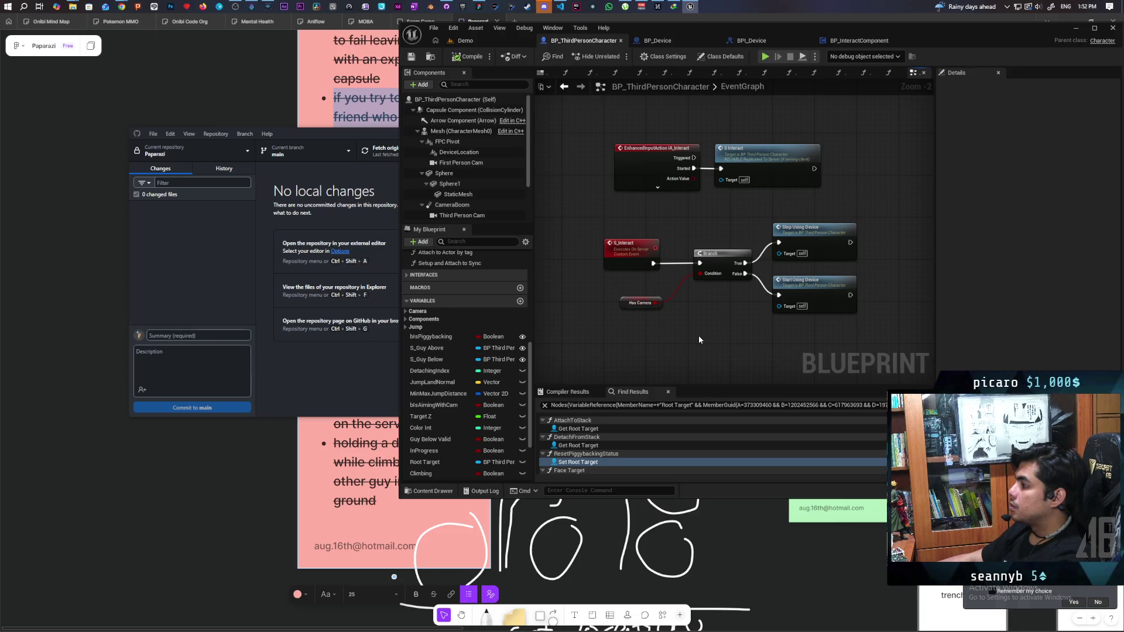
pyautogui.moveTo(639, 324)
pyautogui.mouseDown()
pyautogui.moveTo(854, 226)
pyautogui.moveTo(656, 343)
pyautogui.moveTo(673, 310)
pyautogui.moveTo(858, 223)
pyautogui.moveTo(705, 320)
pyautogui.mouseUp()
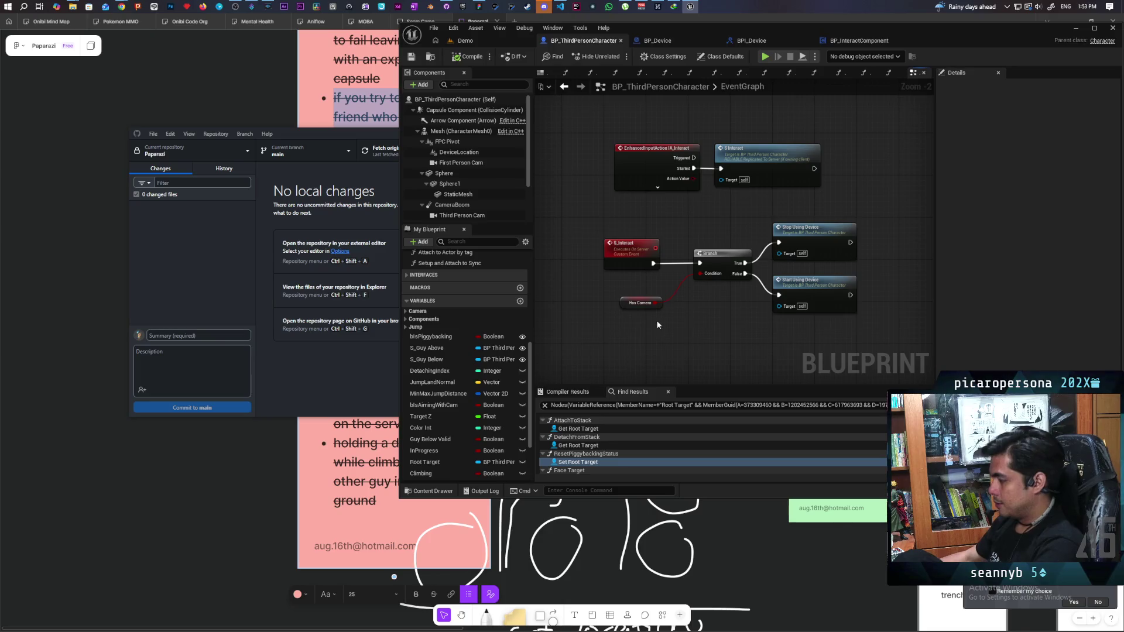
# Delete the debug Print String, Enum to String and Movement Mode nodes.
pyautogui.scroll(-6, 651, 305)
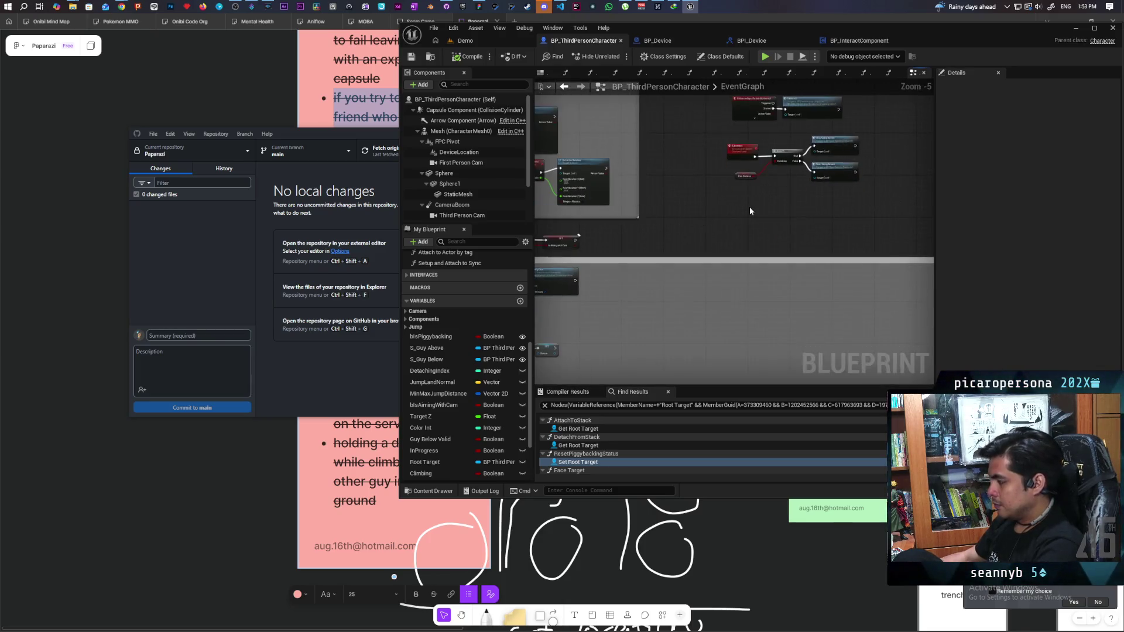
pyautogui.moveTo(712, 273); pyautogui.dragTo(689, 236)
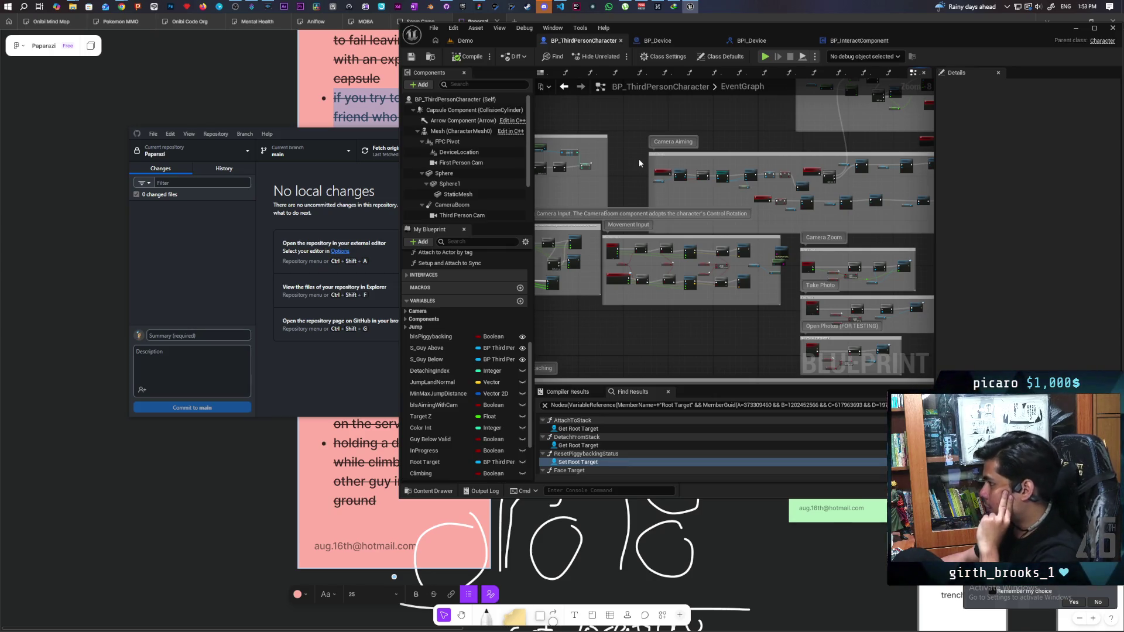
pyautogui.scroll(4, 639, 163)
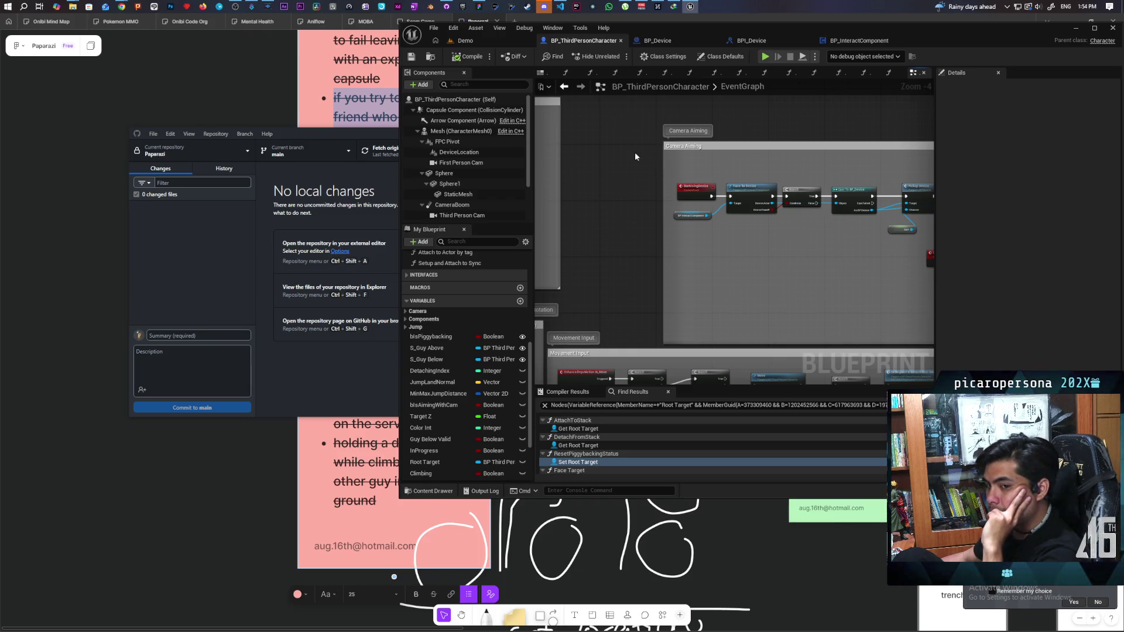
pyautogui.scroll(-4, 665, 191)
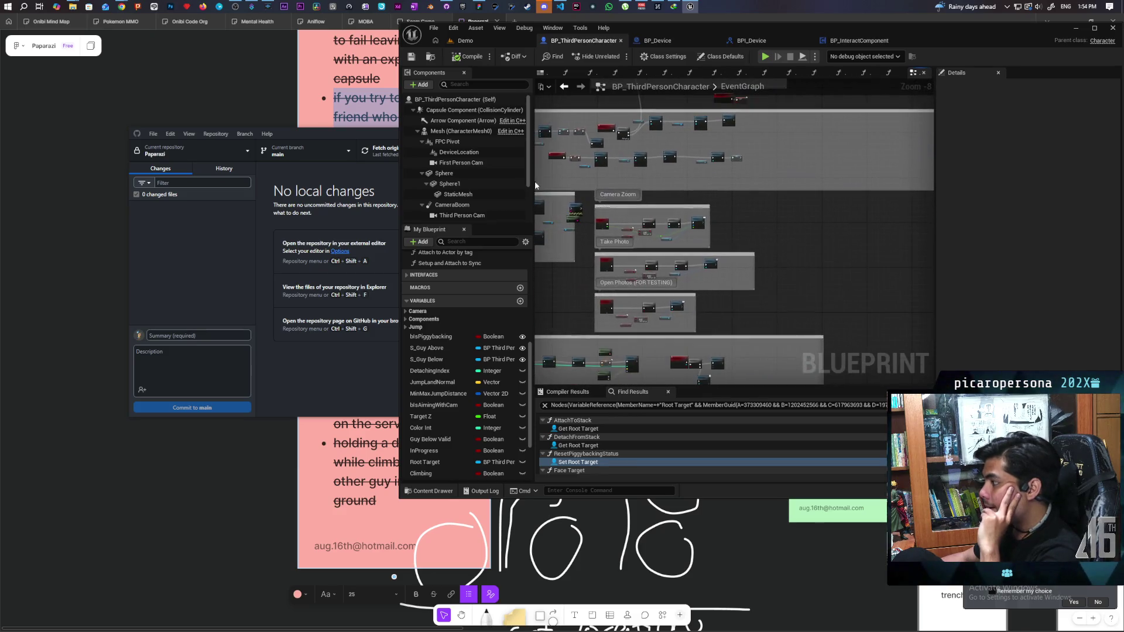
pyautogui.scroll(5, 617, 238)
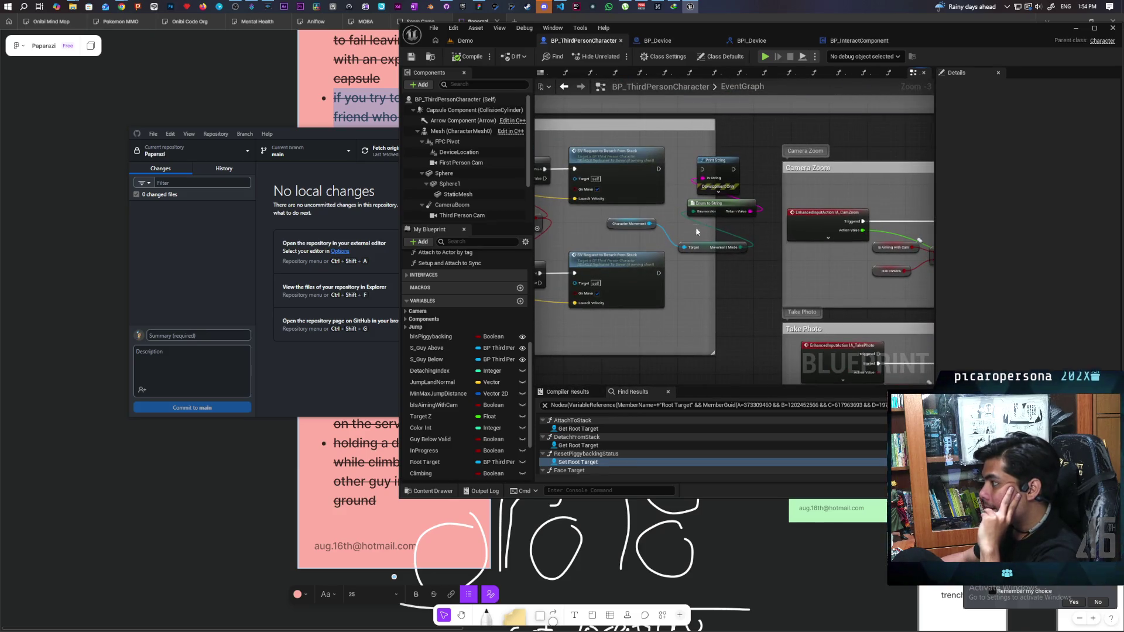
pyautogui.moveTo(761, 160); pyautogui.dragTo(679, 258)
pyautogui.press('Delete')
pyautogui.click(629, 224)
pyautogui.press('Delete')
# Center the aiming camera nodes and select S_Set Is Aiming Cam with its SET node.
pyautogui.scroll(-4, 637, 238)
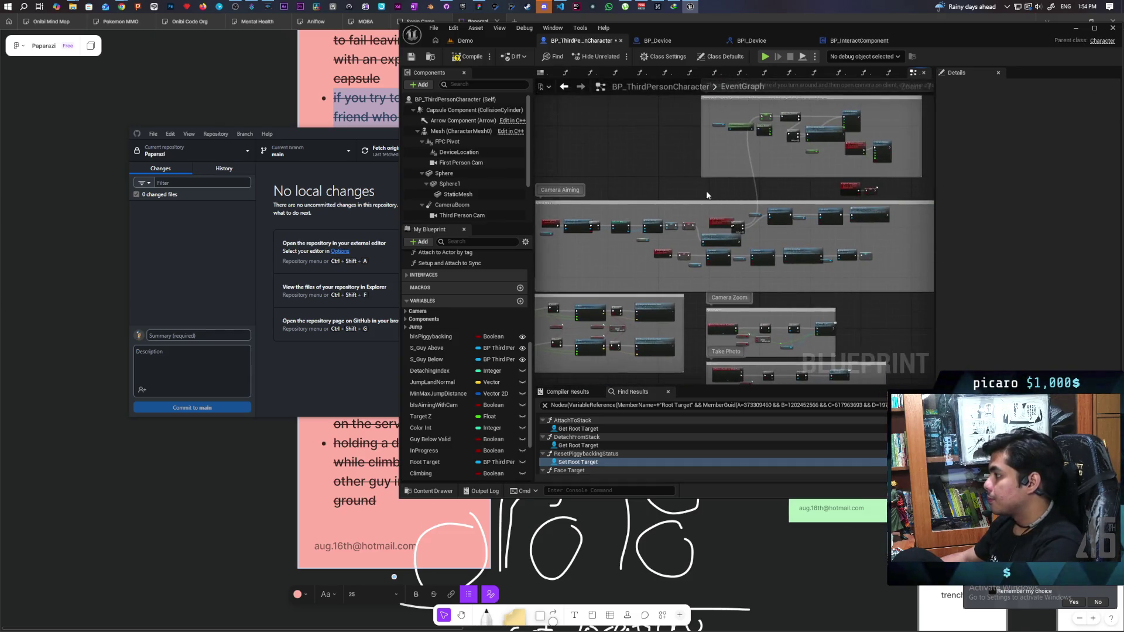
pyautogui.scroll(4, 668, 270)
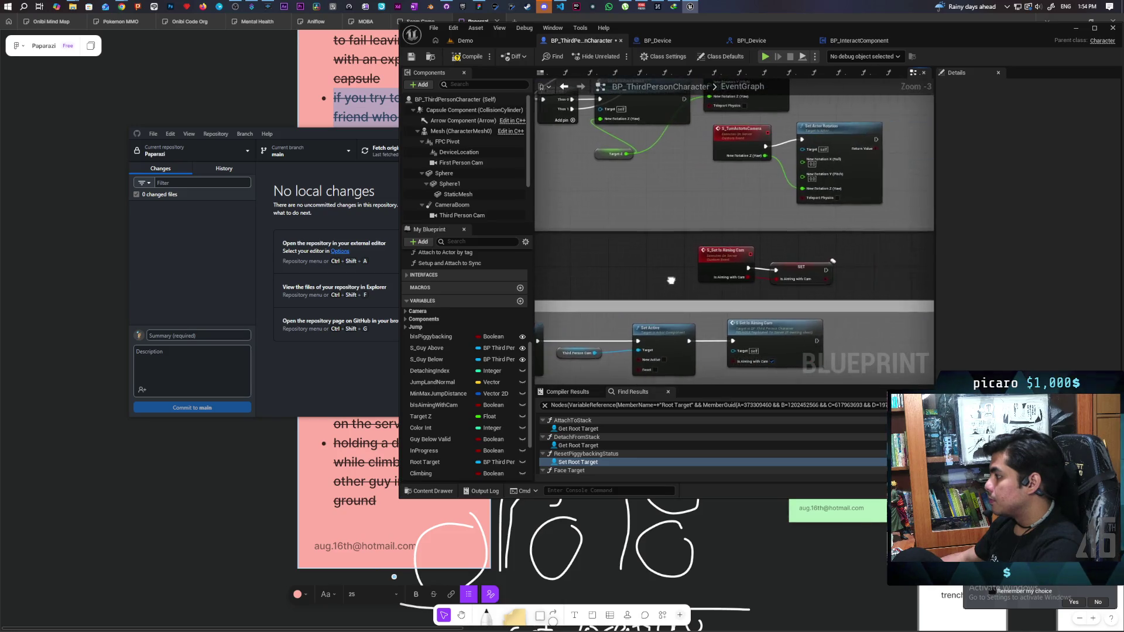
pyautogui.moveTo(662, 281); pyautogui.dragTo(601, 278)
pyautogui.scroll(1, 601, 277)
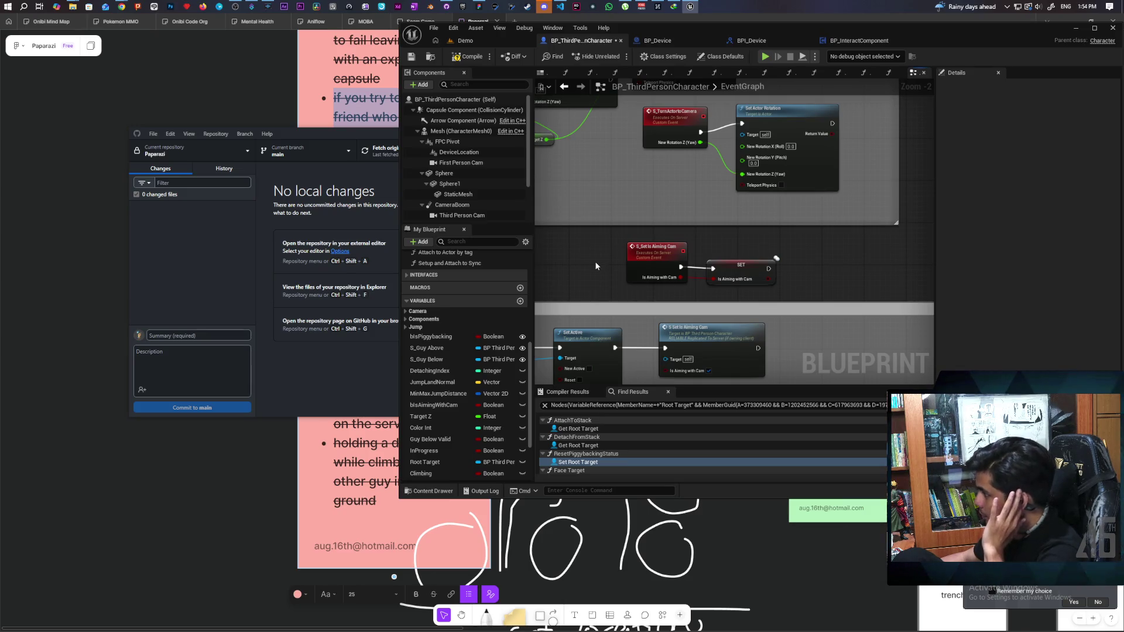
pyautogui.scroll(-1, 703, 275)
pyautogui.scroll(1, 773, 281)
pyautogui.moveTo(818, 259)
pyautogui.mouseDown()
pyautogui.moveTo(618, 290)
pyautogui.moveTo(806, 289)
pyautogui.mouseUp()
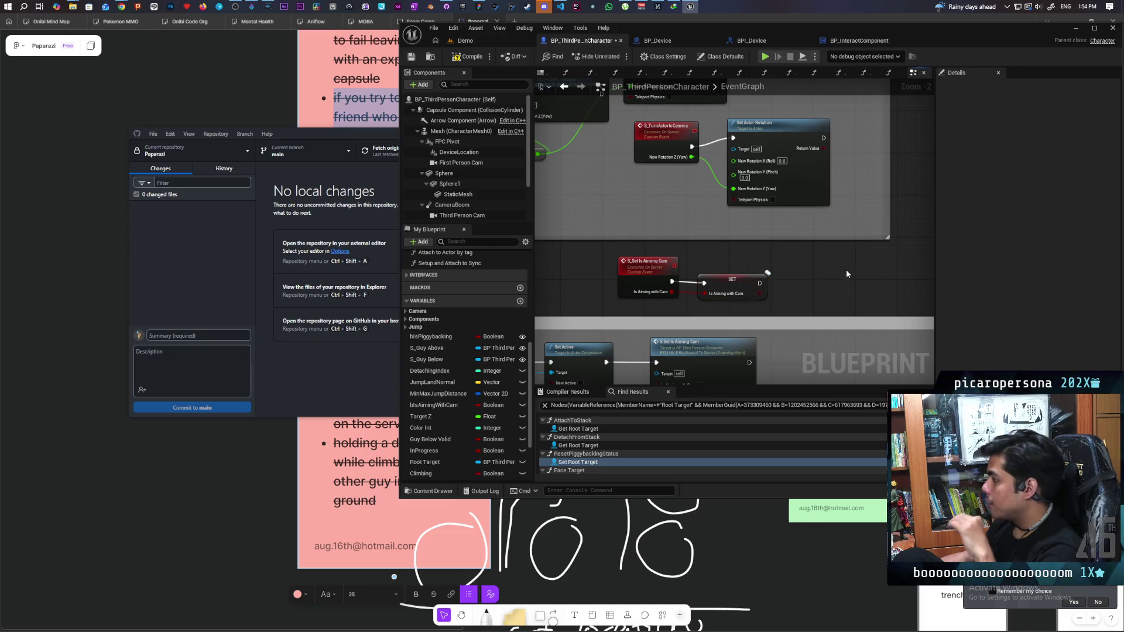
pyautogui.scroll(-2, 849, 274)
pyautogui.scroll(1, 845, 272)
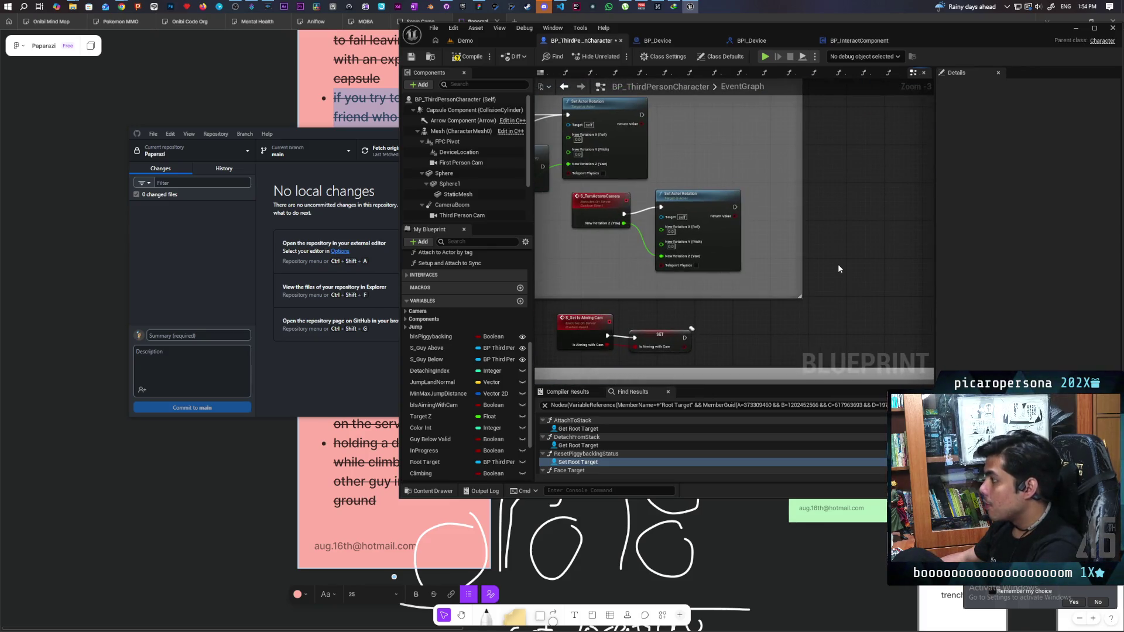
pyautogui.scroll(-3, 840, 269)
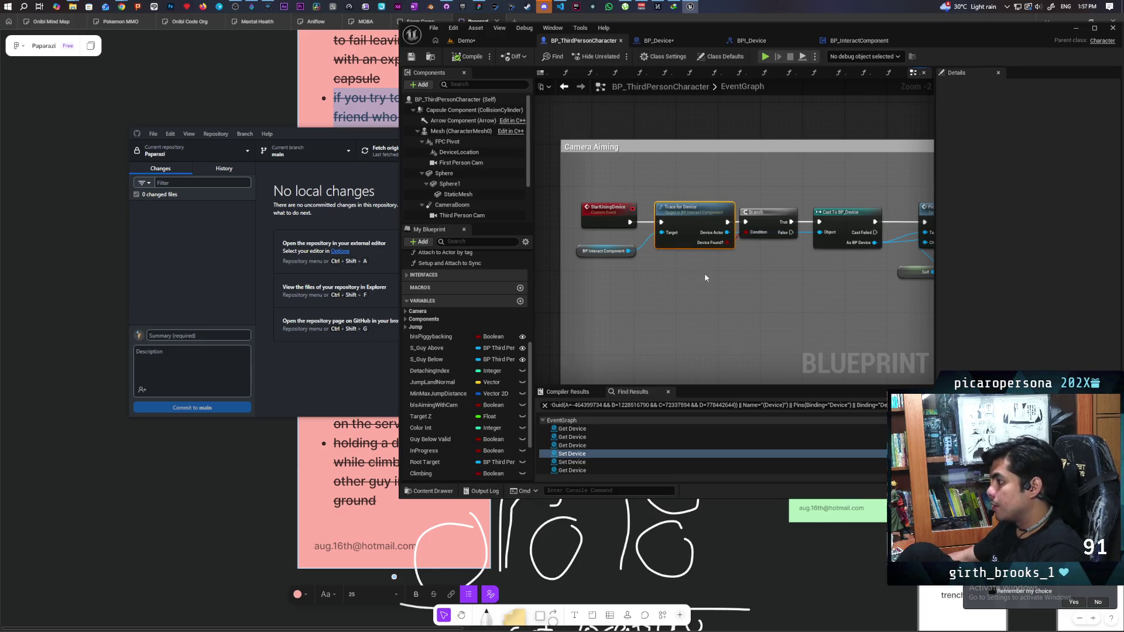
# Select the Trace for Device node, then return to the Demo level and orbit around the devices.
pyautogui.moveTo(675, 174); pyautogui.dragTo(710, 276)
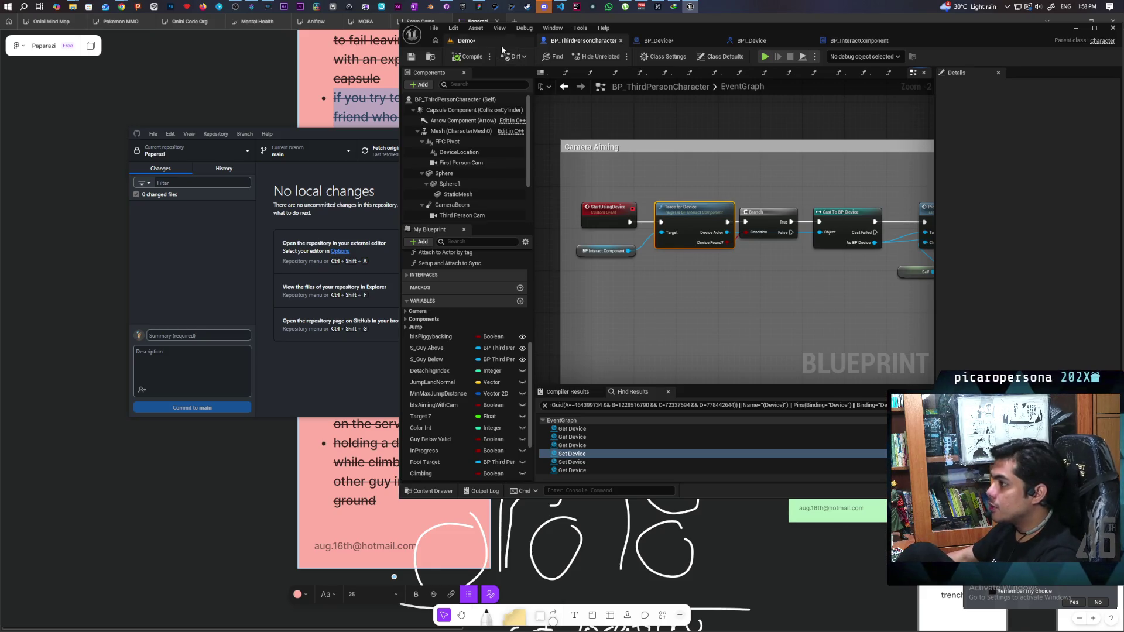
pyautogui.click(466, 40)
pyautogui.moveTo(699, 295); pyautogui.dragTo(729, 286)
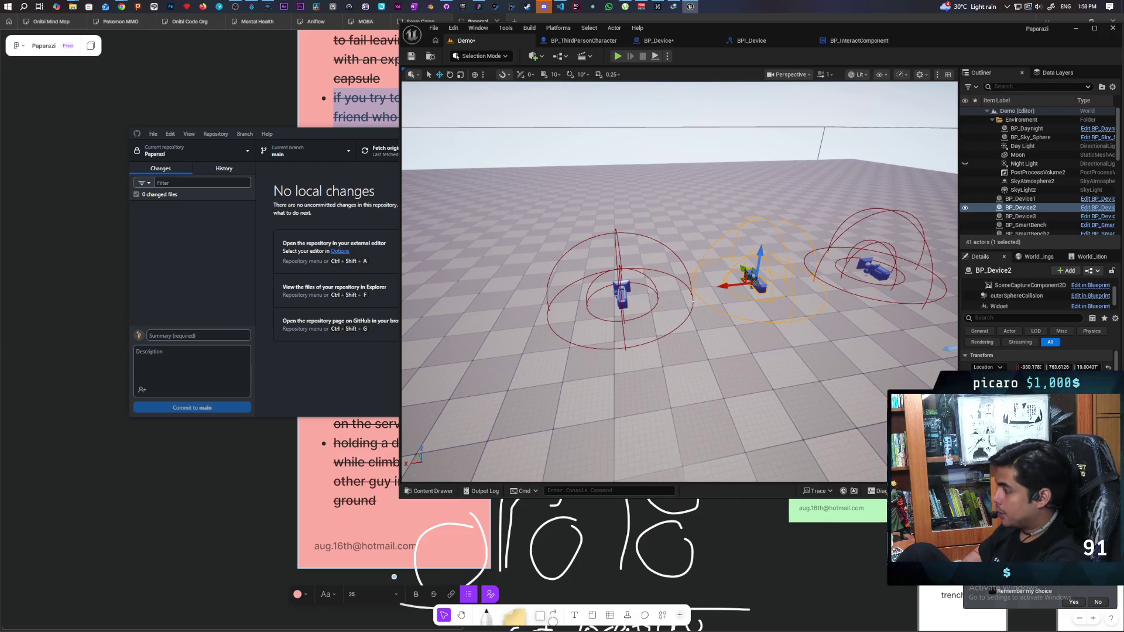
# View the devices from another angle, then bring the Paparazi FigJam whiteboard to the front.
pyautogui.moveTo(680, 281)
pyautogui.mouseDown()
pyautogui.moveTo(761, 281)
pyautogui.moveTo(685, 281)
pyautogui.moveTo(703, 293)
pyautogui.moveTo(772, 287)
pyautogui.moveTo(732, 290)
pyautogui.mouseUp()
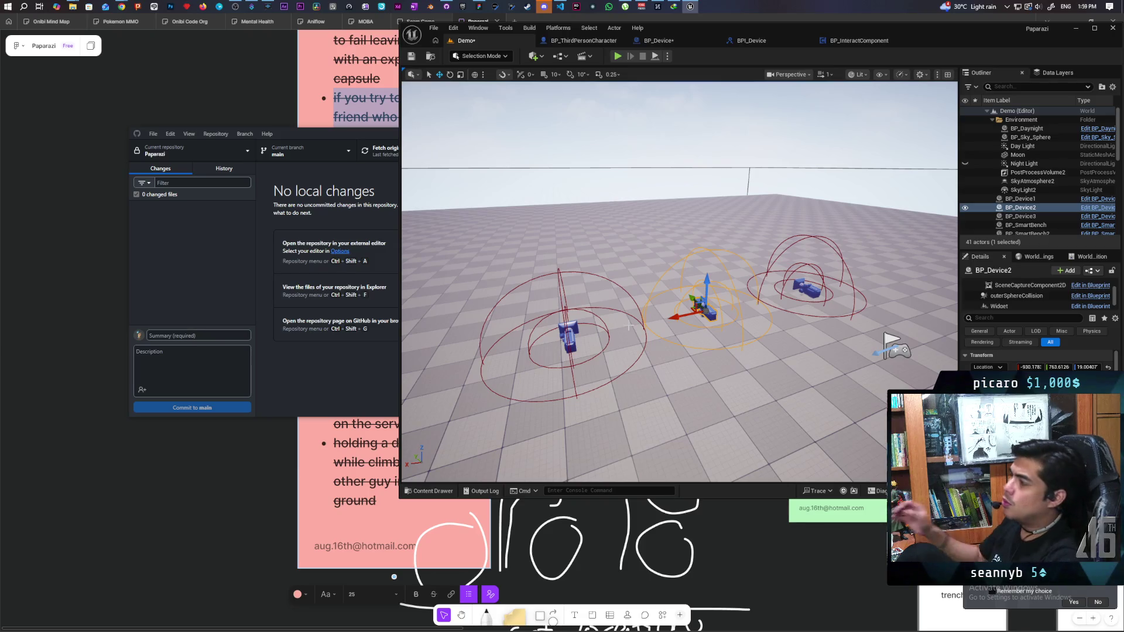
pyautogui.click(479, 7)
pyautogui.scroll(-3, 696, 291)
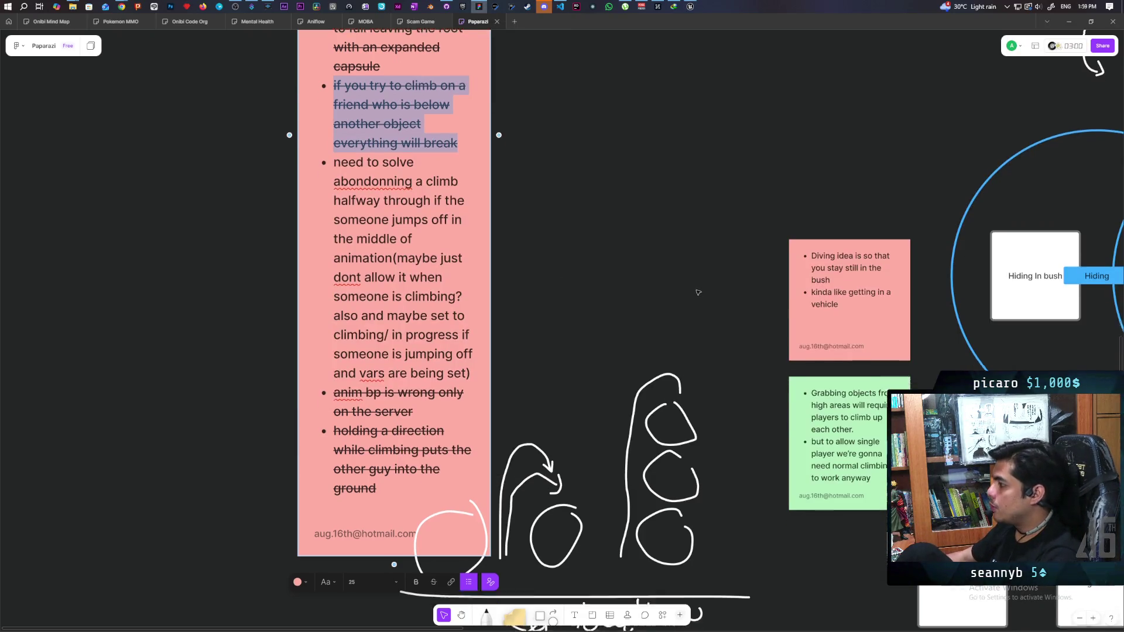
# Scroll the FigJam board to the player action circles and select the red Pick up item circle.
pyautogui.hscroll(15, 639, 230)
pyautogui.scroll(-6, 639, 230)
pyautogui.hscroll(2, 639, 230)
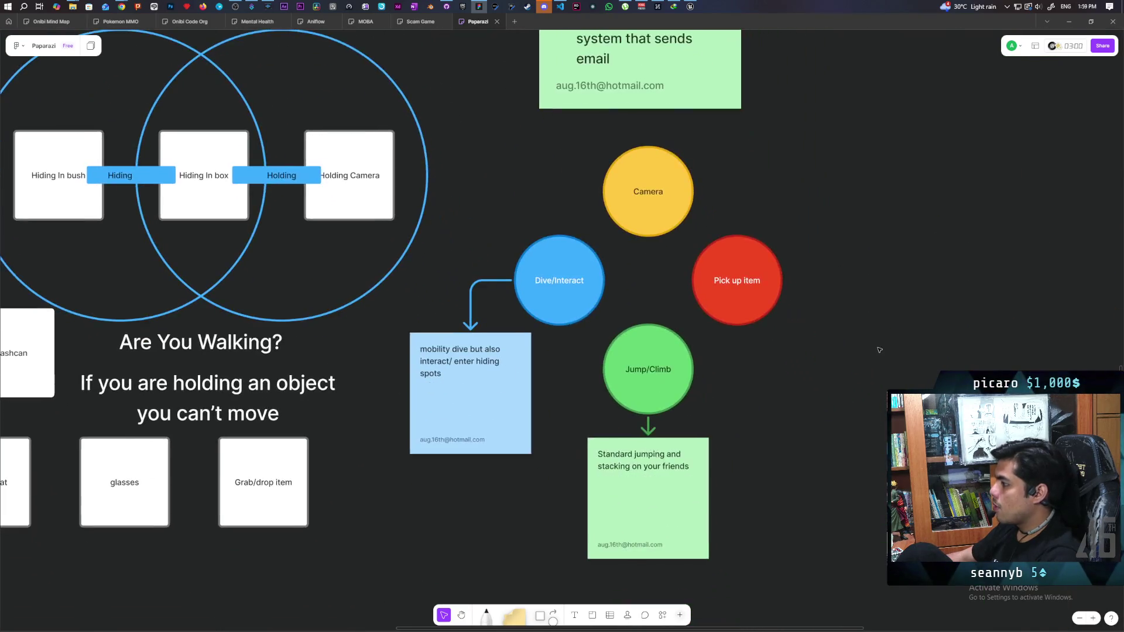
pyautogui.moveTo(855, 118); pyautogui.dragTo(717, 284)
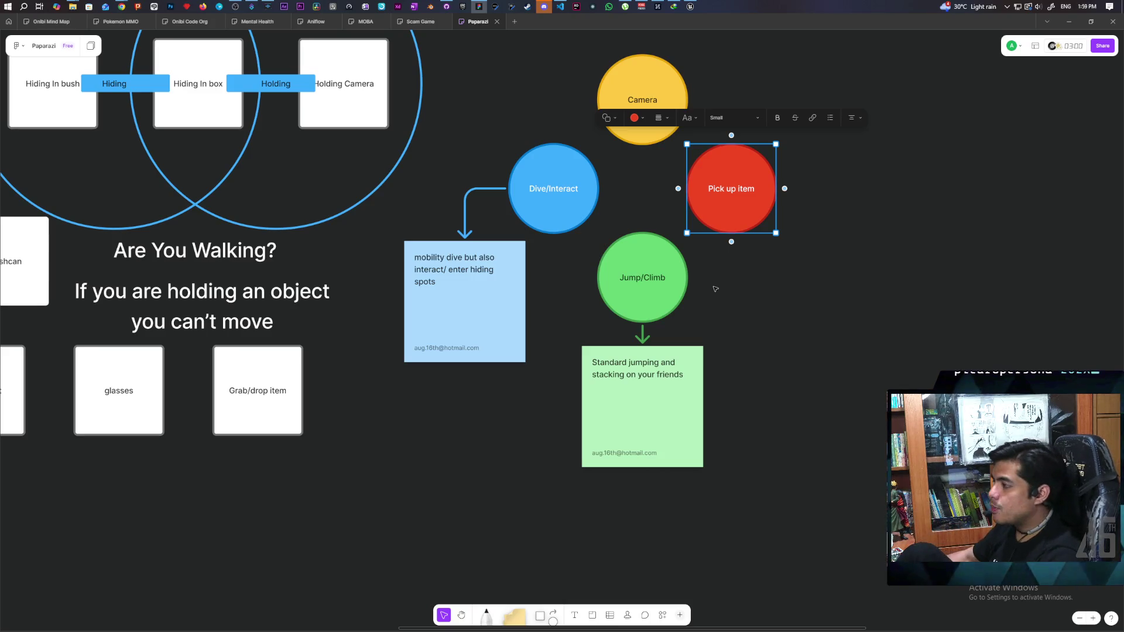
# Select the Dive/Interact circle with its arrow and note and move the group right.
pyautogui.click(803, 181)
pyautogui.click(761, 187)
pyautogui.moveTo(467, 149); pyautogui.dragTo(521, 308)
pyautogui.moveTo(468, 127); pyautogui.dragTo(548, 307)
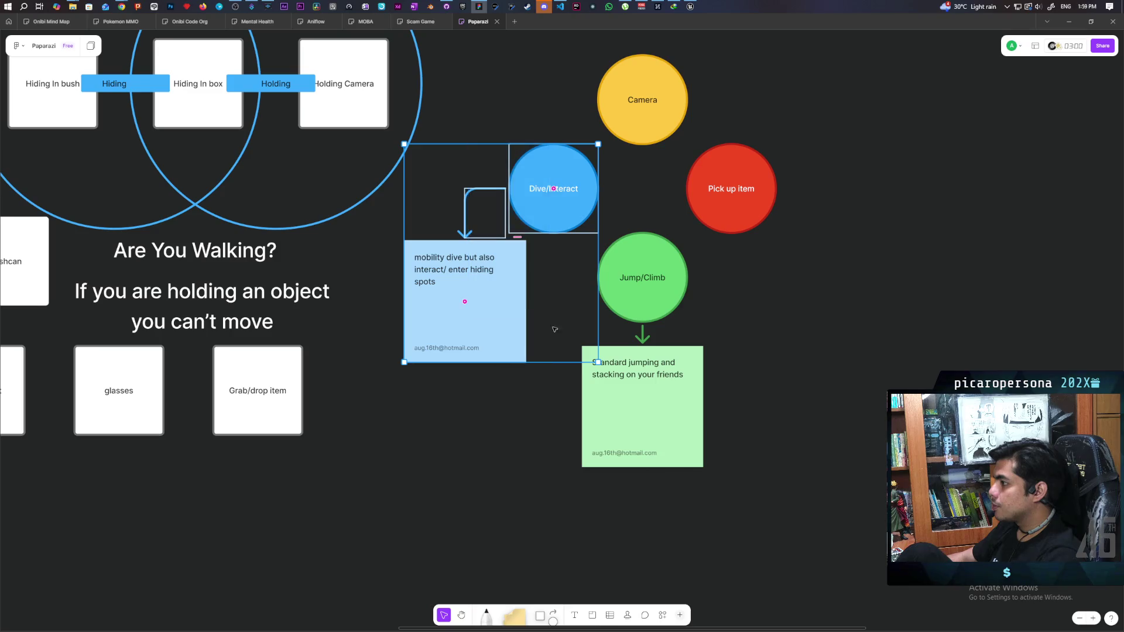
pyautogui.press('Escape')
pyautogui.moveTo(460, 145); pyautogui.dragTo(542, 351)
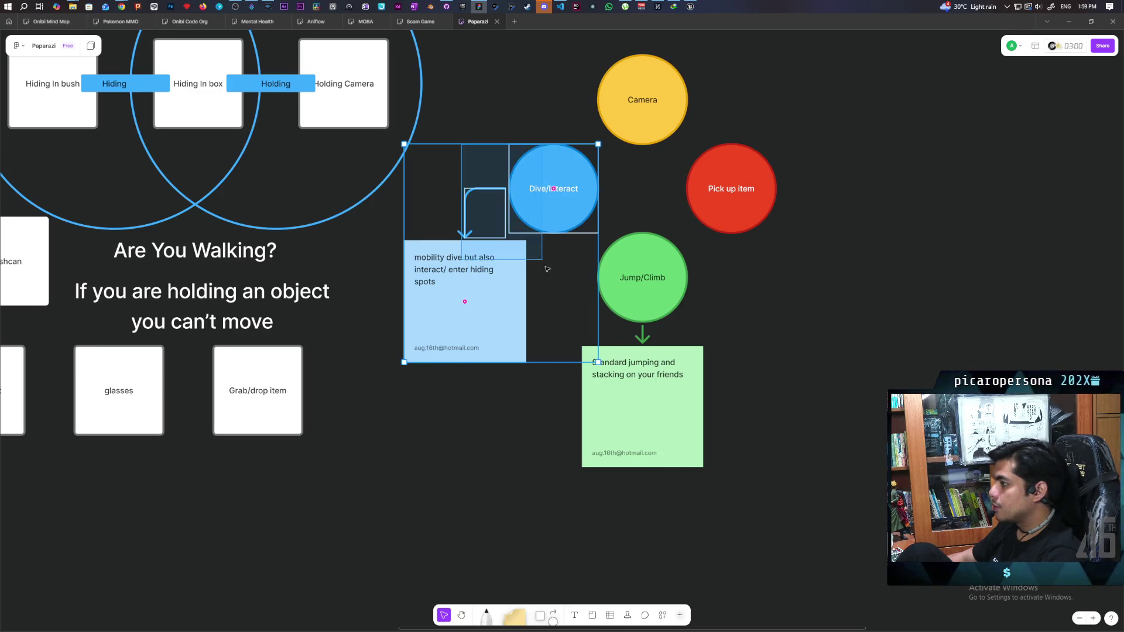
pyautogui.click(544, 361)
pyautogui.moveTo(467, 146); pyautogui.dragTo(595, 361)
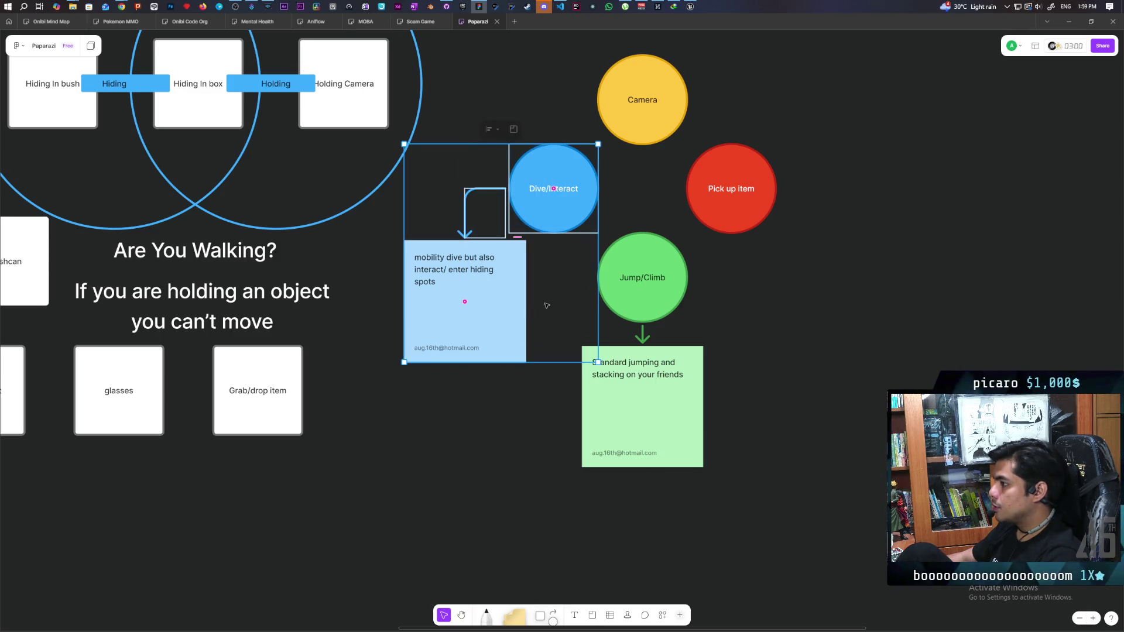
pyautogui.moveTo(558, 228); pyautogui.dragTo(911, 233)
# Move the Pick up item circle left into the vacated spot.
pyautogui.moveTo(720, 211); pyautogui.dragTo(518, 213)
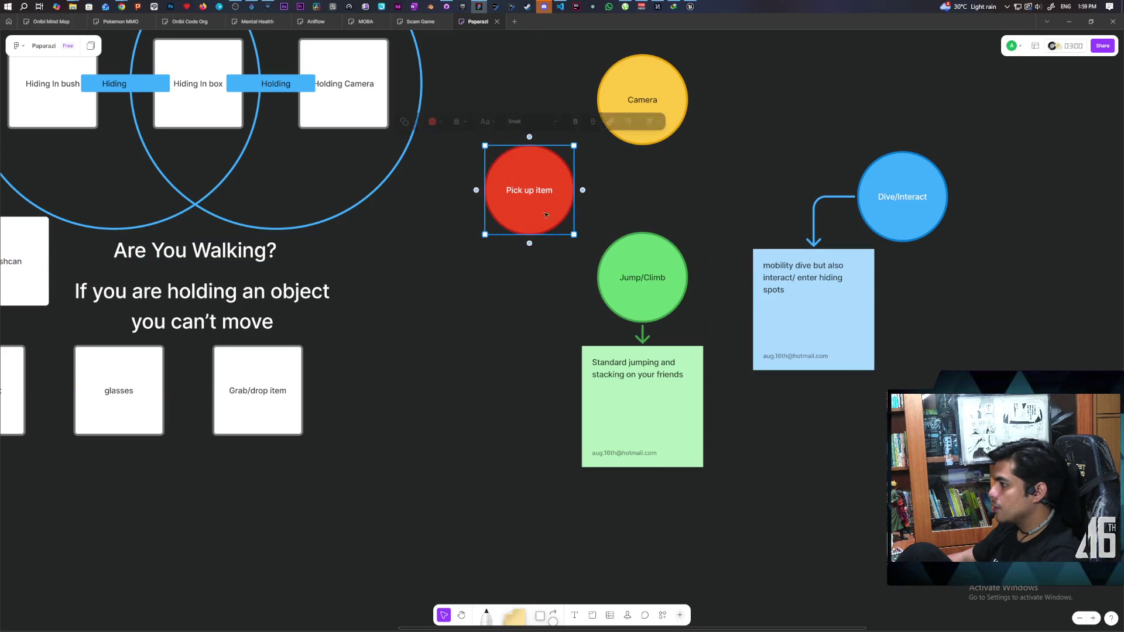
pyautogui.moveTo(740, 140); pyautogui.dragTo(930, 371)
pyautogui.click(919, 184)
pyautogui.moveTo(919, 183)
pyautogui.mouseDown()
pyautogui.moveTo(788, 143)
pyautogui.moveTo(763, 172)
pyautogui.mouseUp()
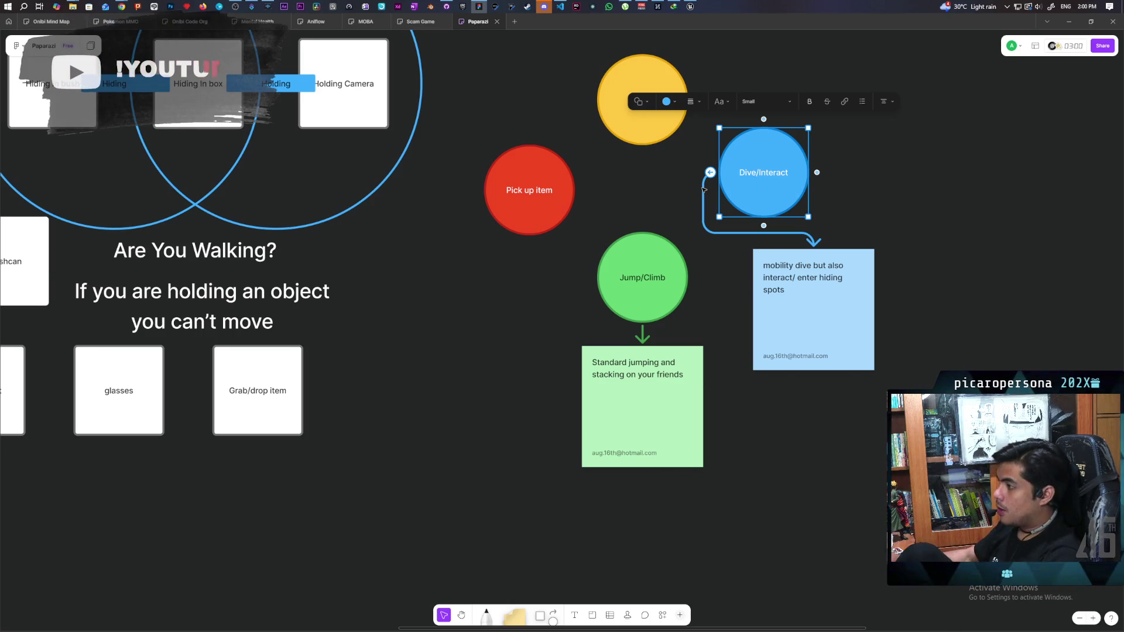
# Recolour the Pick up item circle blue using the toolbar colour picker.
pyautogui.moveTo(709, 328); pyautogui.dragTo(582, 229)
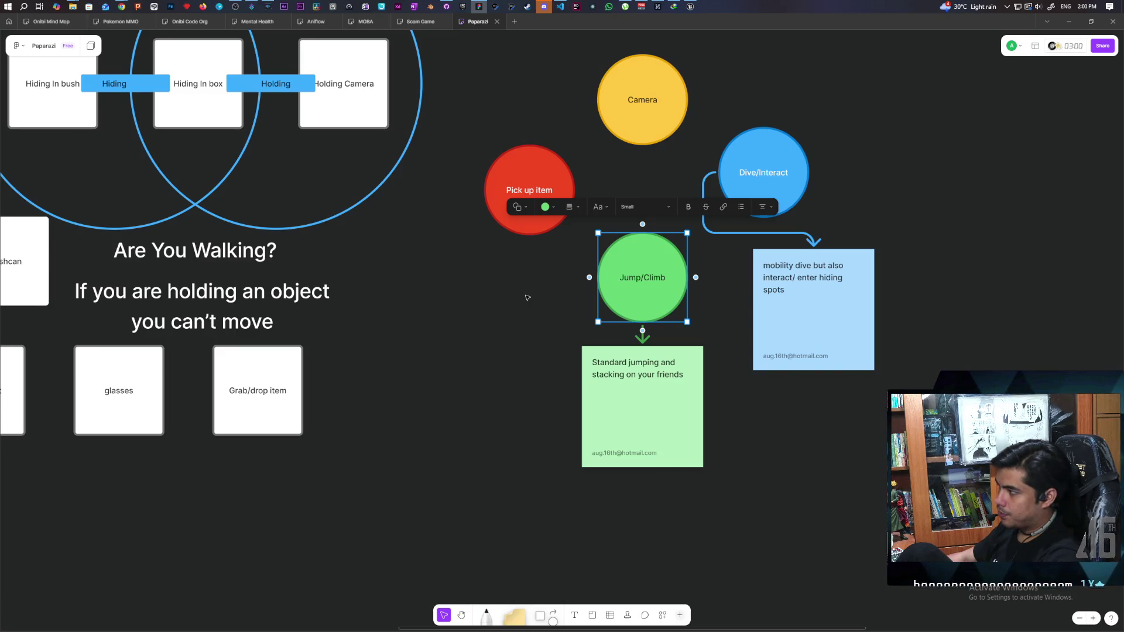
pyautogui.click(510, 205)
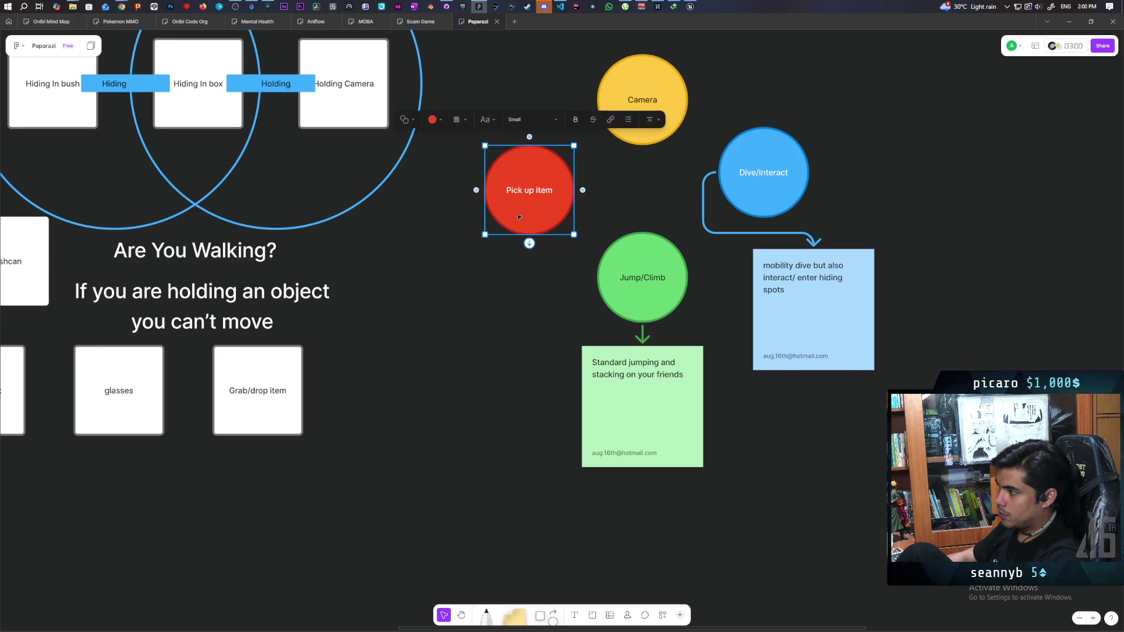
pyautogui.click(433, 119)
pyautogui.click(440, 88)
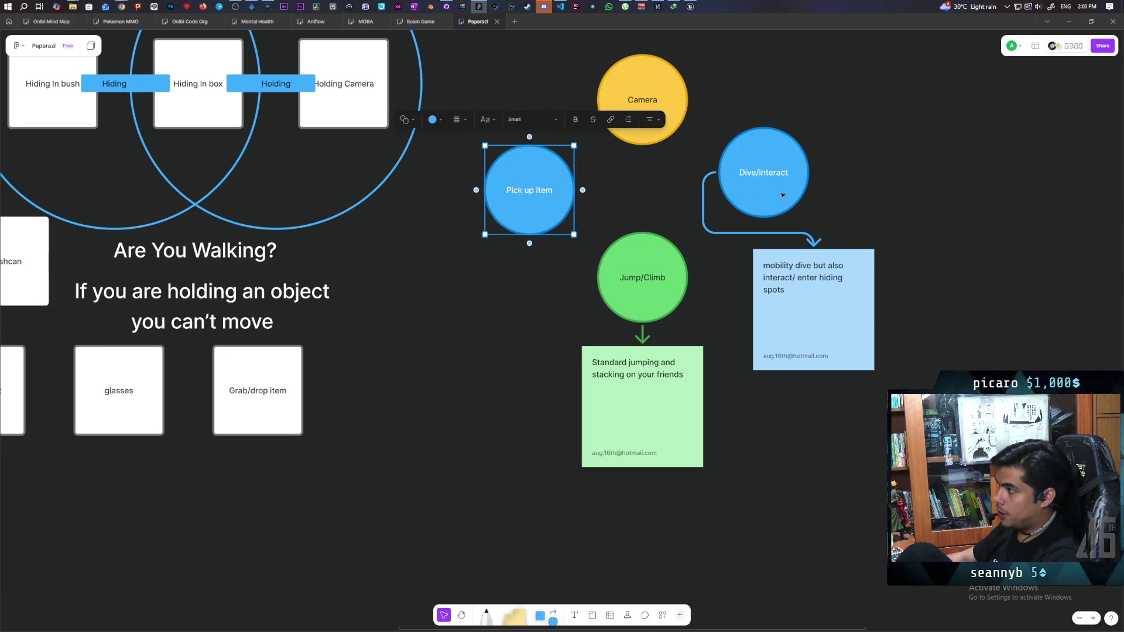
# Turn the Dive/Interact circle red, then reselect the circles to check the swapped colours.
pyautogui.click(752, 155)
pyautogui.click(666, 101)
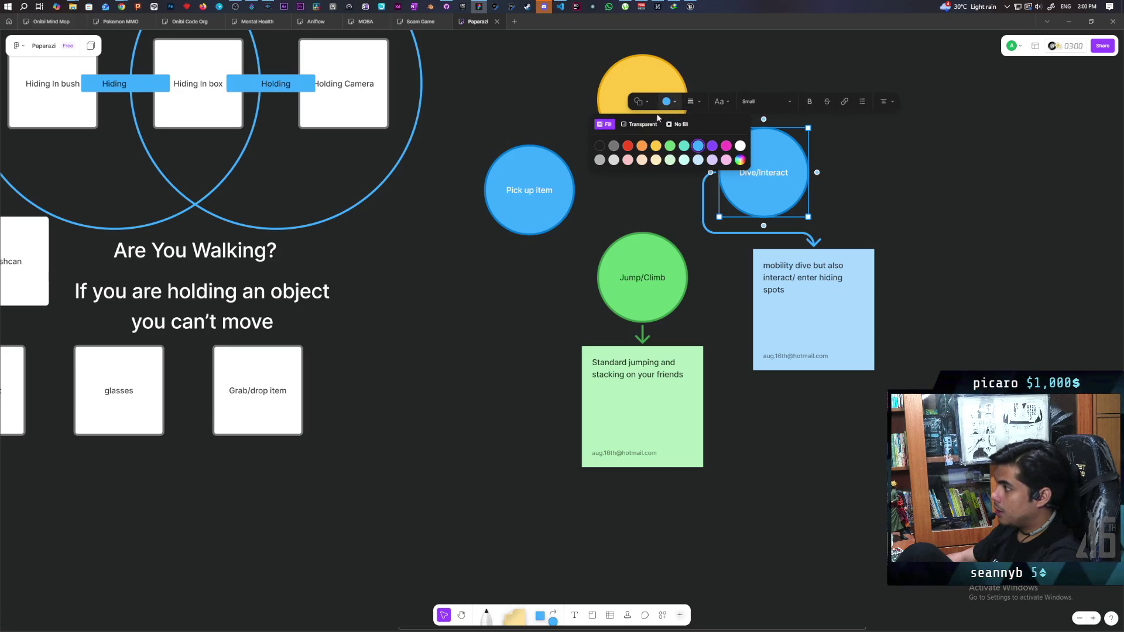
pyautogui.click(643, 149)
pyautogui.click(567, 347)
pyautogui.click(751, 195)
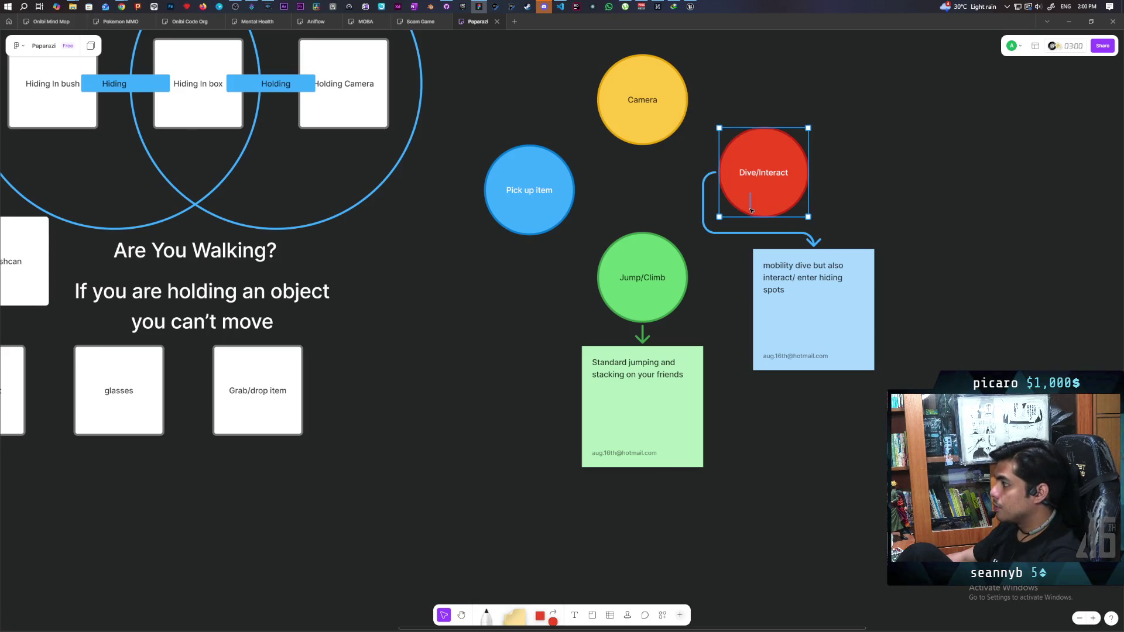
pyautogui.moveTo(880, 135)
pyautogui.mouseDown()
pyautogui.moveTo(866, 168)
pyautogui.moveTo(740, 216)
pyautogui.mouseUp()
pyautogui.moveTo(880, 136)
pyautogui.mouseDown()
pyautogui.moveTo(739, 218)
pyautogui.moveTo(878, 140)
pyautogui.moveTo(722, 245)
pyautogui.mouseUp()
pyautogui.click(722, 245)
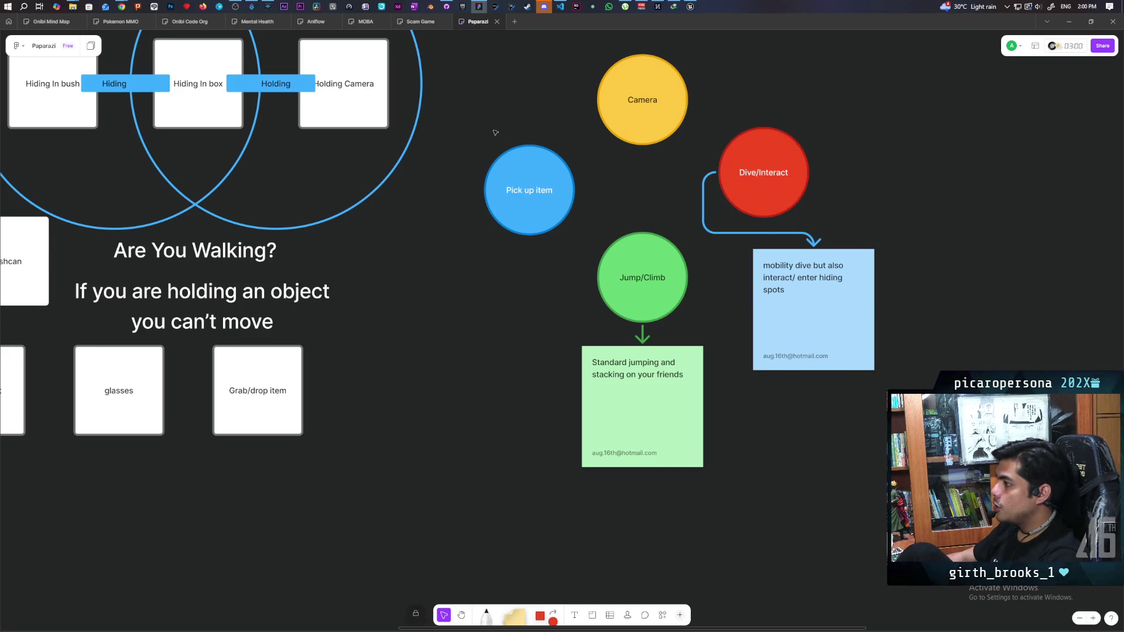
pyautogui.click(529, 199)
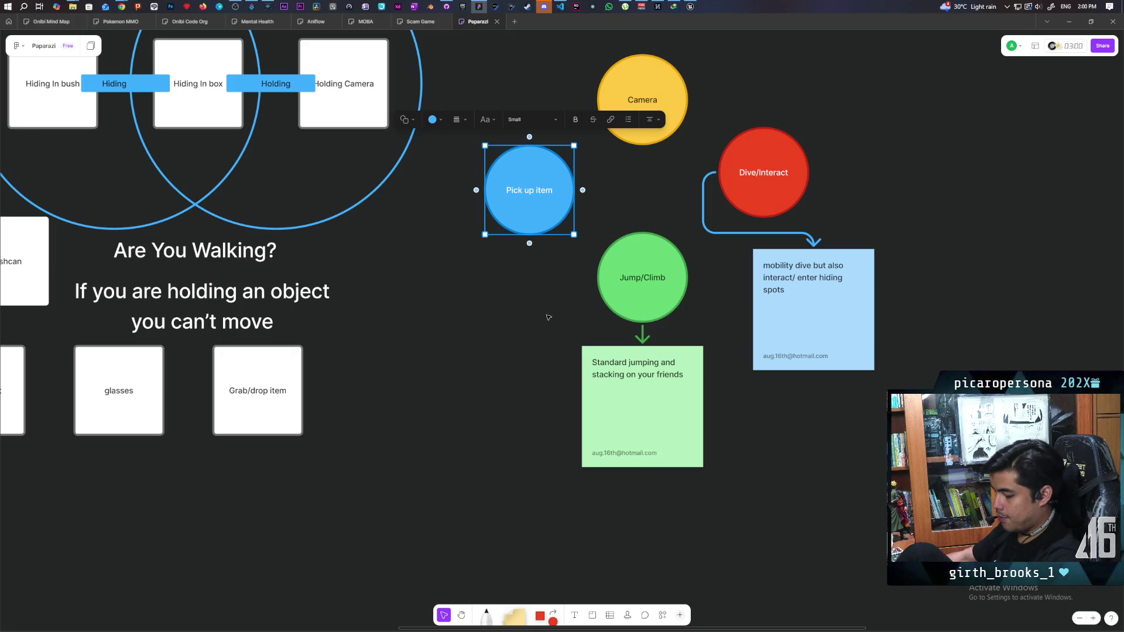
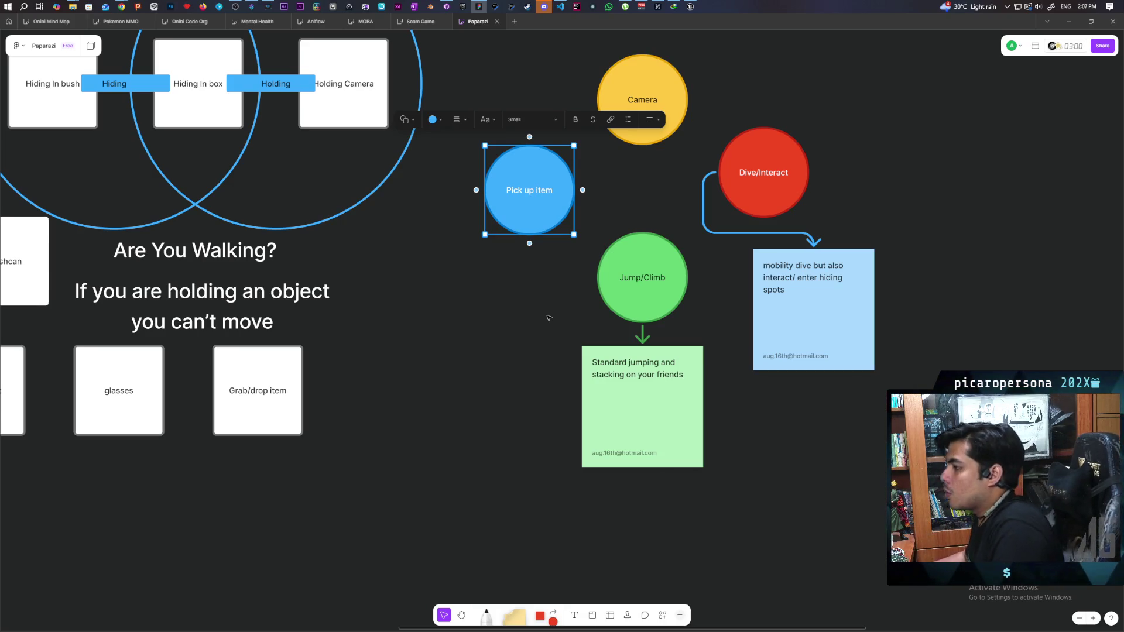
# Place a yellow sticky note on the board and switch its text to a bulleted list.
pyautogui.scroll(-5, 687, 314)
pyautogui.hscroll(-4, 687, 314)
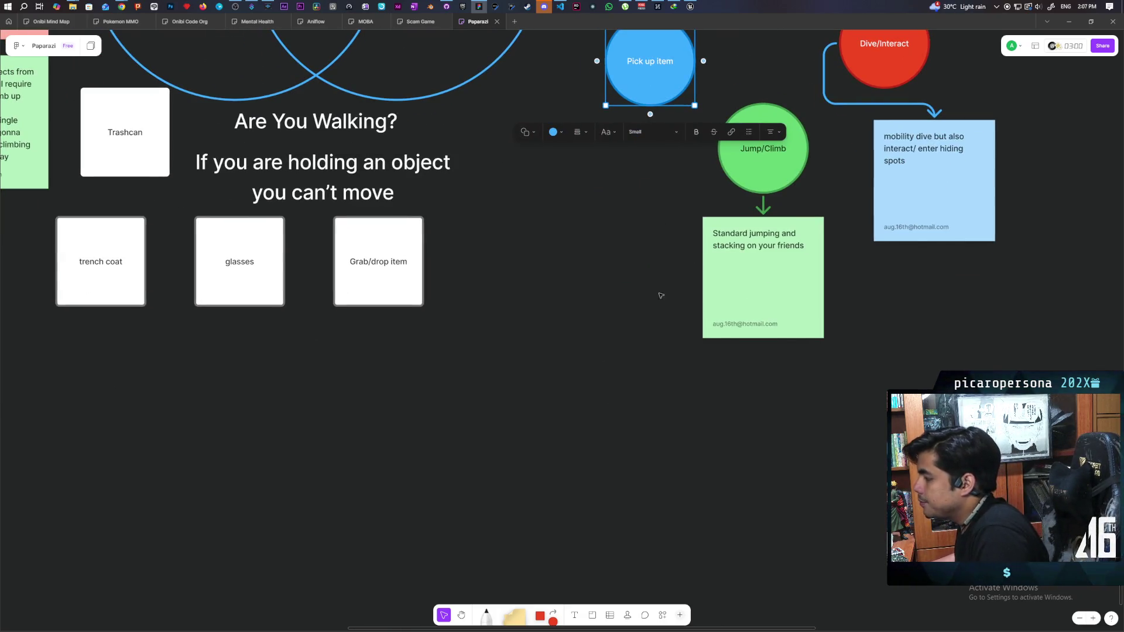
pyautogui.moveTo(514, 616)
pyautogui.mouseDown()
pyautogui.moveTo(510, 529)
pyautogui.moveTo(539, 393)
pyautogui.moveTo(529, 364)
pyautogui.mouseUp()
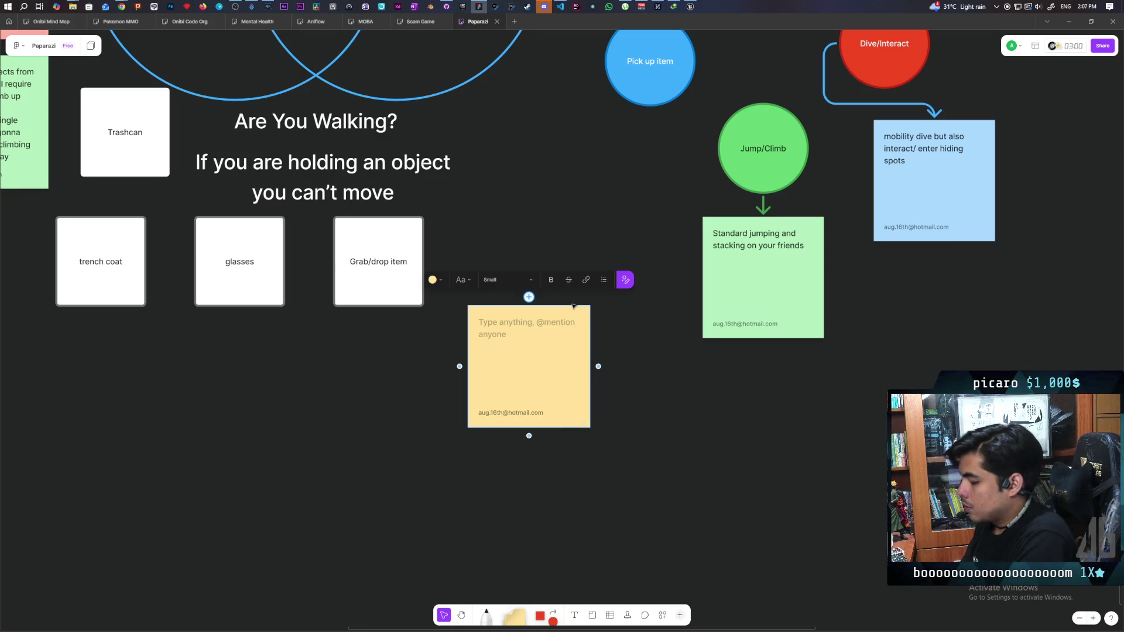
pyautogui.write('Wh')
pyautogui.press('BackSpace')
pyautogui.press('BackSpace')
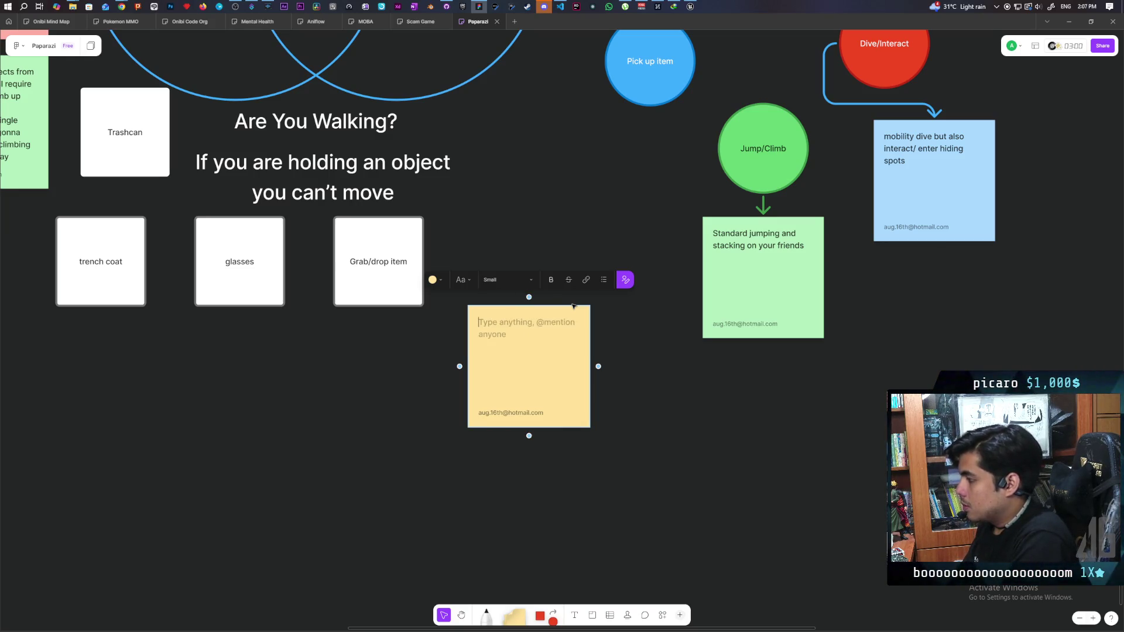
pyautogui.click(604, 279)
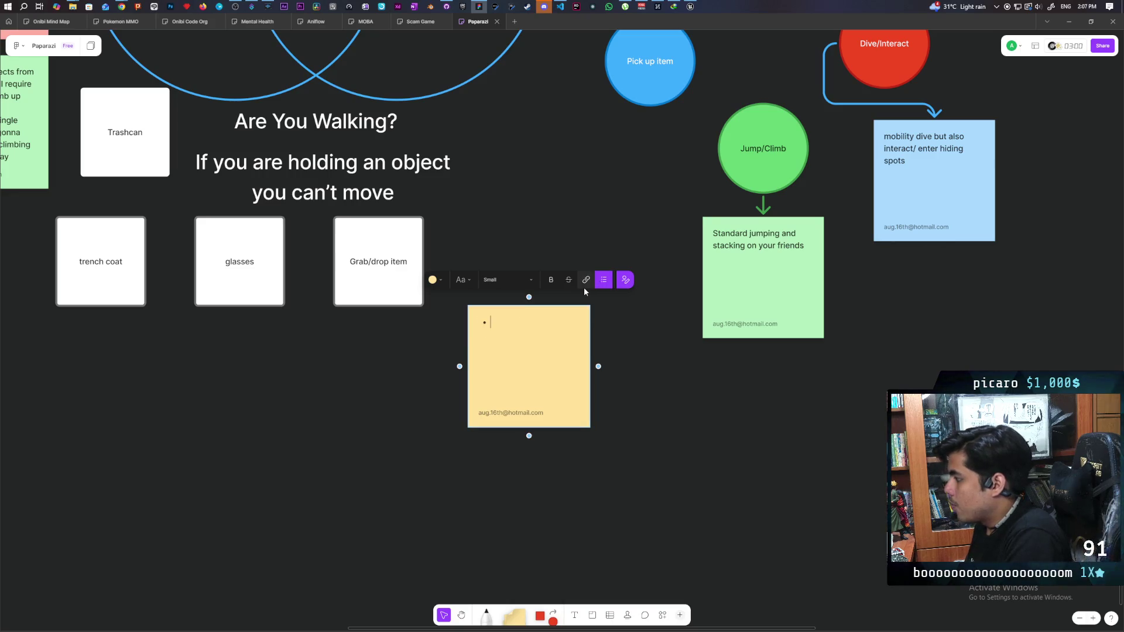
# Write four bullets: what button to pick up, store, drop, and use.
pyautogui.write('Wh')
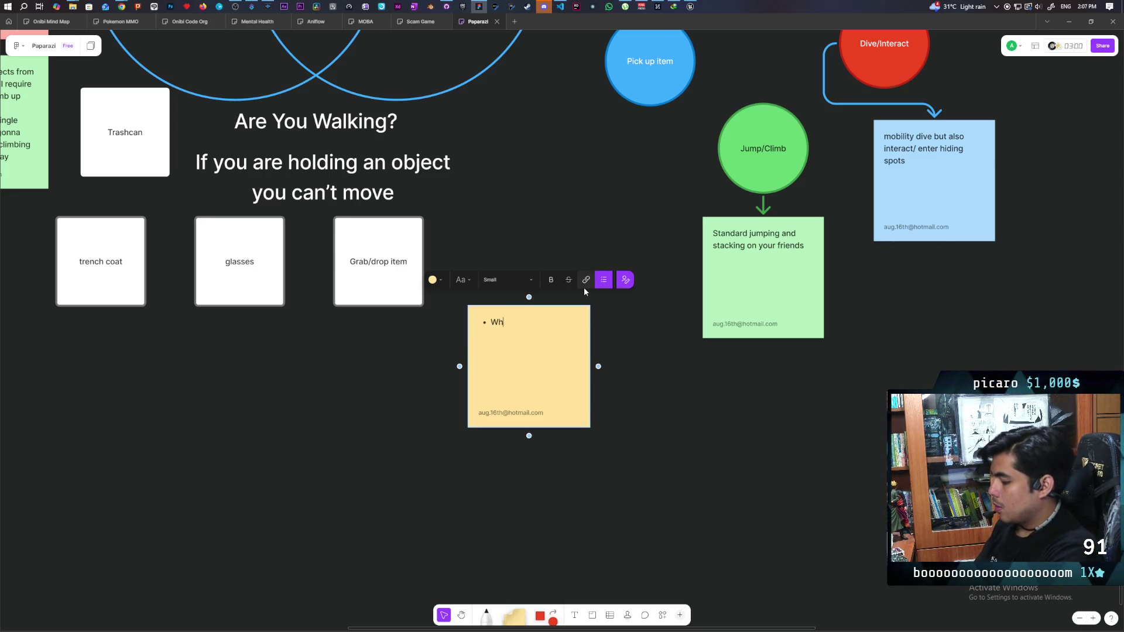
pyautogui.write('at but')
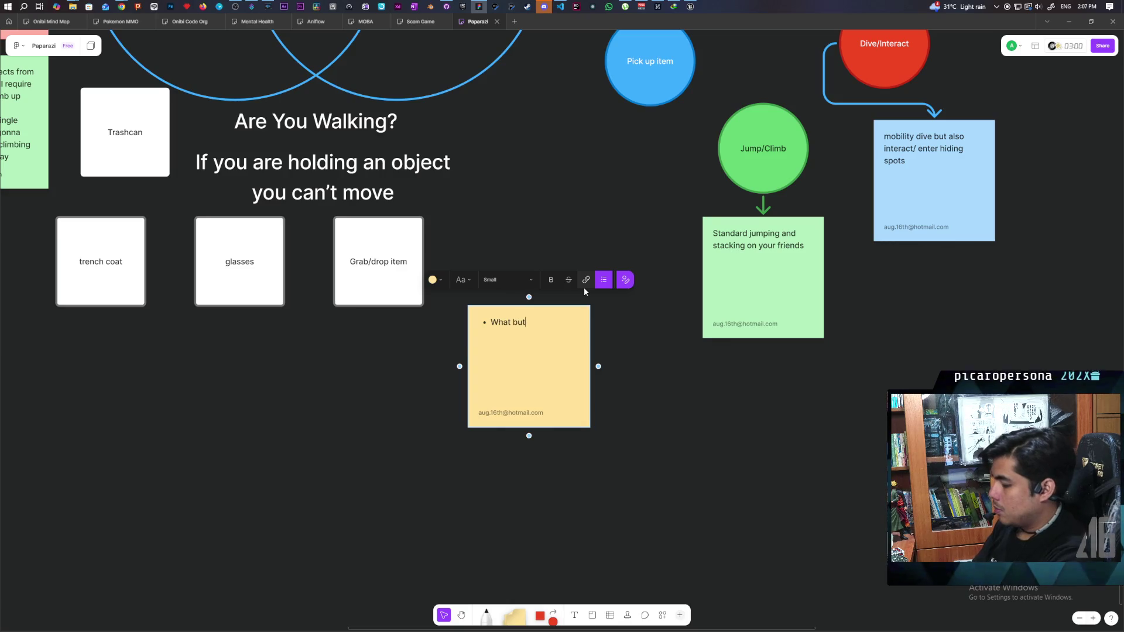
pyautogui.write('ton to pick up? ')
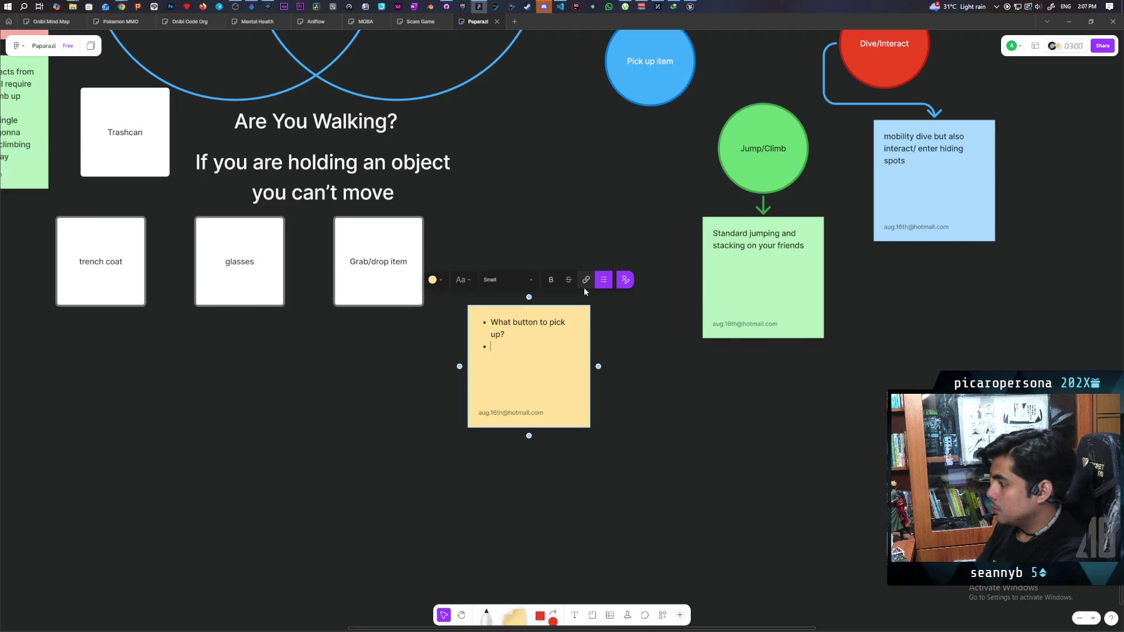
pyautogui.write('what button to store?')
pyautogui.press('Return')
pyautogui.write('what button so')
pyautogui.press('BackSpace')
pyautogui.press('BackSpace')
pyautogui.write('to')
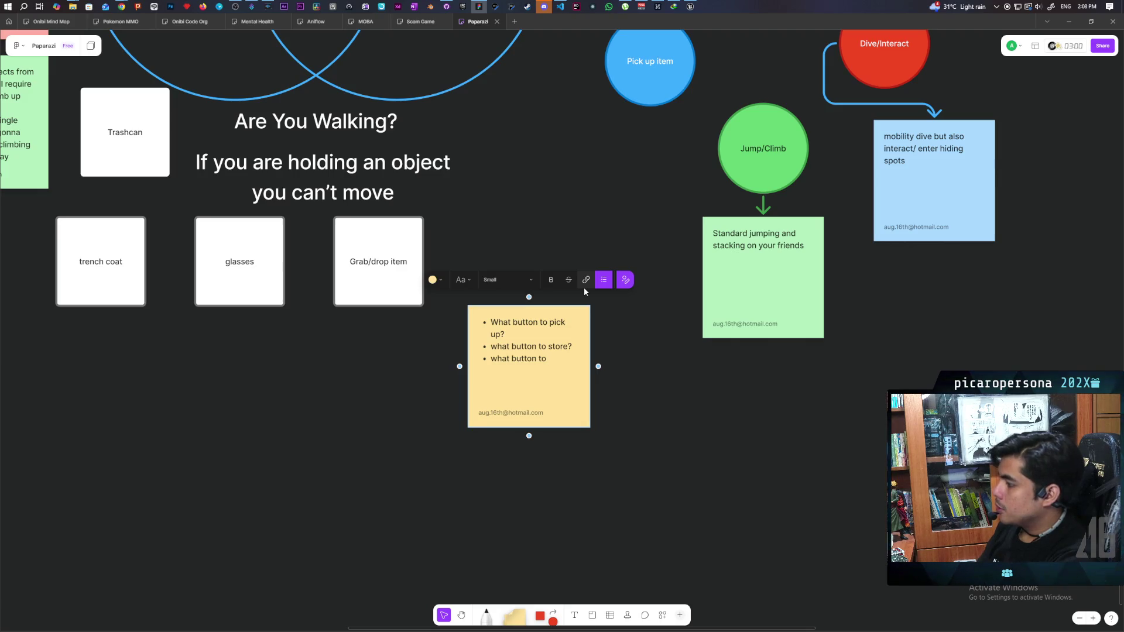
pyautogui.write(' drop ')
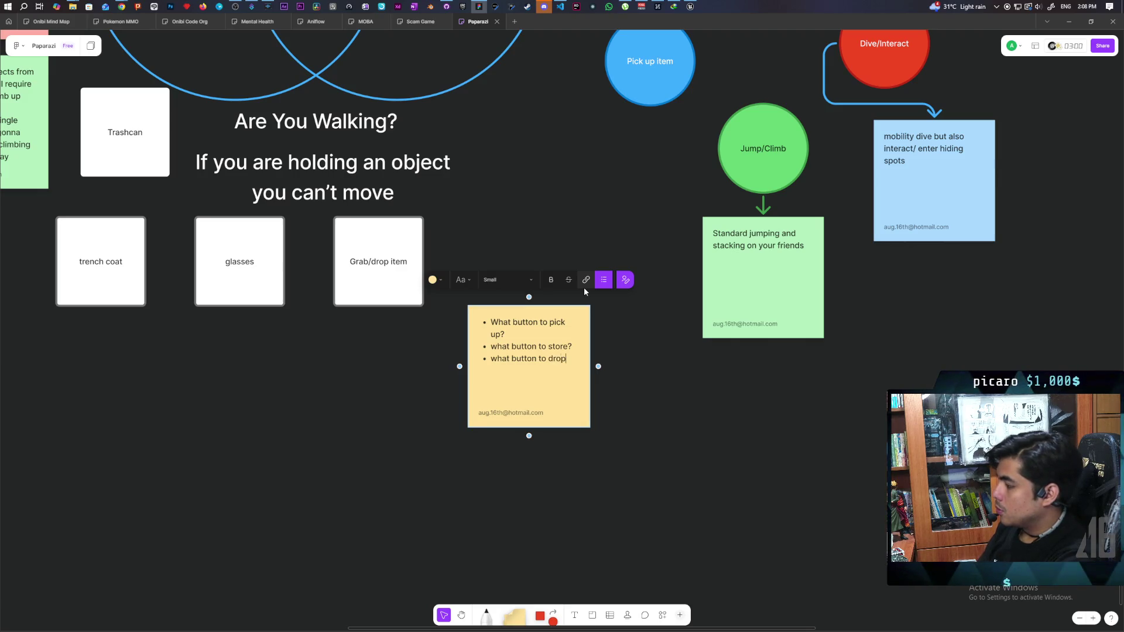
pyautogui.write('what ')
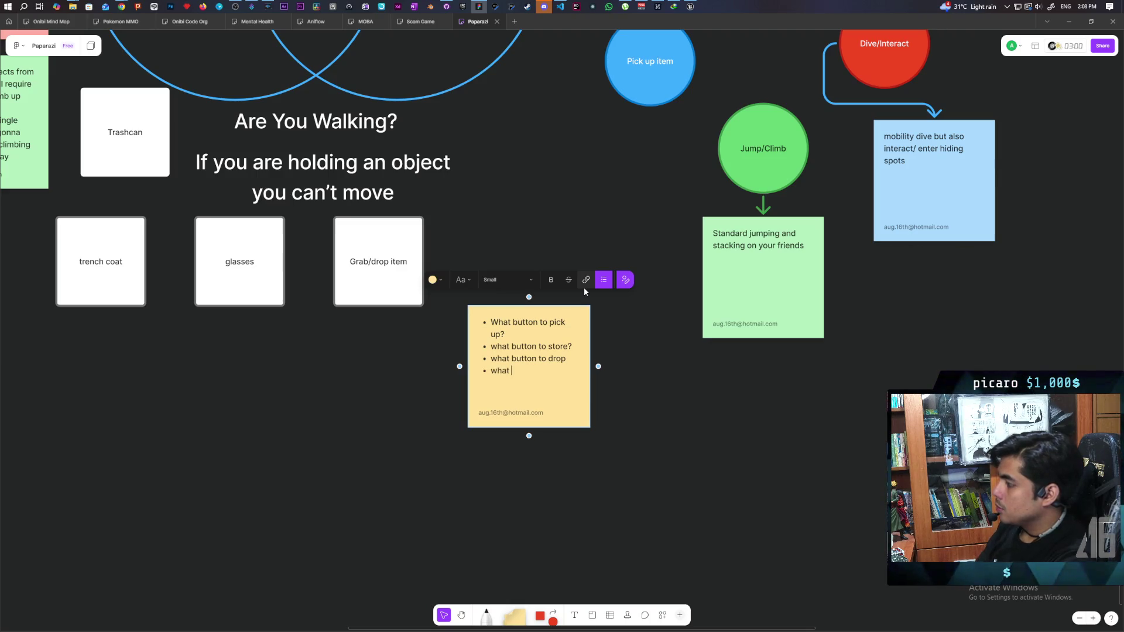
pyautogui.write('button to use?')
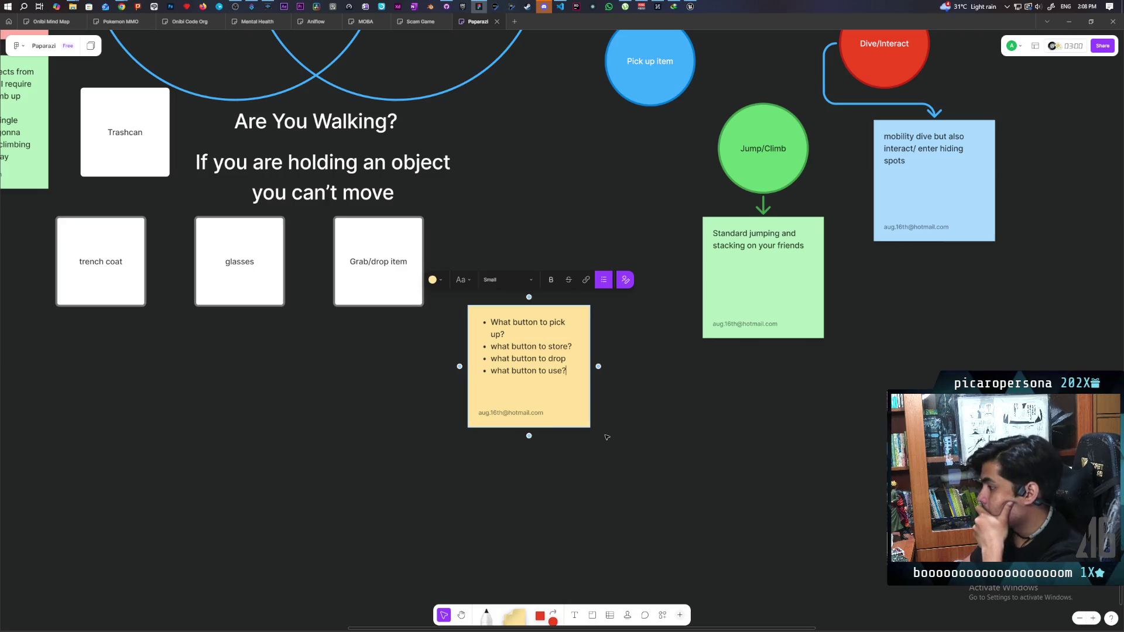
pyautogui.press('Up')
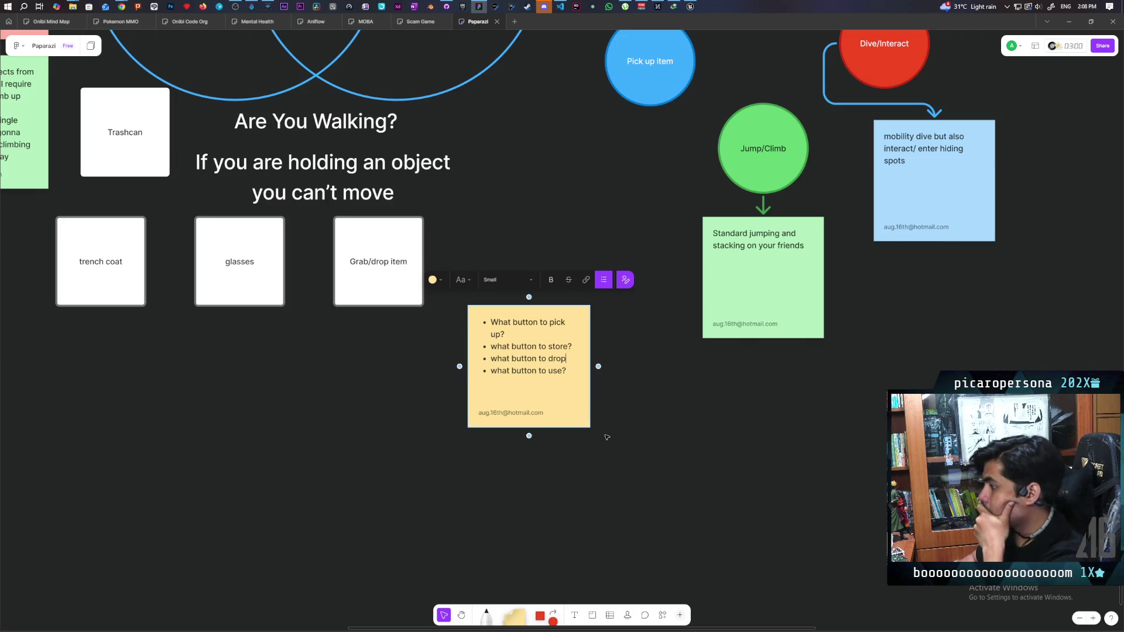
pyautogui.click(603, 436)
# Add a circle below the sticky note and fill it blue.
pyautogui.click(544, 336)
pyautogui.click(603, 280)
pyautogui.scroll(-3, 668, 426)
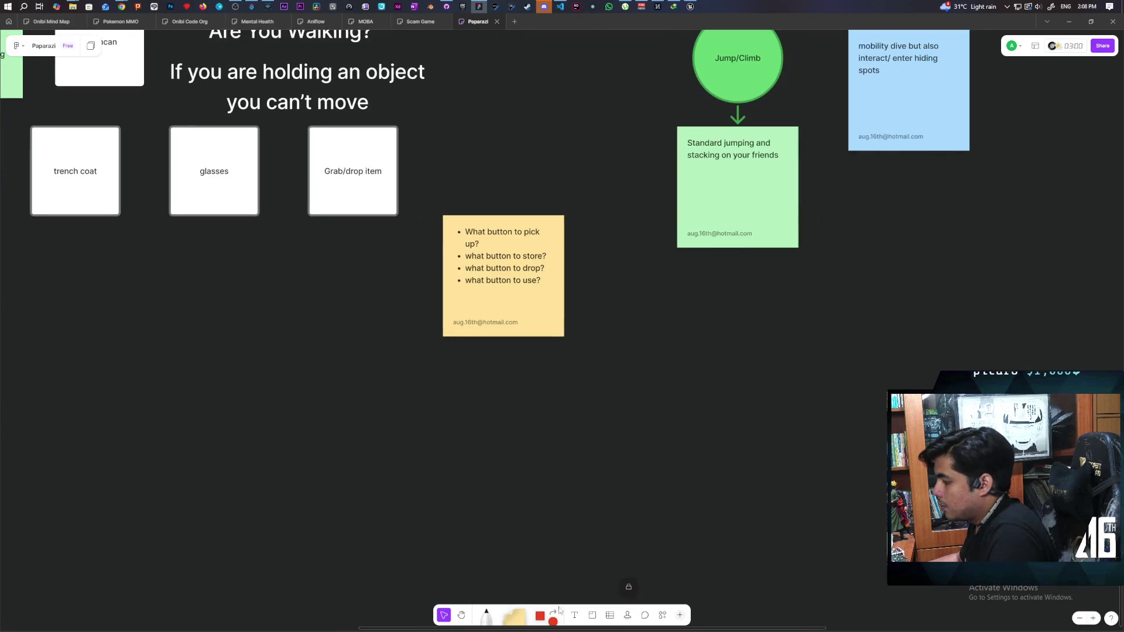
pyautogui.moveTo(554, 619); pyautogui.dragTo(591, 480)
pyautogui.scroll(-3, 769, 376)
pyautogui.moveTo(595, 410)
pyautogui.mouseDown()
pyautogui.moveTo(544, 384)
pyautogui.moveTo(584, 391)
pyautogui.mouseUp()
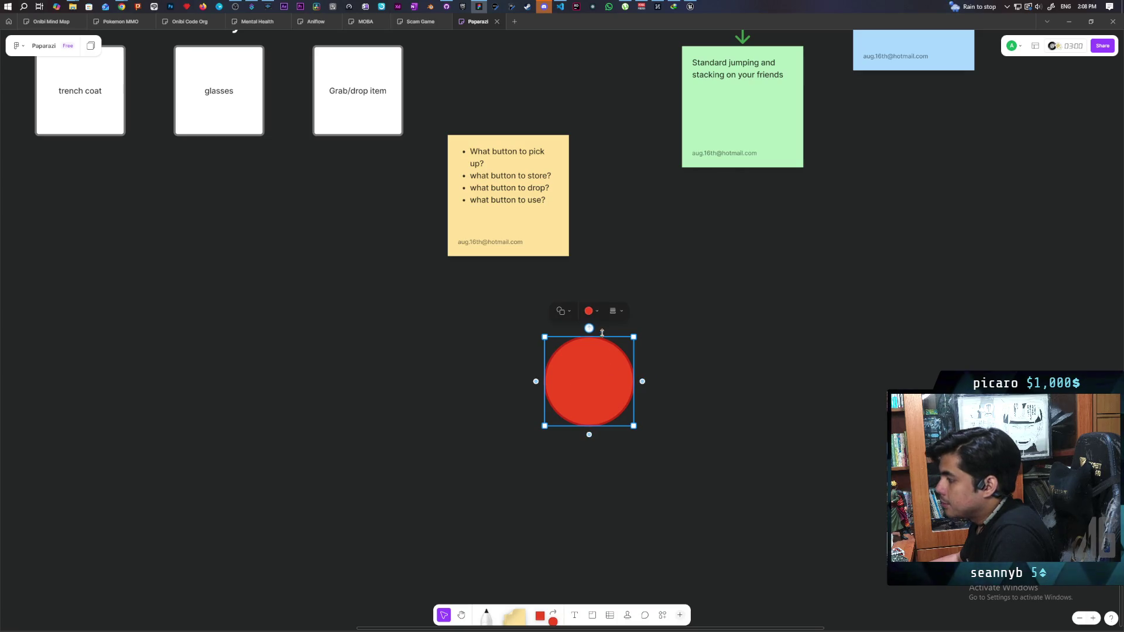
pyautogui.click(591, 311)
pyautogui.click(620, 274)
pyautogui.click(469, 486)
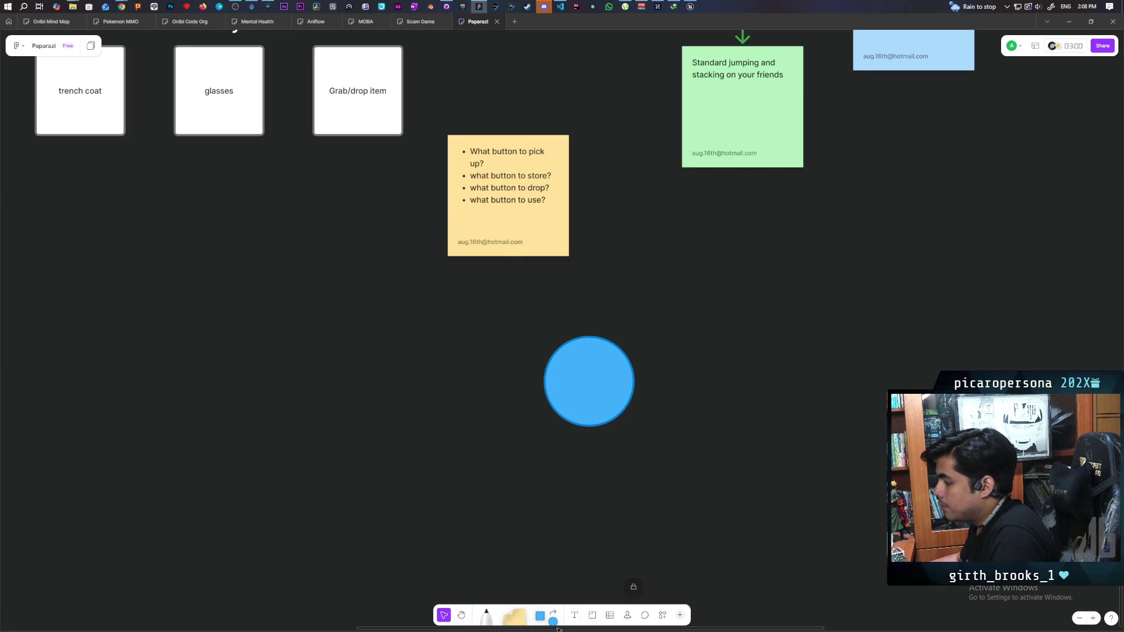
# Add a white square labelled 'Item' to the left, level with the circle.
pyautogui.moveTo(540, 616)
pyautogui.mouseDown()
pyautogui.moveTo(538, 586)
pyautogui.moveTo(445, 360)
pyautogui.mouseUp()
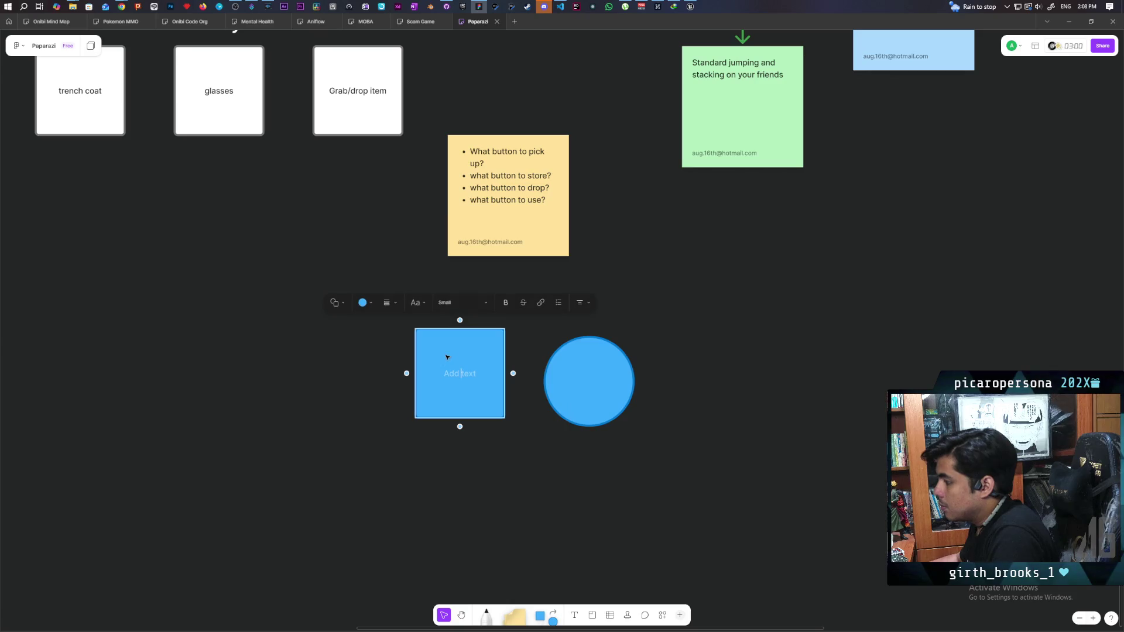
pyautogui.write('Item')
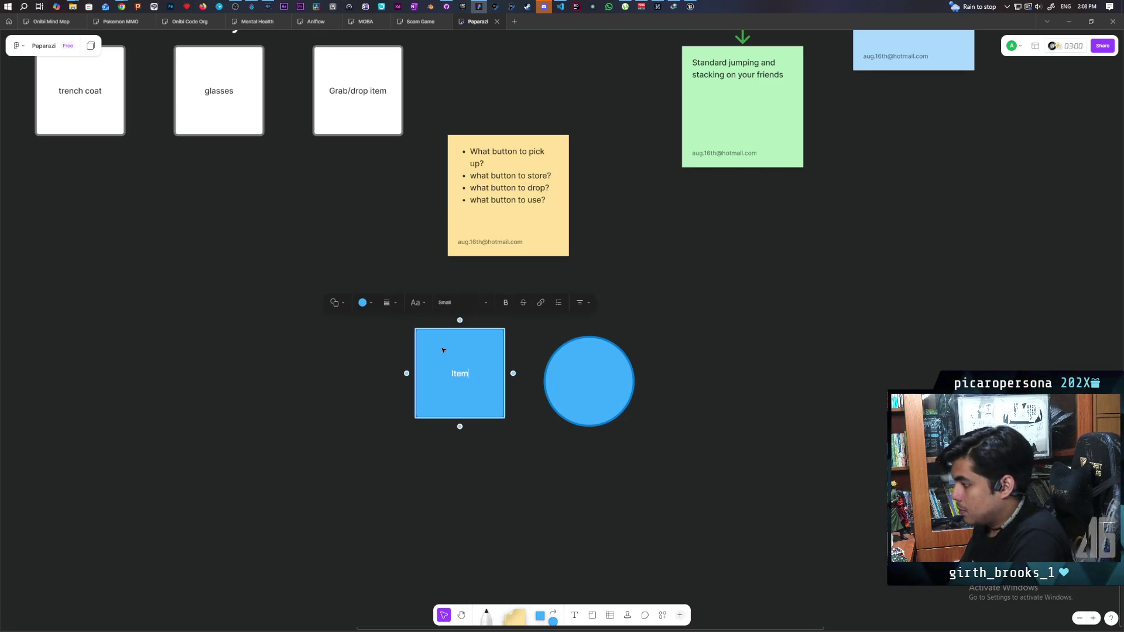
pyautogui.click(363, 303)
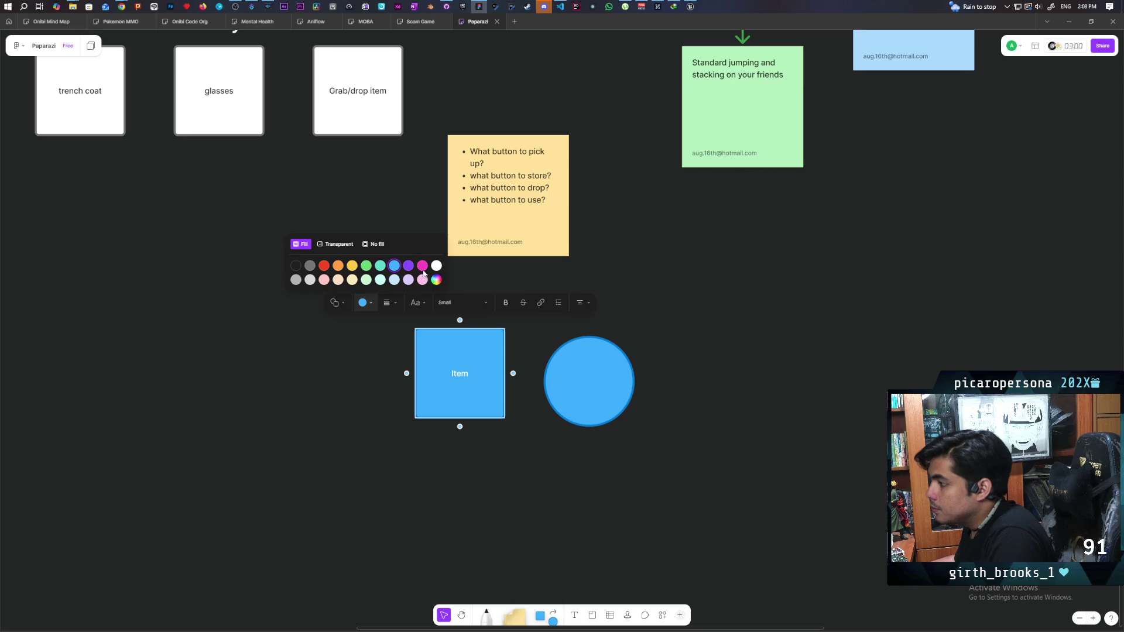
pyautogui.click(433, 274)
pyautogui.click(476, 404)
pyautogui.moveTo(477, 406)
pyautogui.mouseDown()
pyautogui.moveTo(448, 416)
pyautogui.moveTo(459, 414)
pyautogui.mouseUp()
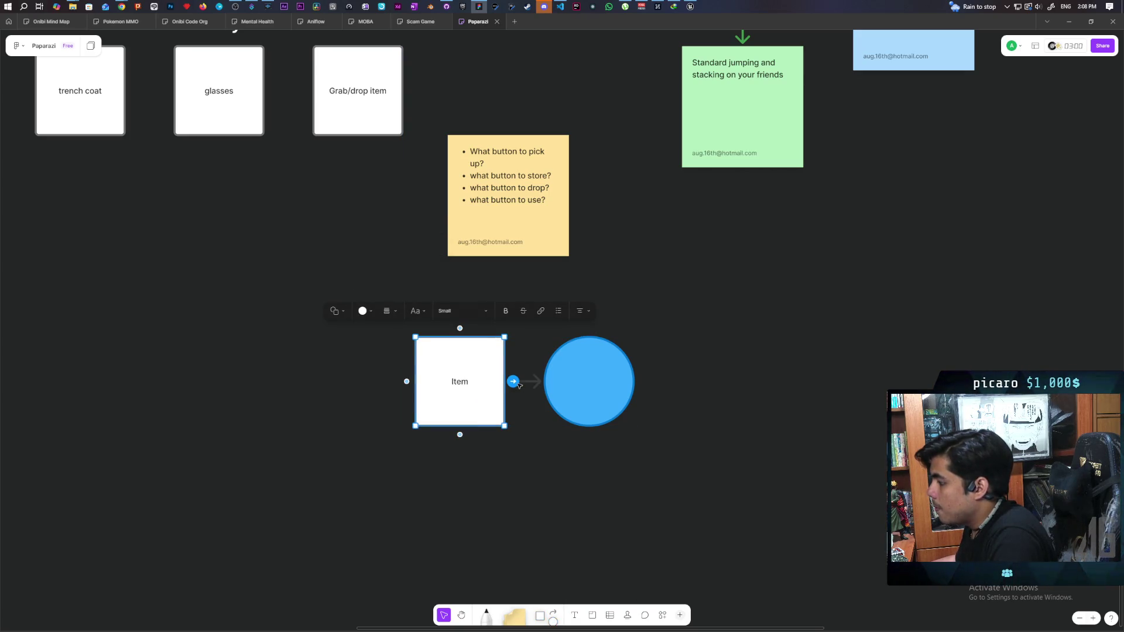
# Connect Item to the circle with an arrow and label the circle 'pick up'.
pyautogui.moveTo(509, 381); pyautogui.dragTo(536, 381)
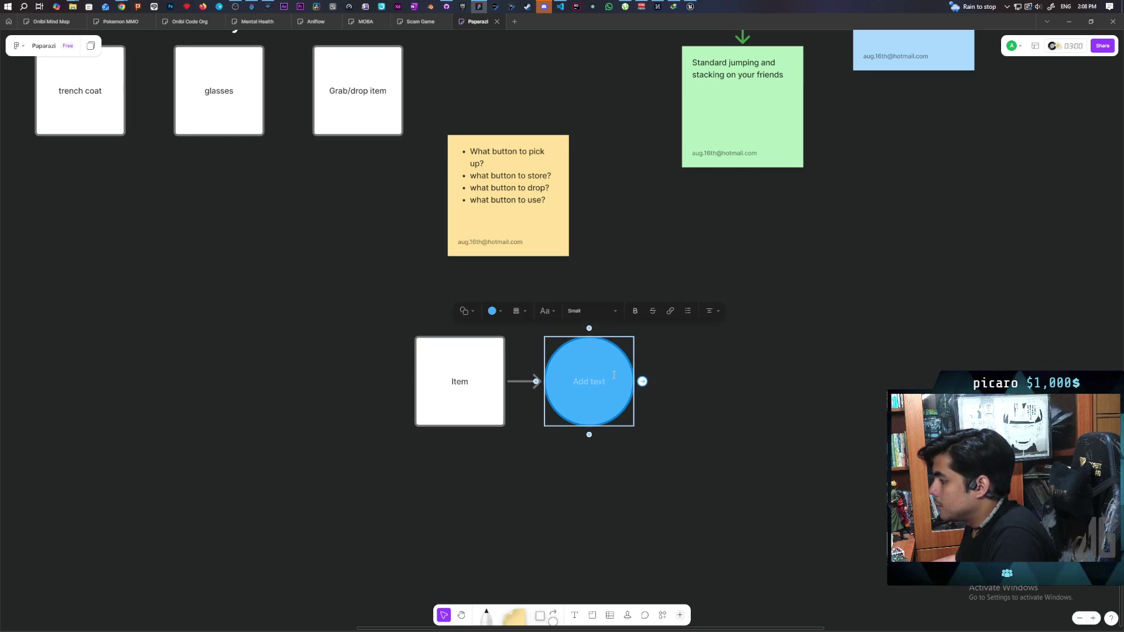
pyautogui.write('pick up')
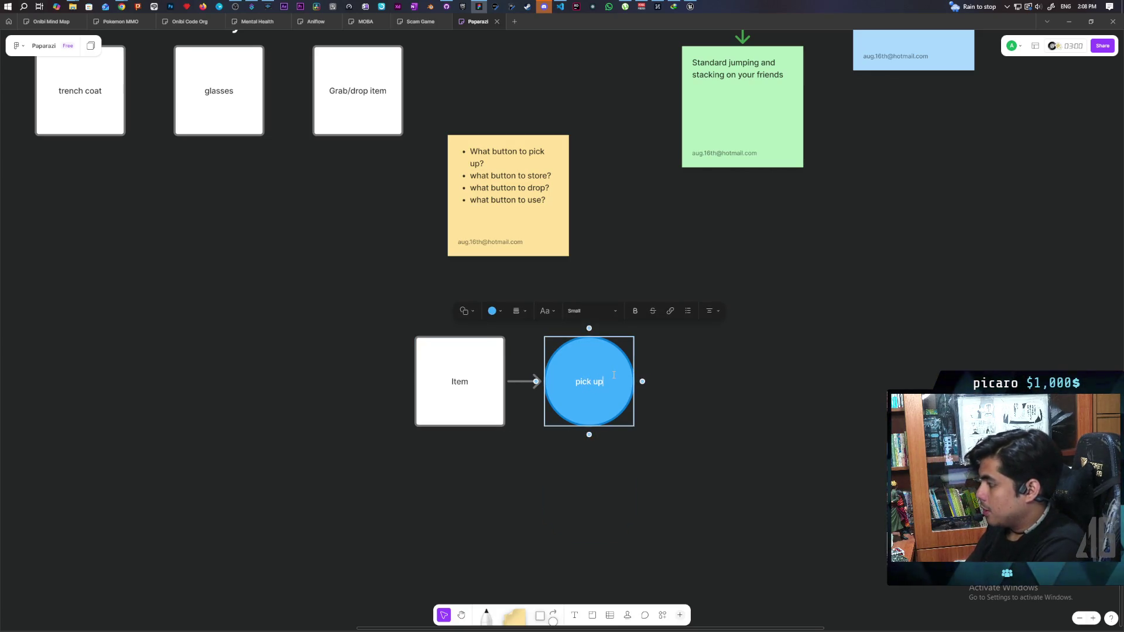
pyautogui.click(668, 438)
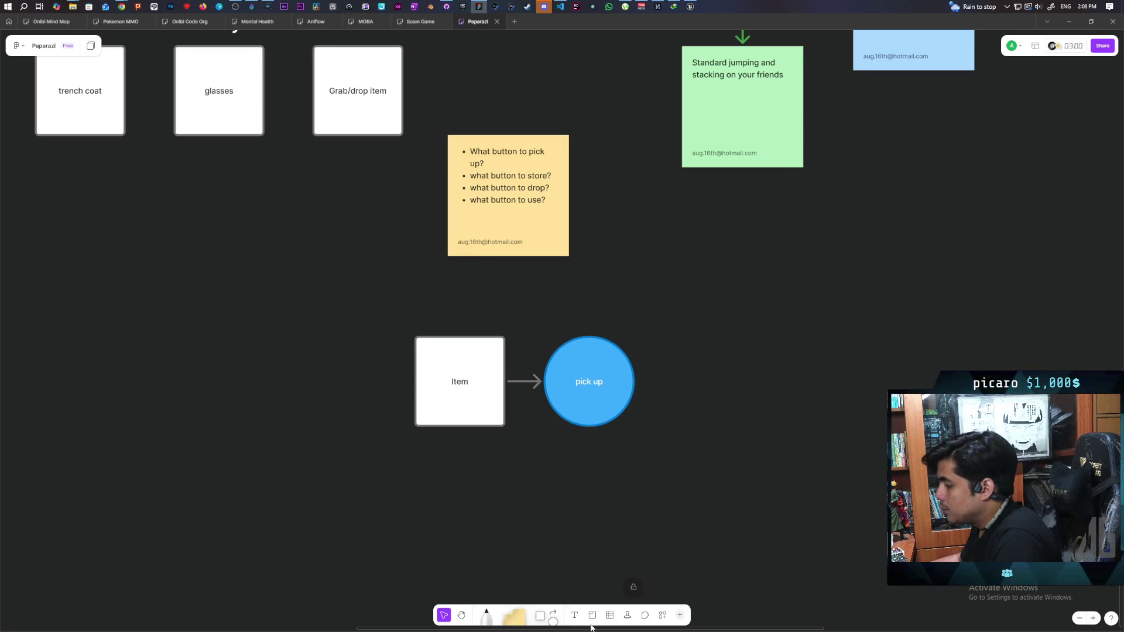
# Add a red circle labelled 'drop' up-right of pick up.
pyautogui.click(621, 395)
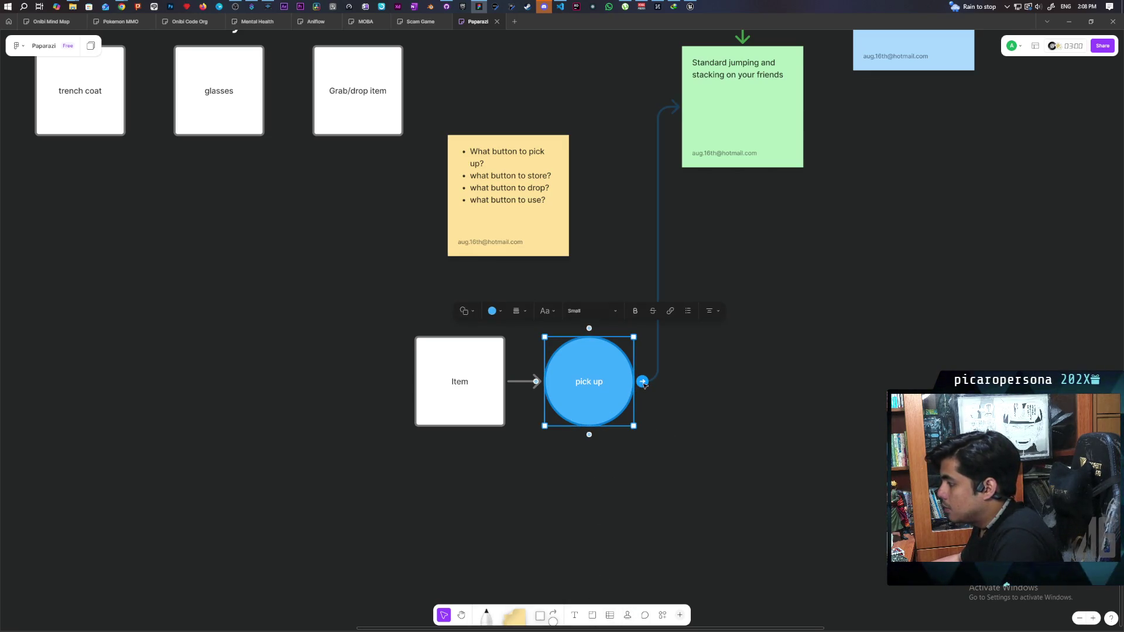
pyautogui.click(552, 619)
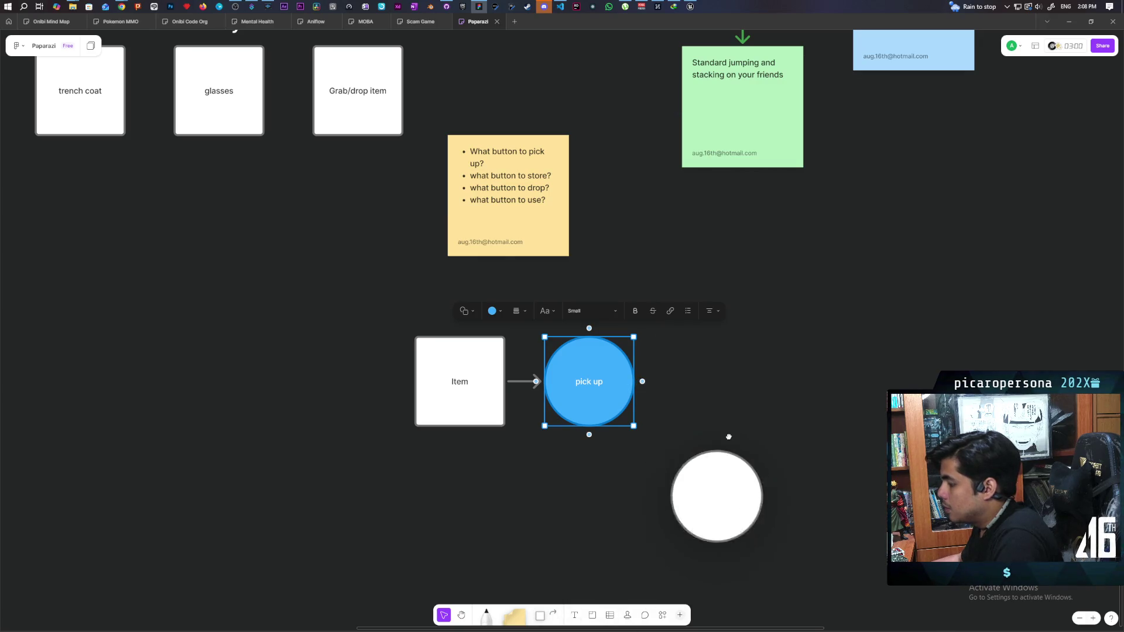
pyautogui.click(735, 300)
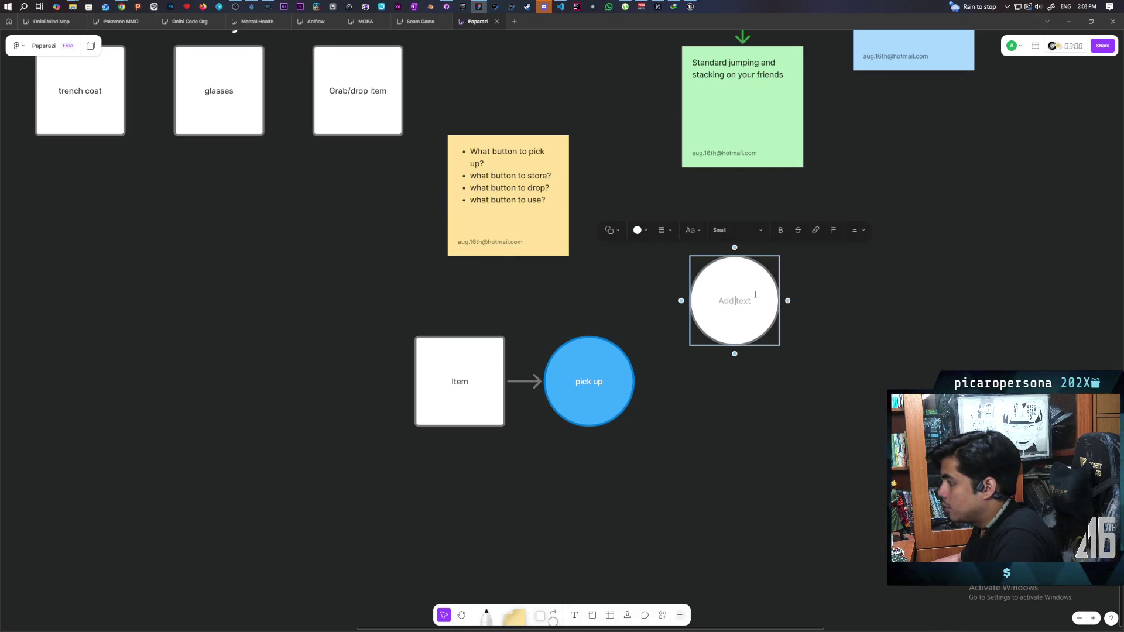
pyautogui.click(639, 230)
pyautogui.click(599, 194)
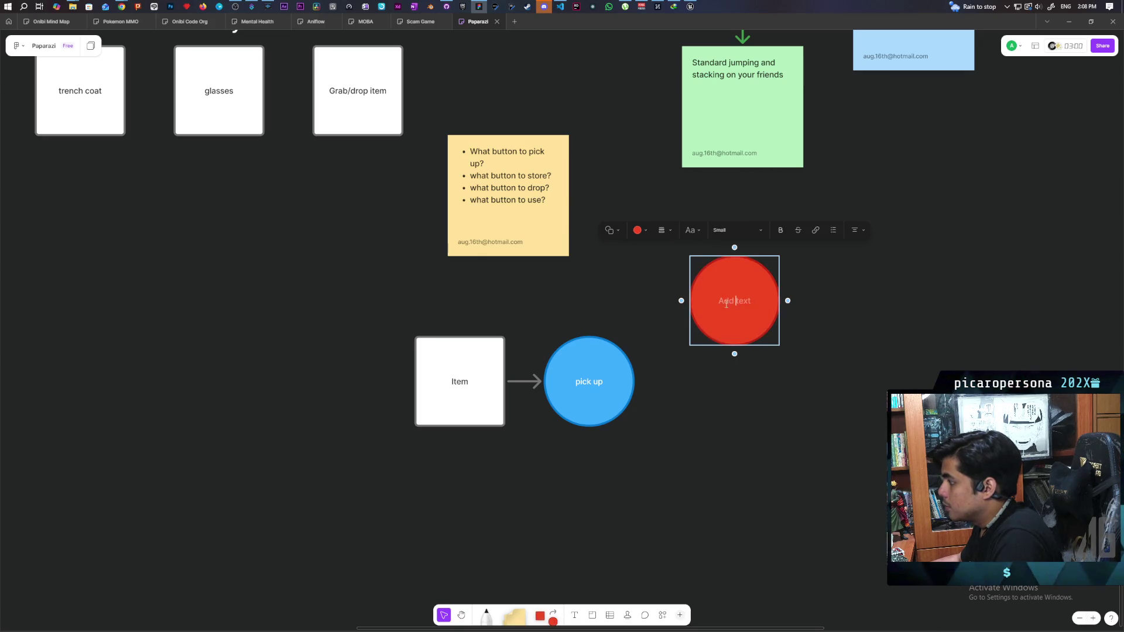
pyautogui.write('drop')
pyautogui.click(700, 377)
pyautogui.scroll(-1, 711, 314)
pyautogui.moveTo(704, 289); pyautogui.dragTo(696, 273)
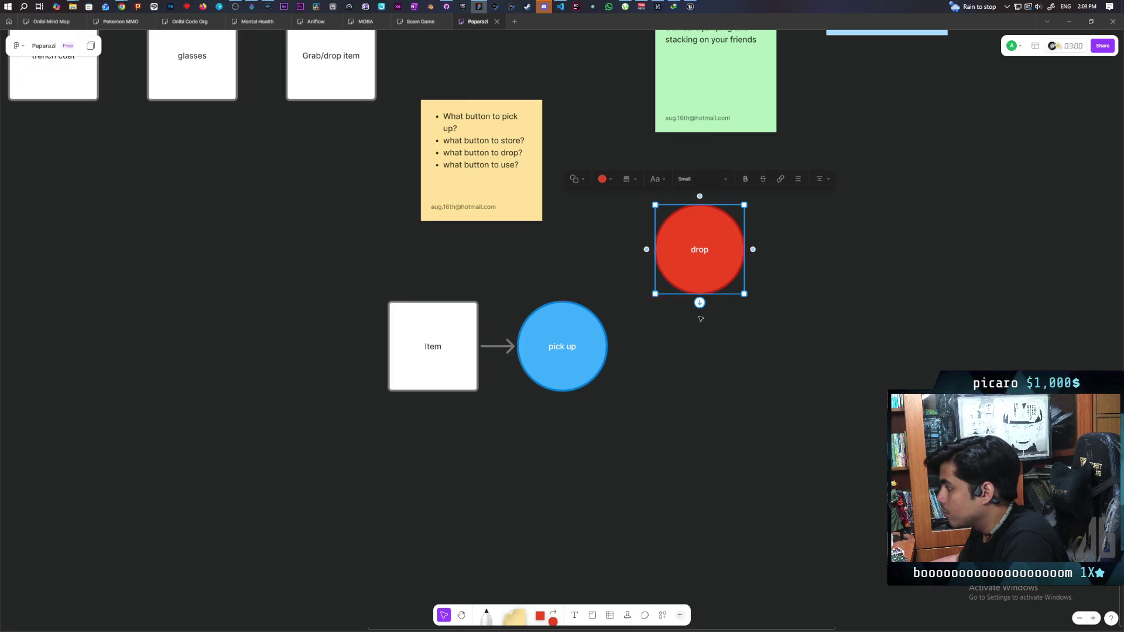
# Link pick up to drop with an arrow and add another red circle below.
pyautogui.click(603, 347)
pyautogui.click(616, 345)
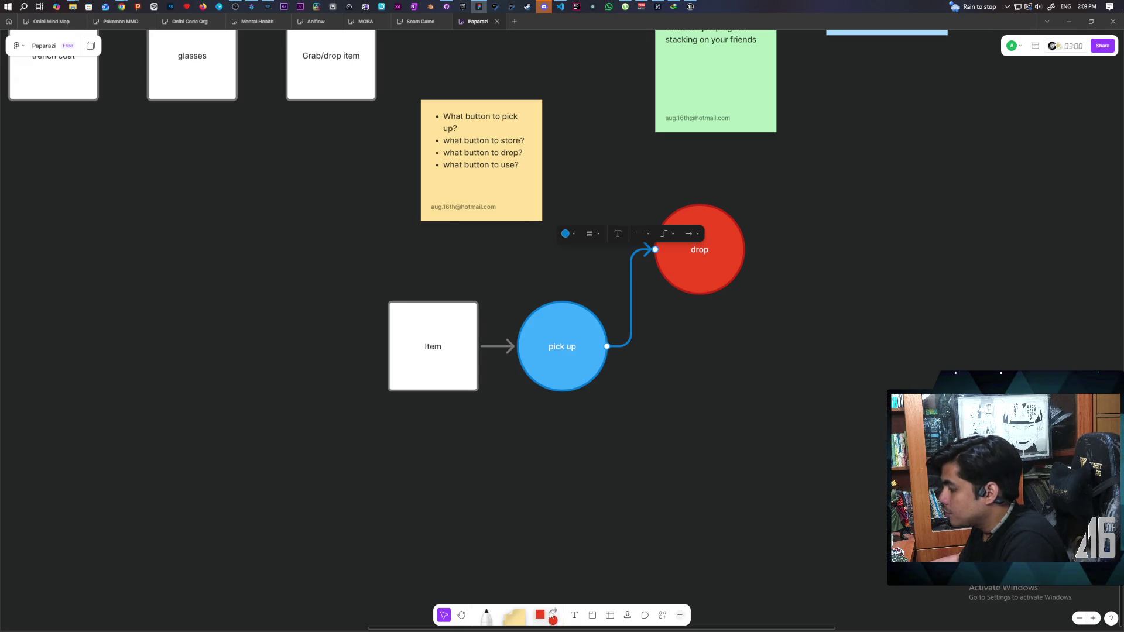
pyautogui.moveTo(560, 611); pyautogui.dragTo(733, 270)
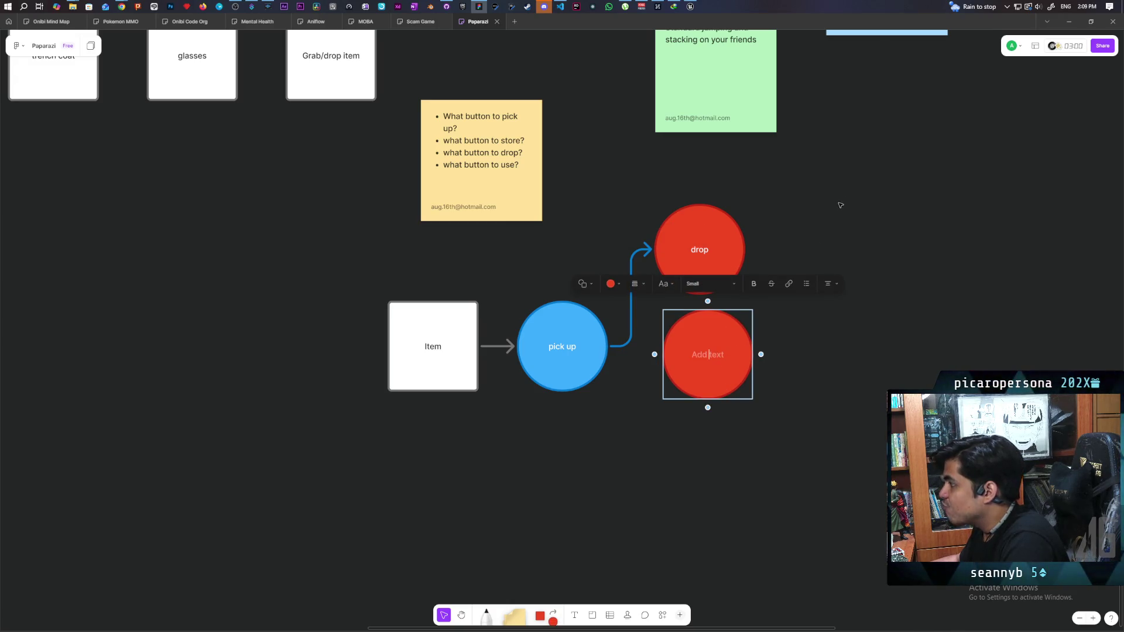
# Label the new red circle 'Store' and Alt-drag a duplicate of it below.
pyautogui.scroll(5, 747, 380)
pyautogui.scroll(1, 740, 393)
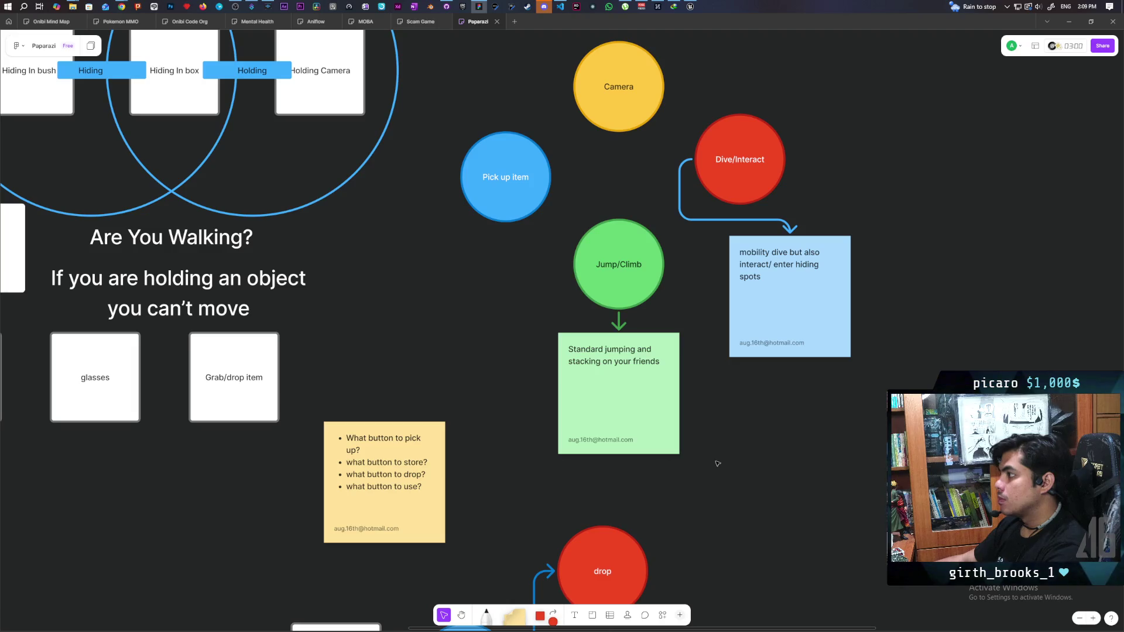
pyautogui.scroll(-3, 718, 464)
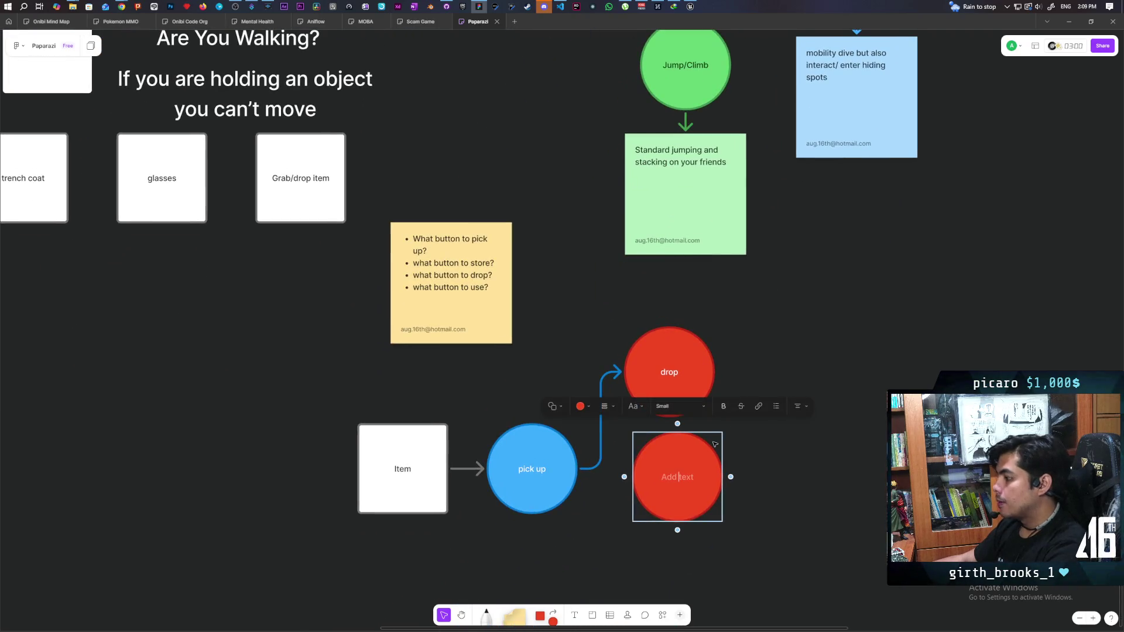
pyautogui.write('Store')
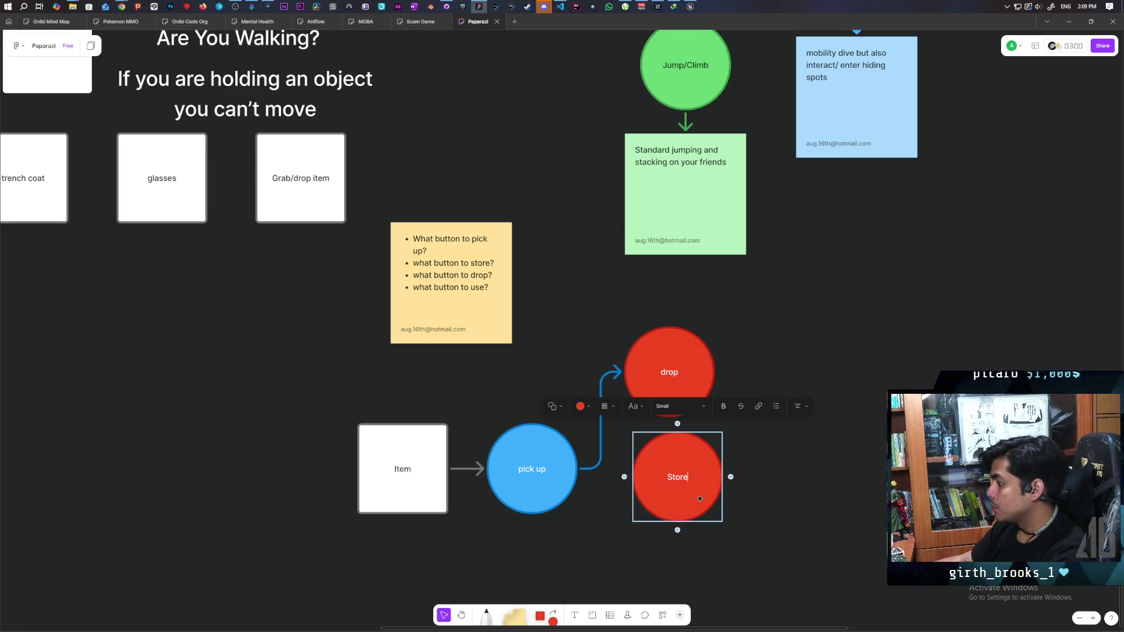
pyautogui.press('Escape')
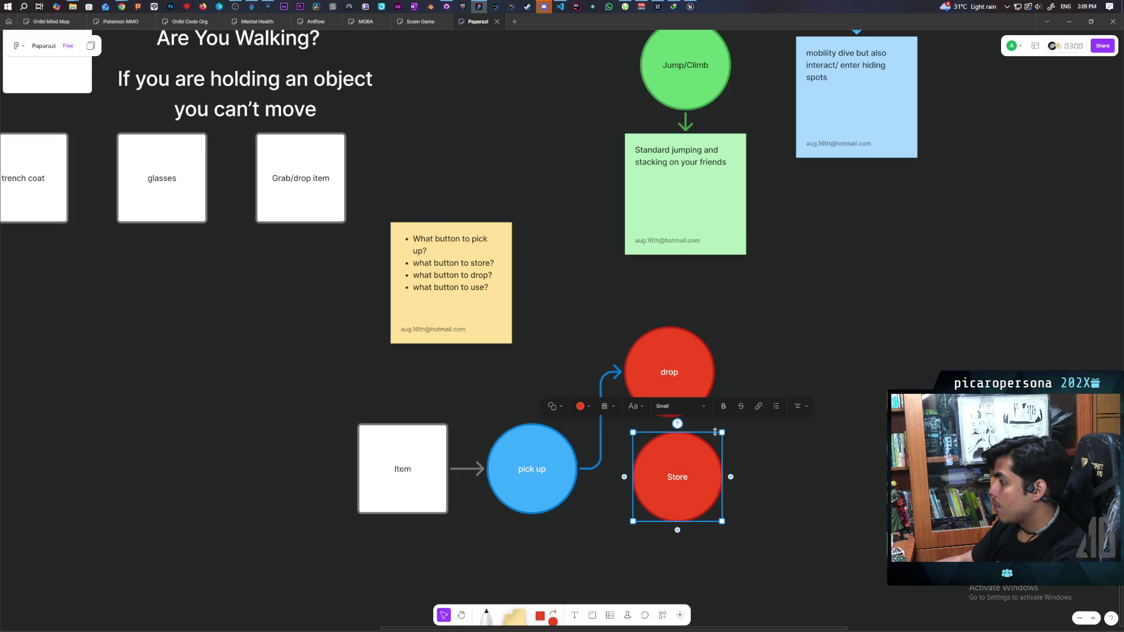
pyautogui.scroll(-3, 691, 434)
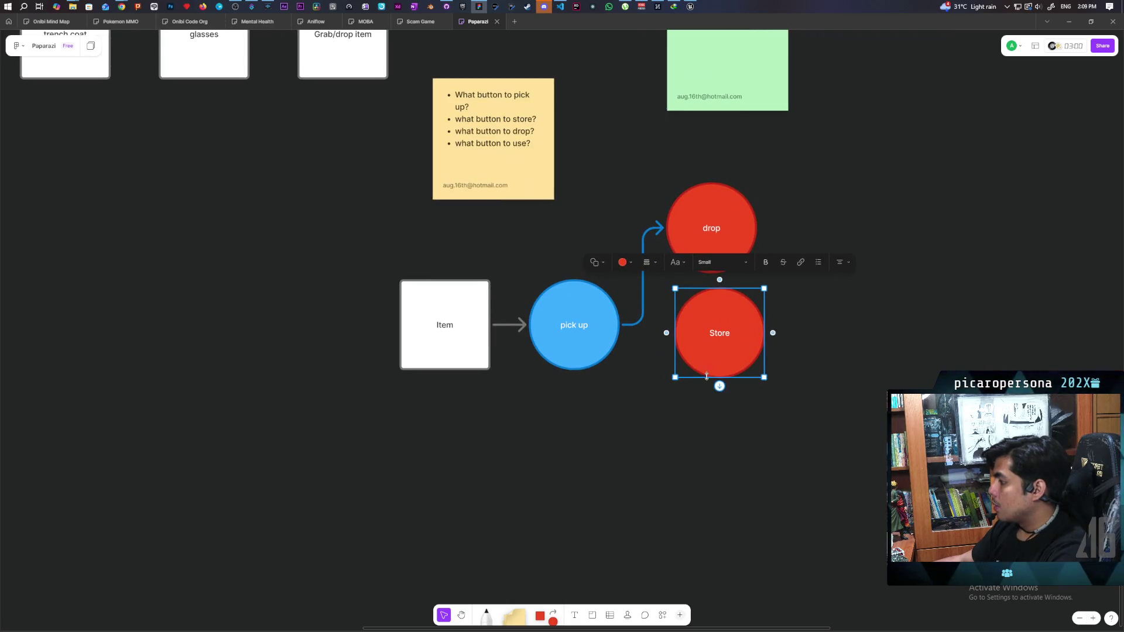
pyautogui.moveTo(718, 366)
pyautogui.mouseDown()
pyautogui.moveTo(704, 470)
pyautogui.moveTo(718, 492)
pyautogui.mouseUp()
# Rename the copy 'Use' and line up drop, Store and Use in an evenly spaced column.
pyautogui.write('Use')
pyautogui.click(615, 468)
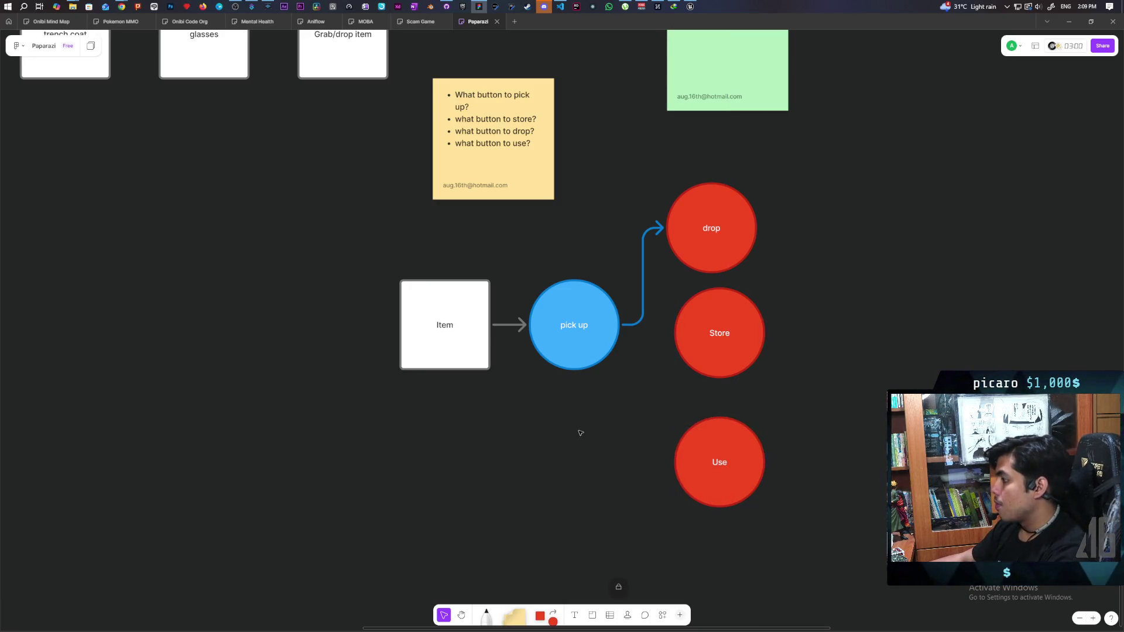
pyautogui.hscroll(3, 602, 470)
pyautogui.scroll(1, 601, 469)
pyautogui.click(628, 381)
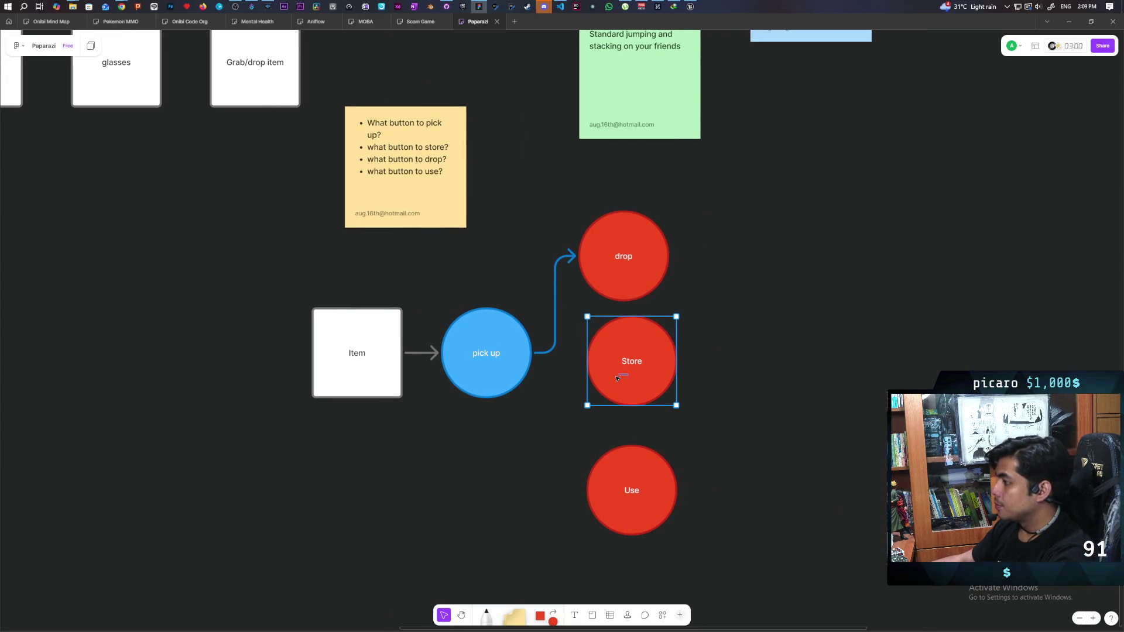
pyautogui.moveTo(748, 219); pyautogui.dragTo(633, 490)
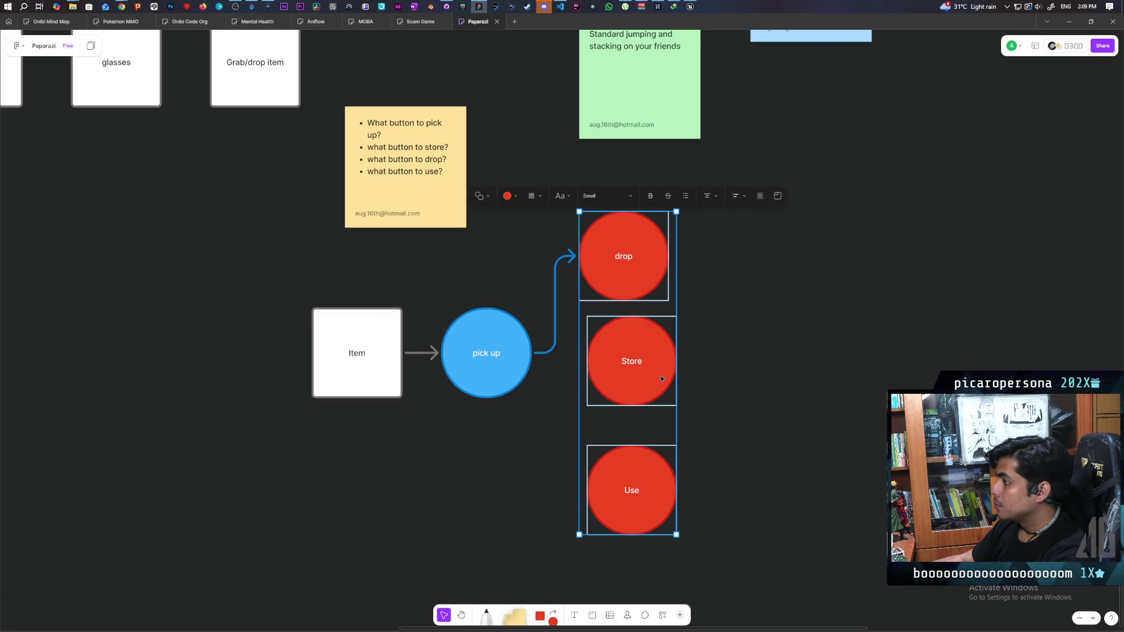
pyautogui.press('Escape')
pyautogui.click(654, 287)
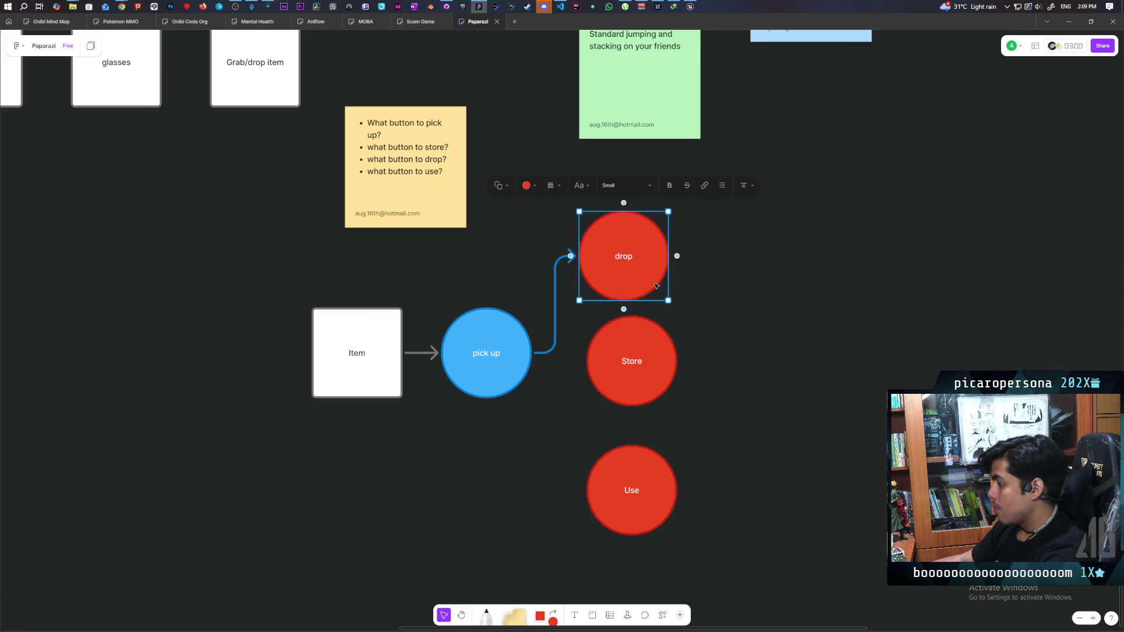
pyautogui.moveTo(654, 287); pyautogui.dragTo(665, 284)
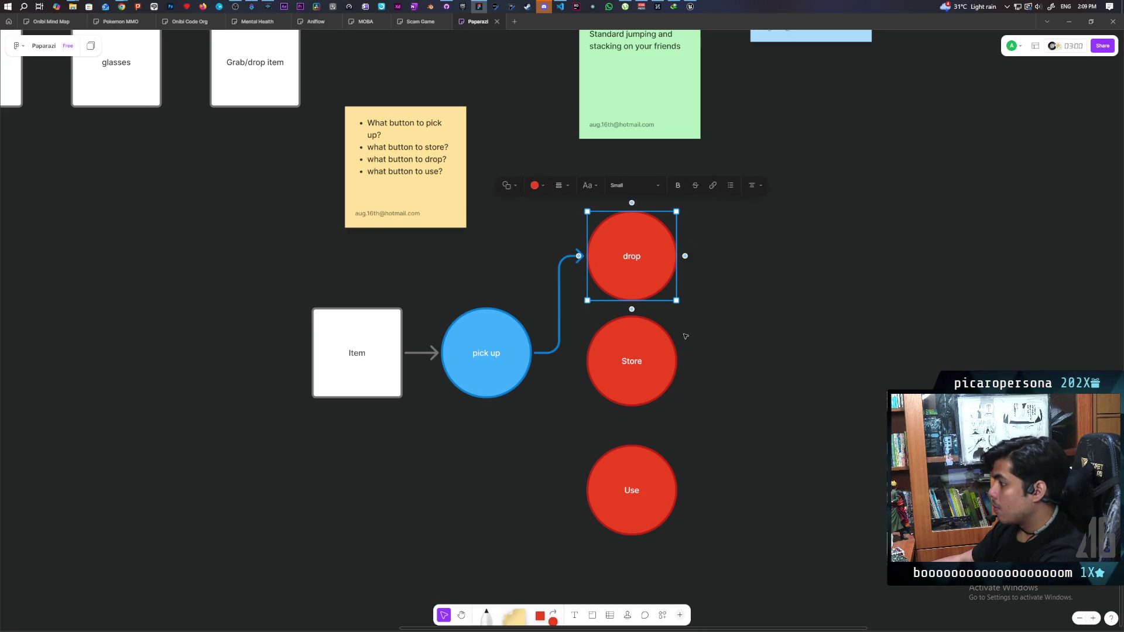
pyautogui.moveTo(636, 474); pyautogui.dragTo(640, 447)
pyautogui.moveTo(642, 280); pyautogui.dragTo(642, 271)
pyautogui.click(732, 380)
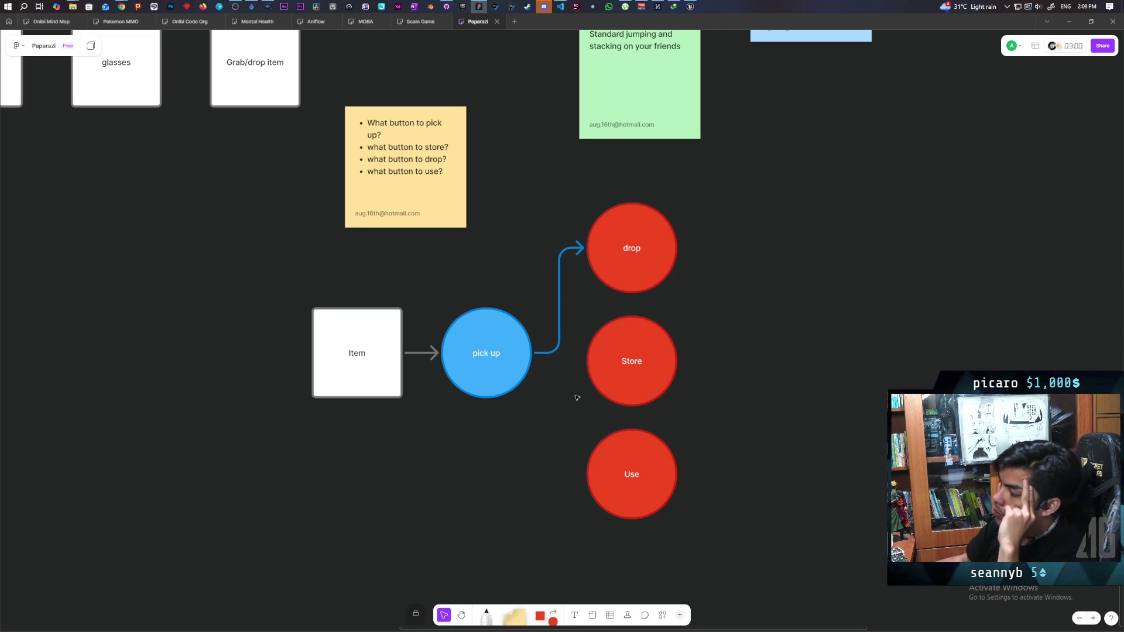
# Draw arrows from pick up to Store and Use, shifting the red column slightly right.
pyautogui.click(528, 358)
pyautogui.moveTo(543, 354); pyautogui.dragTo(593, 360)
pyautogui.moveTo(743, 211); pyautogui.dragTo(584, 516)
pyautogui.moveTo(651, 378); pyautogui.dragTo(658, 371)
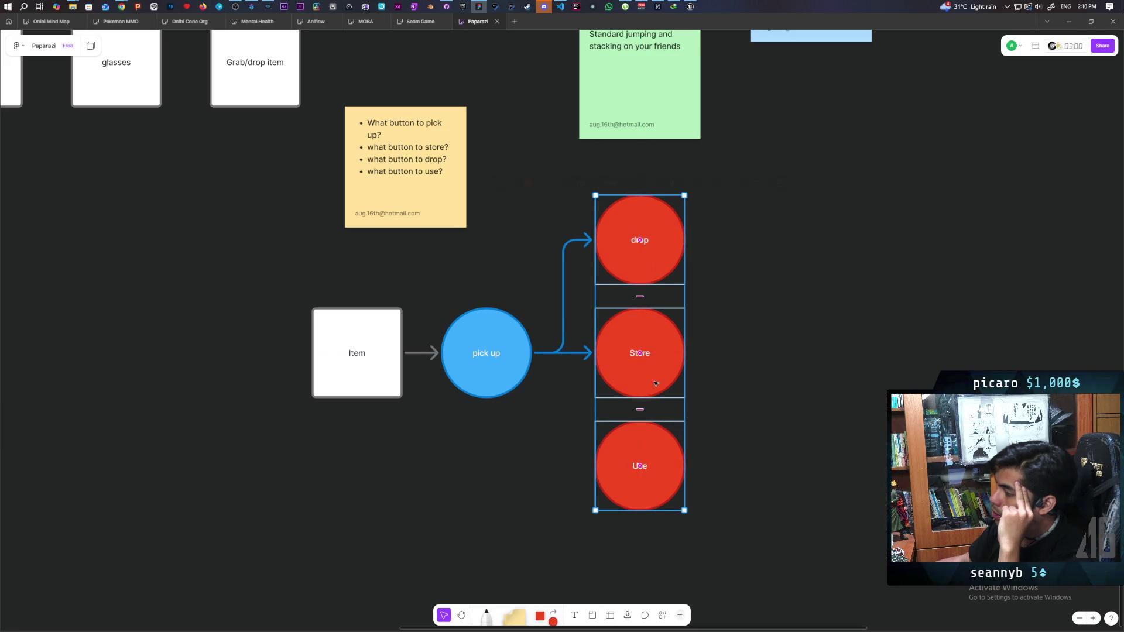
pyautogui.click(568, 380)
pyautogui.click(515, 363)
pyautogui.moveTo(535, 353); pyautogui.dragTo(590, 466)
pyautogui.click(735, 469)
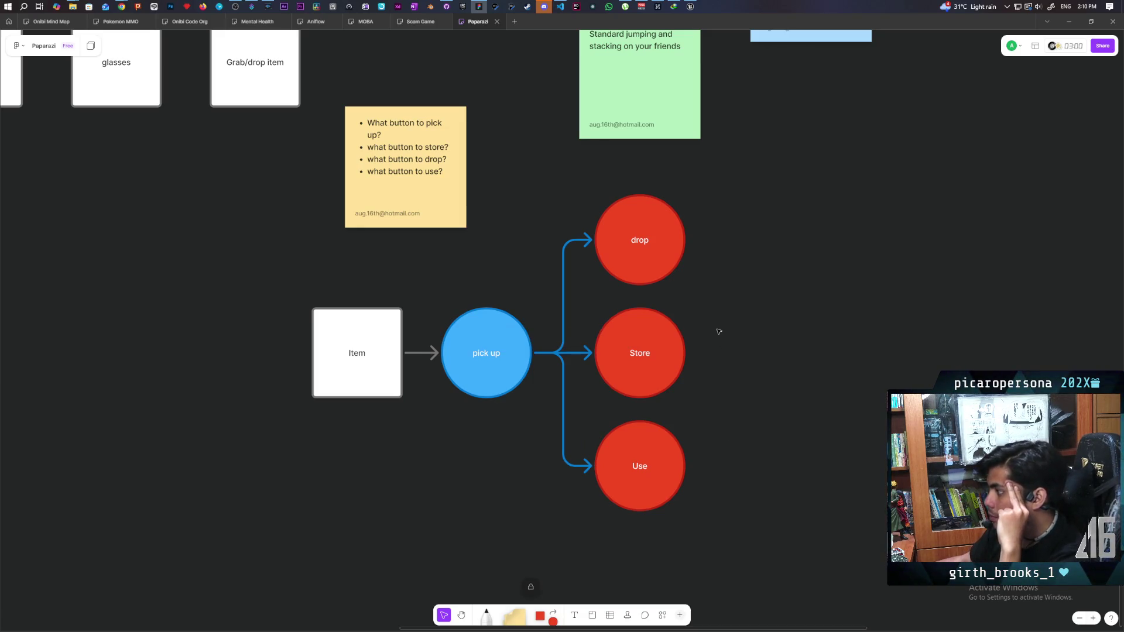
pyautogui.click(682, 243)
pyautogui.click(763, 324)
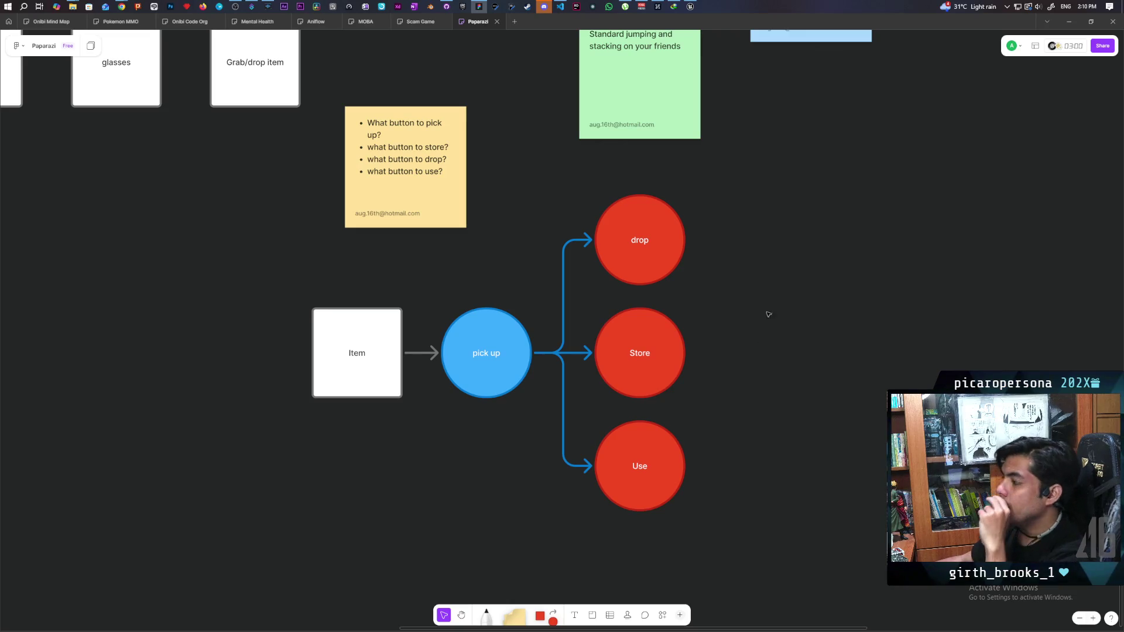
pyautogui.moveTo(763, 323); pyautogui.dragTo(650, 501)
pyautogui.moveTo(673, 449); pyautogui.dragTo(686, 424)
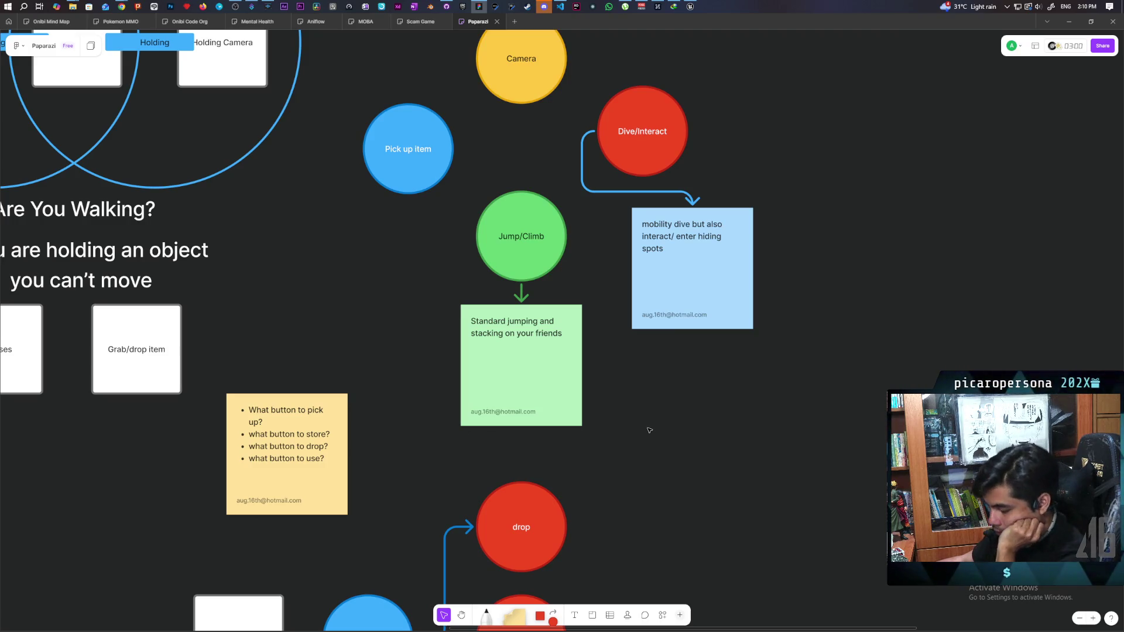
pyautogui.scroll(-5, 648, 430)
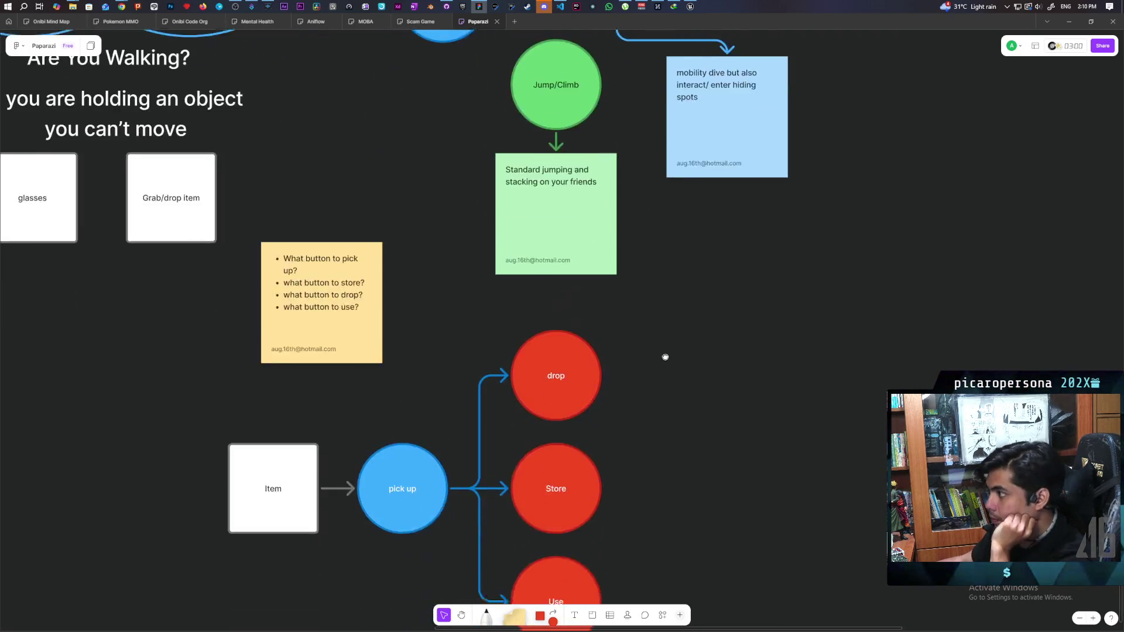
# Change the Store circle's fill from red to yellow.
pyautogui.click(595, 418)
pyautogui.click(468, 350)
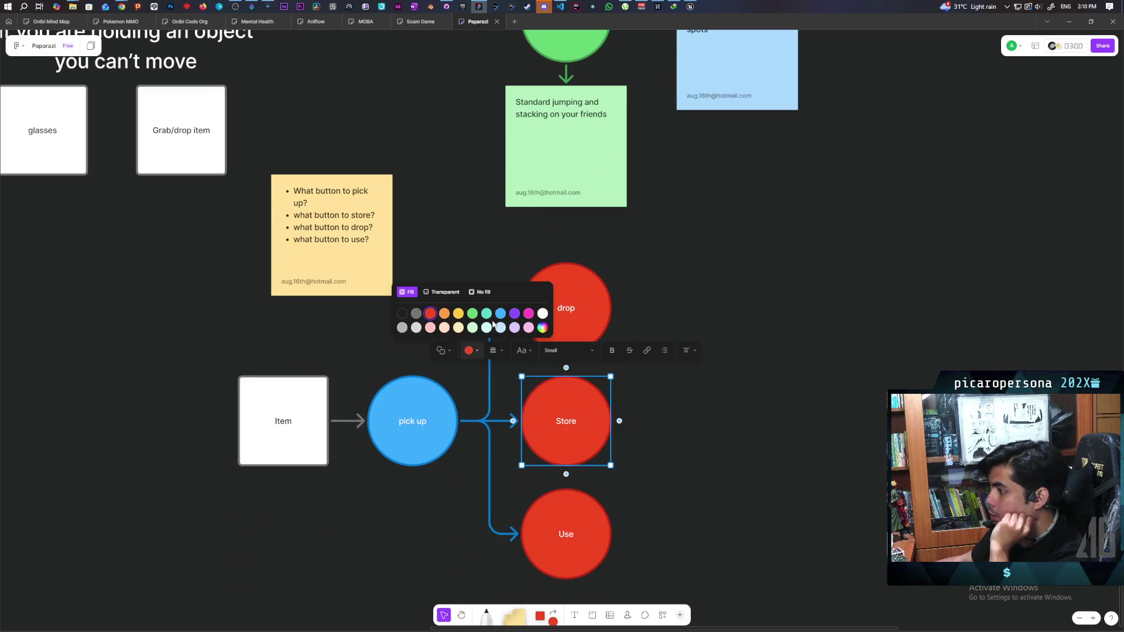
pyautogui.click(461, 320)
pyautogui.click(460, 320)
pyautogui.scroll(4, 678, 446)
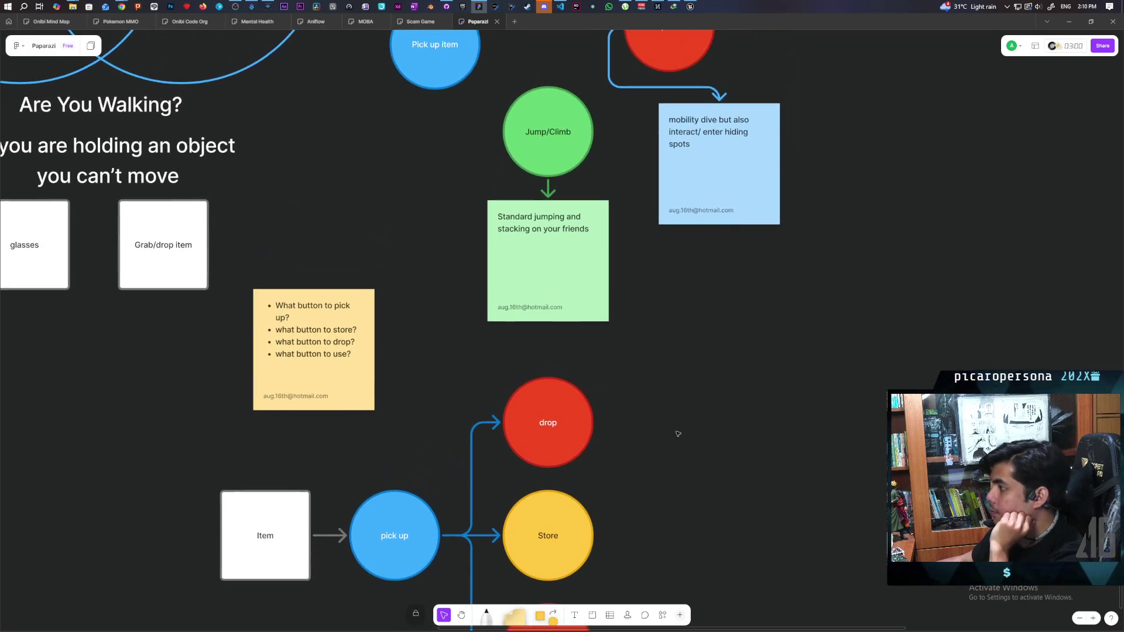
pyautogui.scroll(-3, 674, 454)
pyautogui.scroll(2, 678, 397)
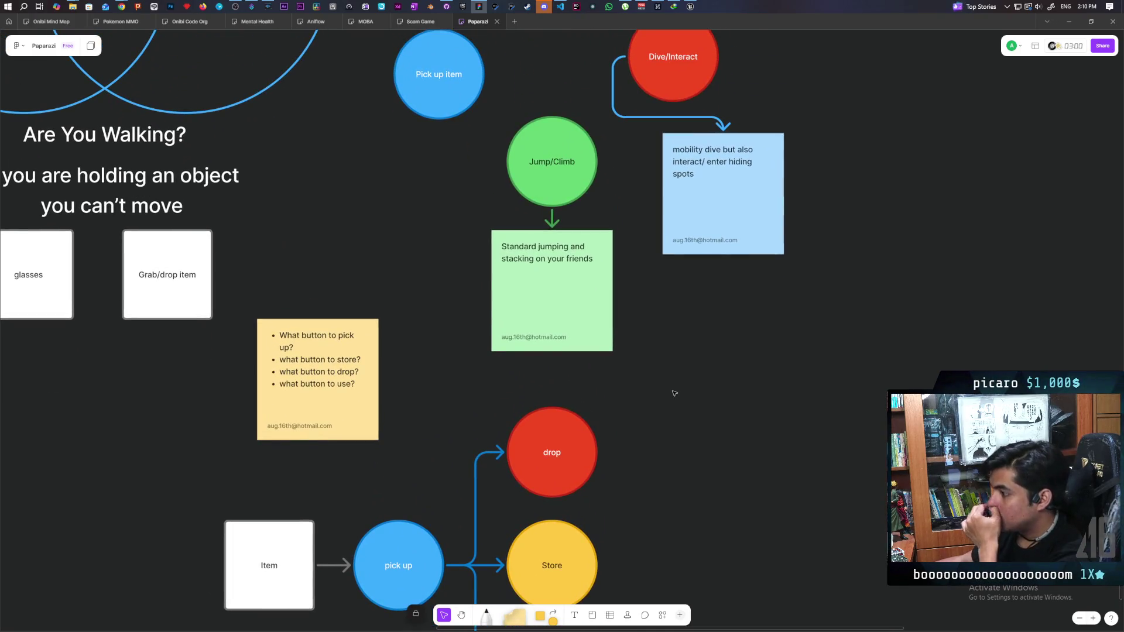
pyautogui.scroll(-3, 666, 433)
# Select the pick up circle and look over the flowchart.
pyautogui.click(453, 404)
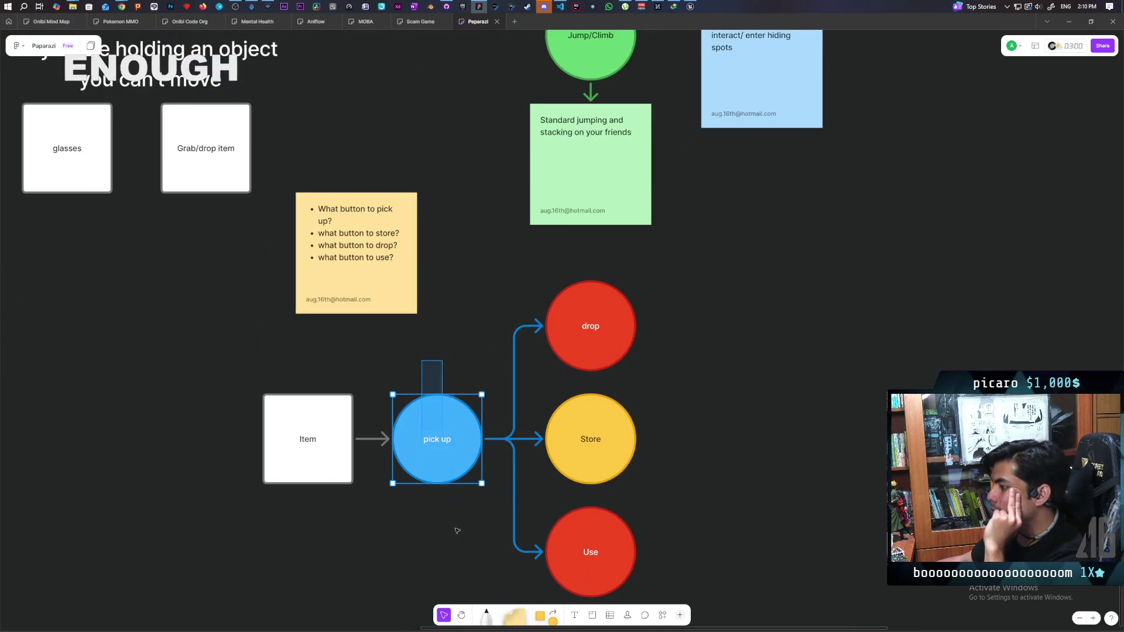
pyautogui.click(438, 547)
pyautogui.moveTo(416, 376); pyautogui.dragTo(454, 552)
pyautogui.press('Escape')
pyautogui.click(447, 466)
pyautogui.scroll(-2, 648, 509)
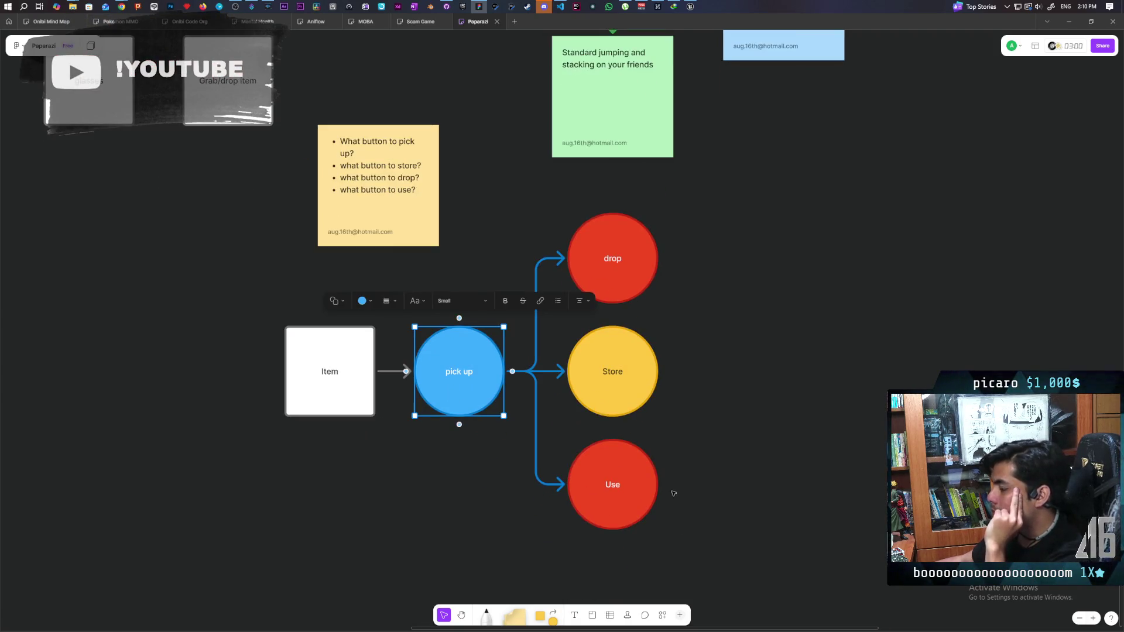
pyautogui.scroll(2, 688, 468)
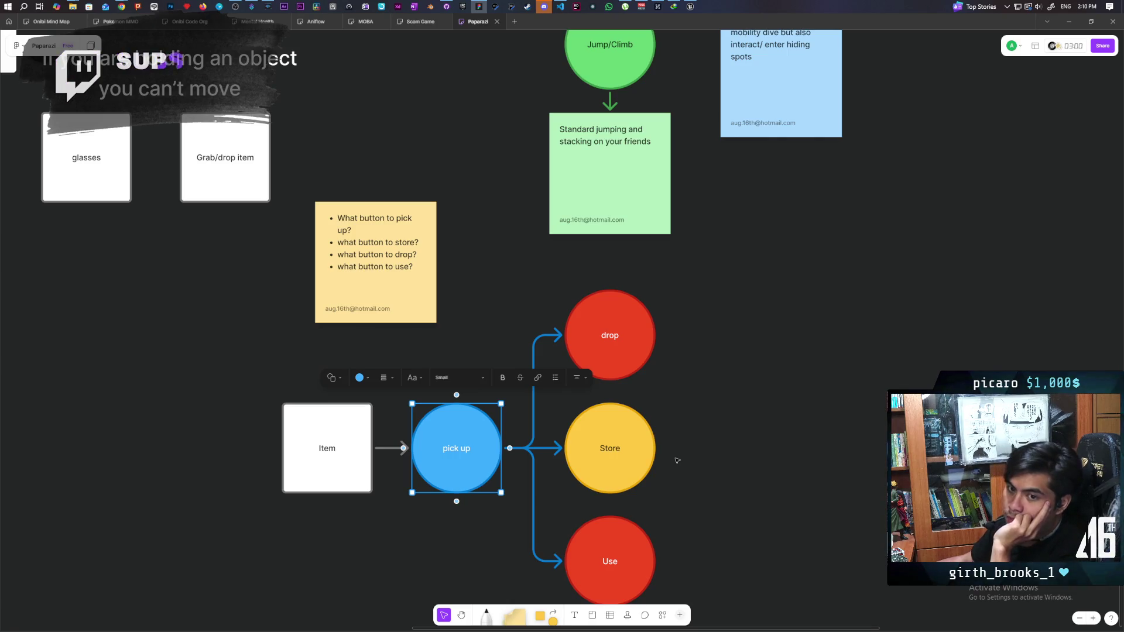
pyautogui.scroll(-2, 720, 460)
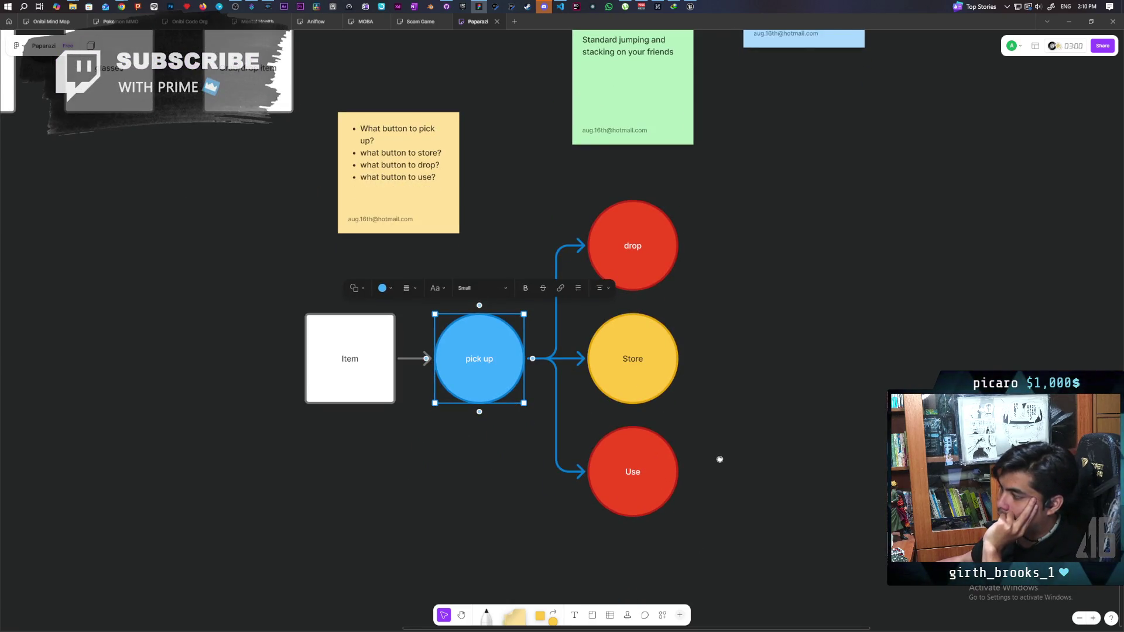
# Colour the arrow into Store yellow and the arrow into drop red.
pyautogui.click(576, 359)
pyautogui.click(491, 343)
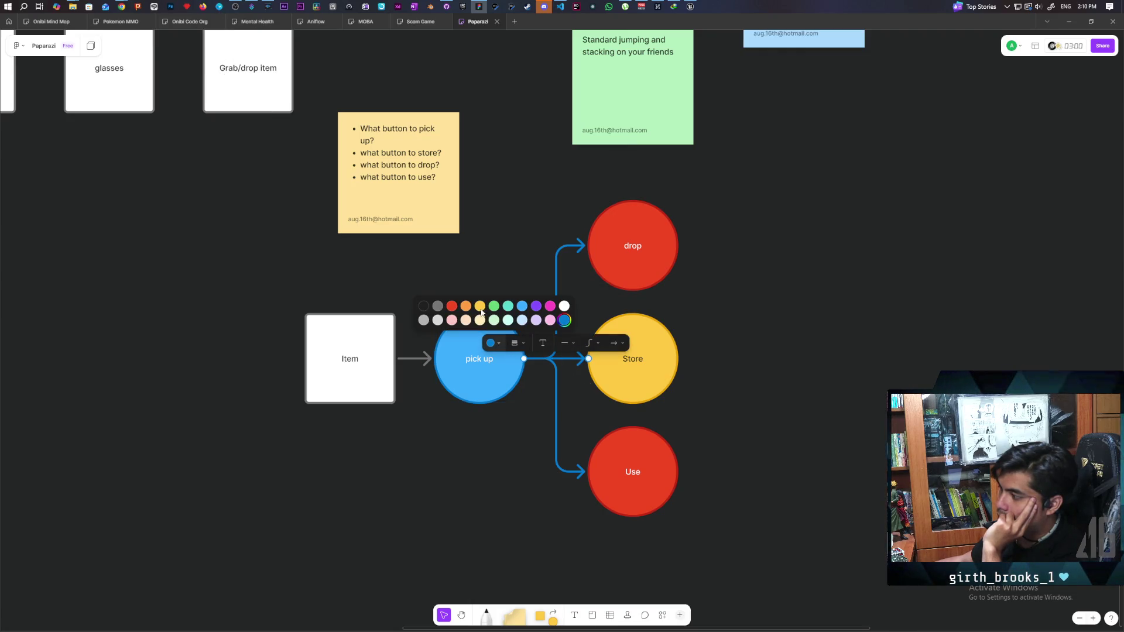
pyautogui.click(468, 320)
pyautogui.click(574, 308)
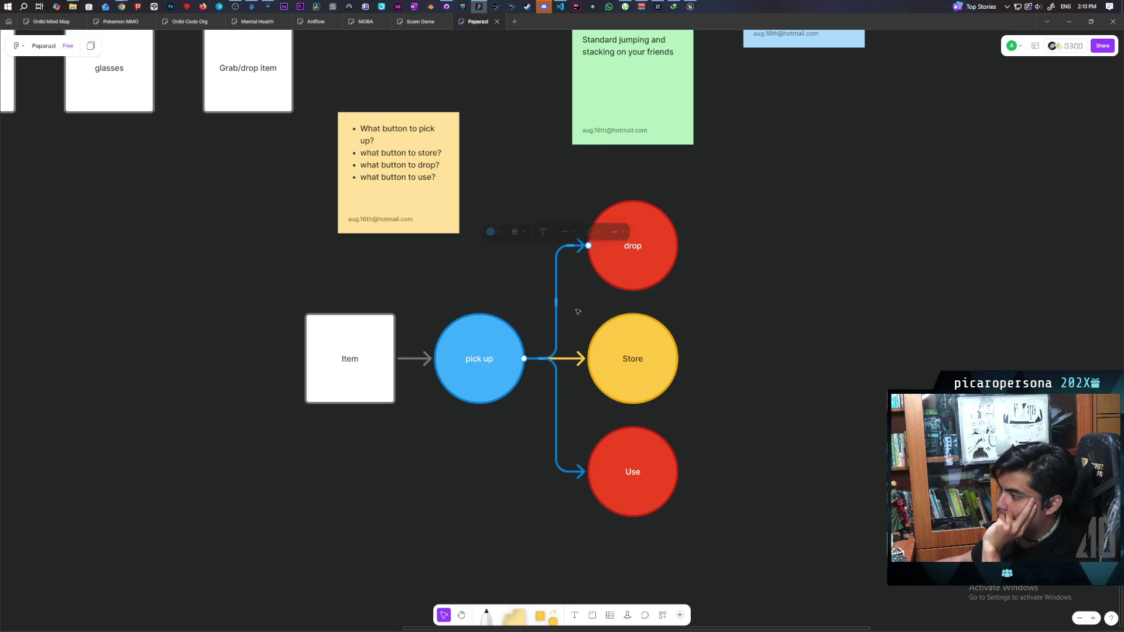
pyautogui.click(499, 233)
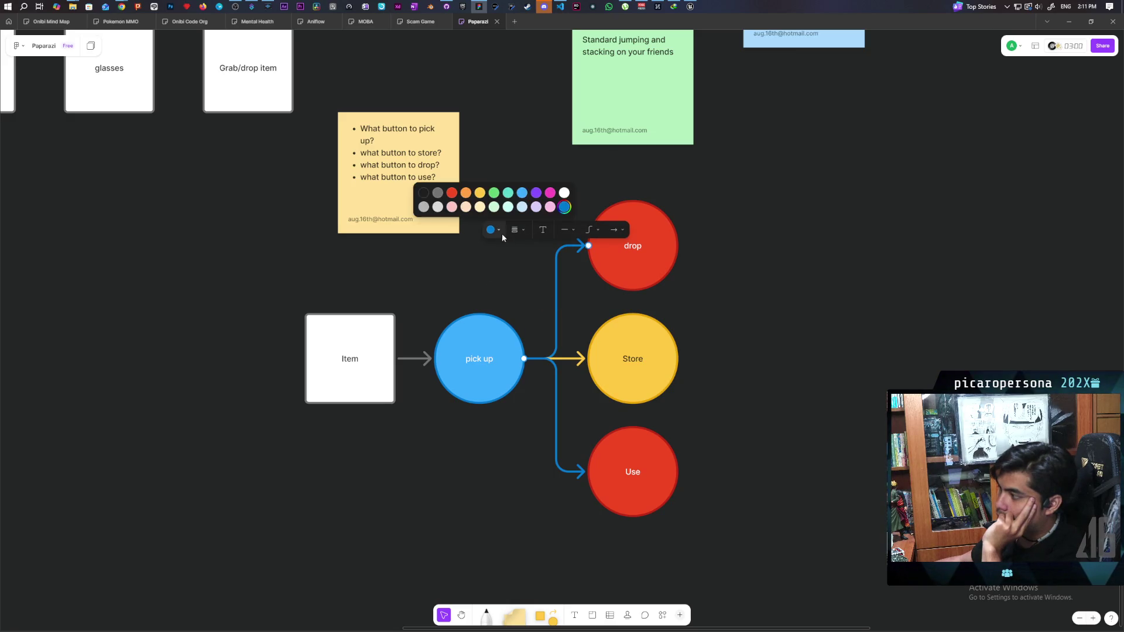
pyautogui.click(455, 193)
pyautogui.press('Escape')
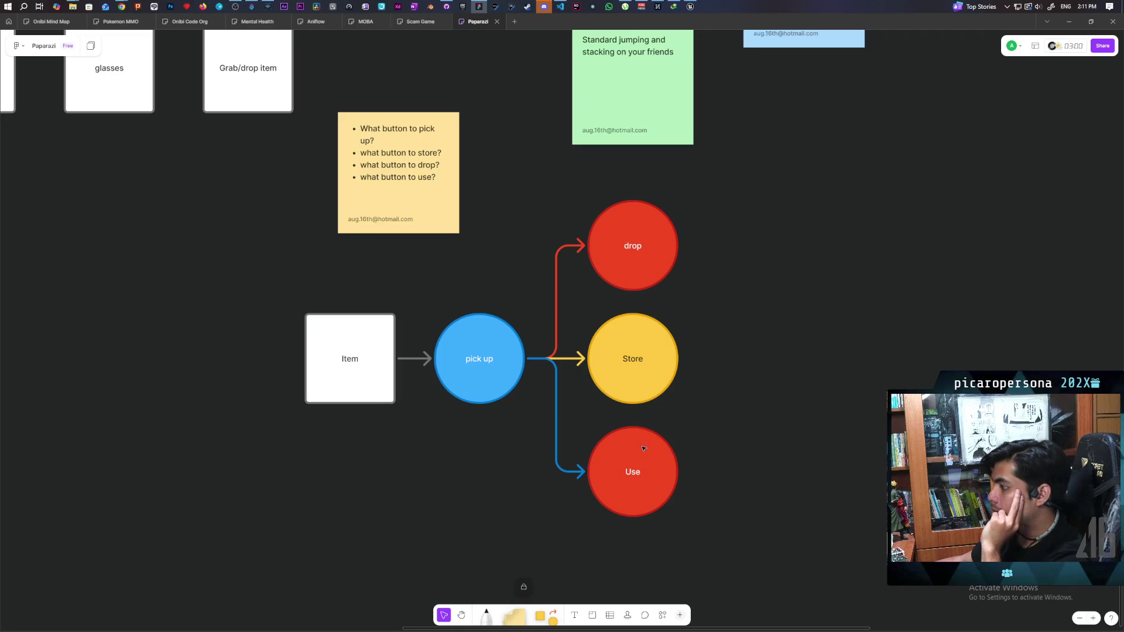
# Change the Use circle's fill to blue.
pyautogui.click(654, 453)
pyautogui.click(535, 401)
pyautogui.click(537, 368)
pyautogui.click(515, 501)
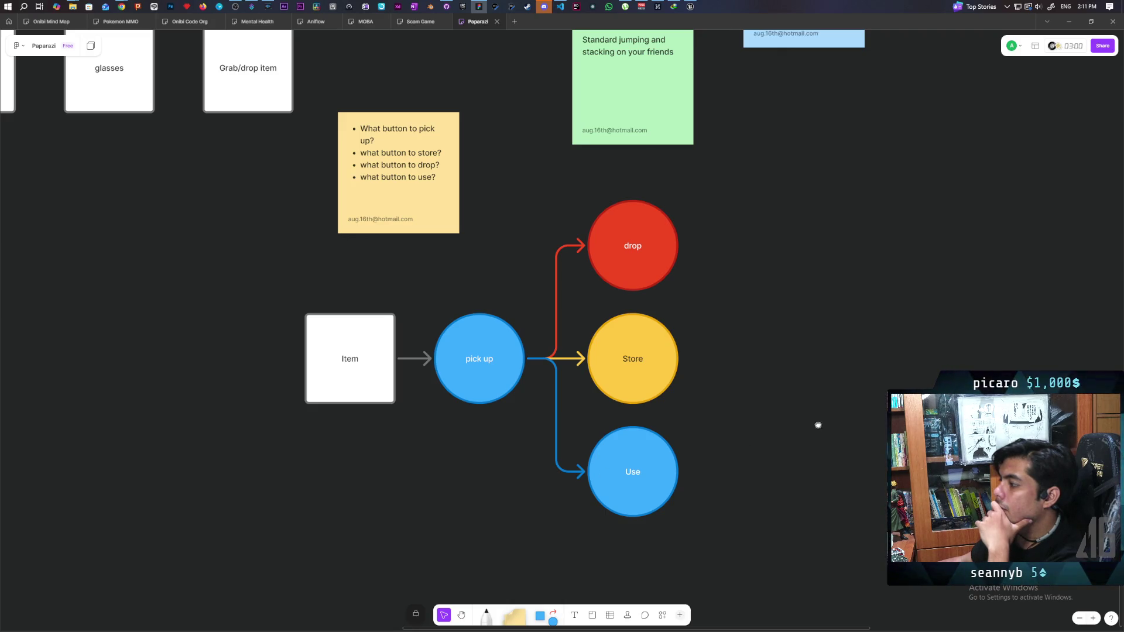
# Move Store further right and add a yellow arrow from Use to Store.
pyautogui.moveTo(818, 425); pyautogui.dragTo(675, 398)
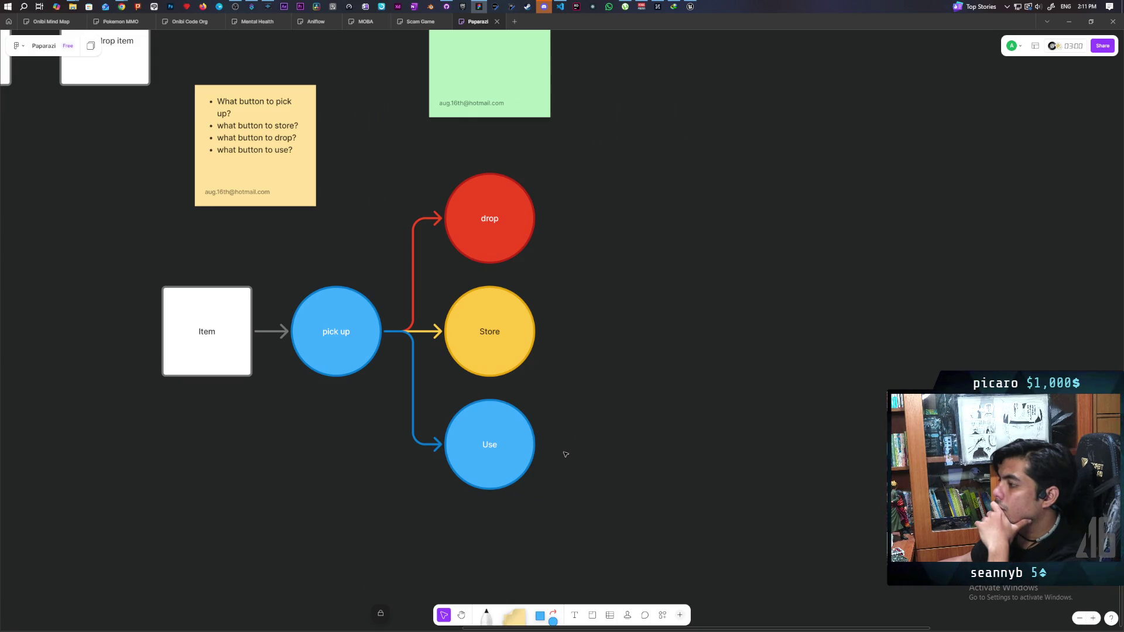
pyautogui.moveTo(590, 466); pyautogui.dragTo(485, 431)
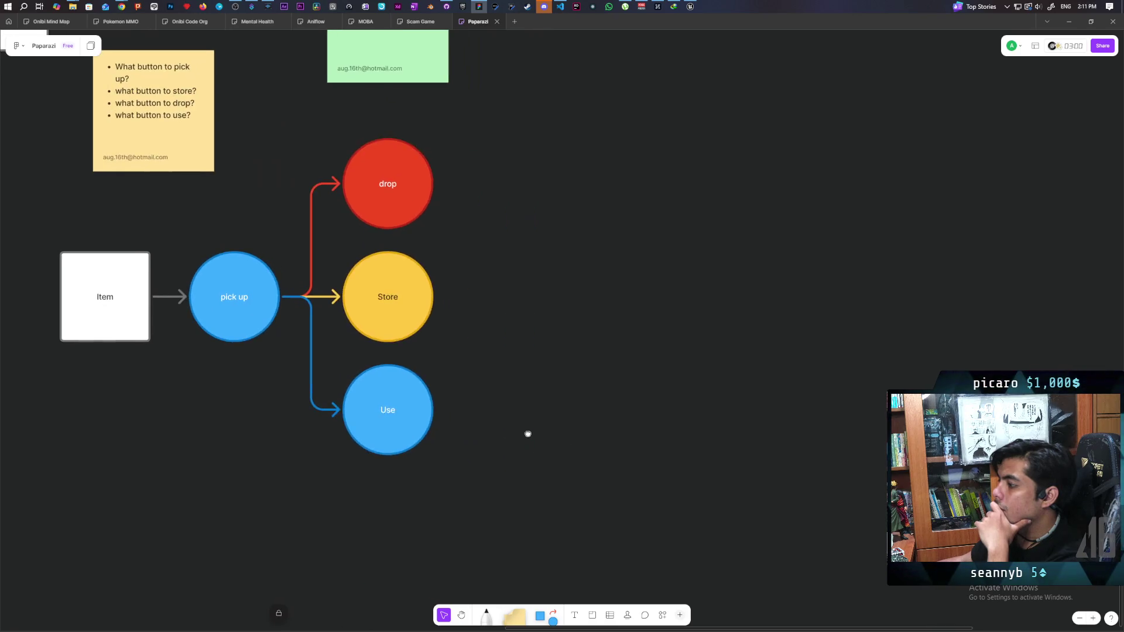
pyautogui.click(402, 319)
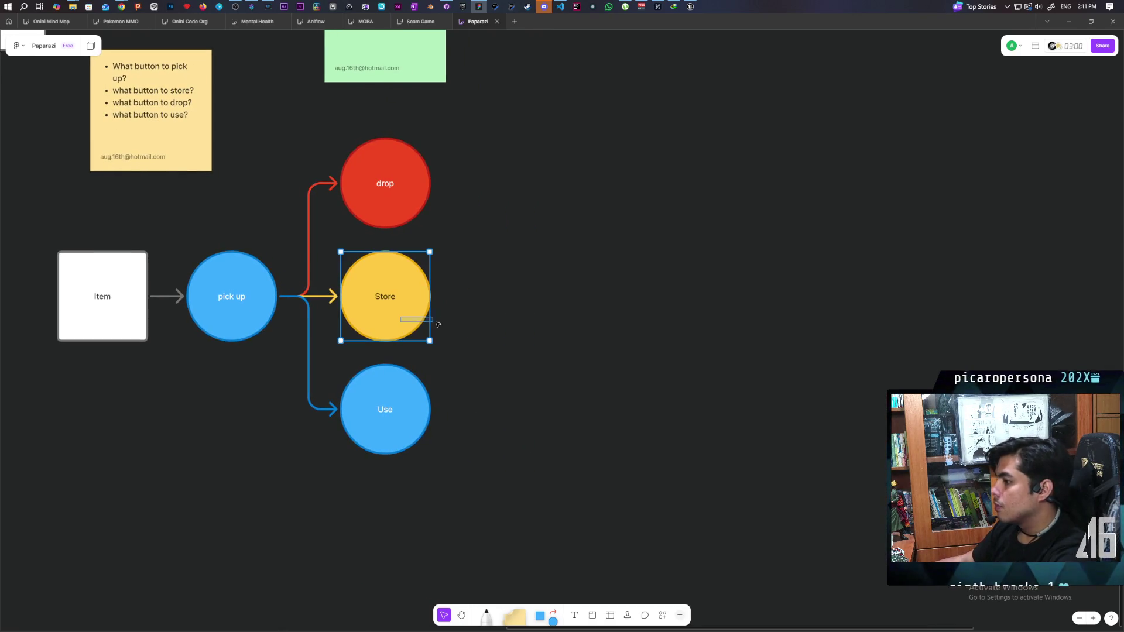
pyautogui.moveTo(420, 313); pyautogui.dragTo(574, 314)
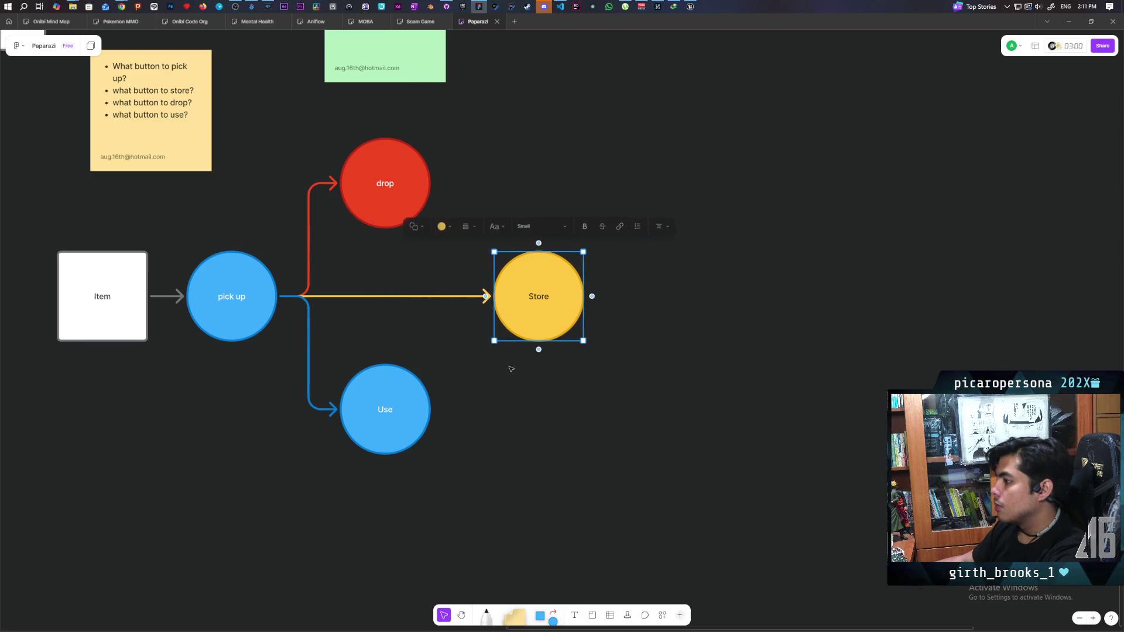
pyautogui.click(421, 407)
pyautogui.moveTo(439, 410); pyautogui.dragTo(489, 298)
pyautogui.click(480, 299)
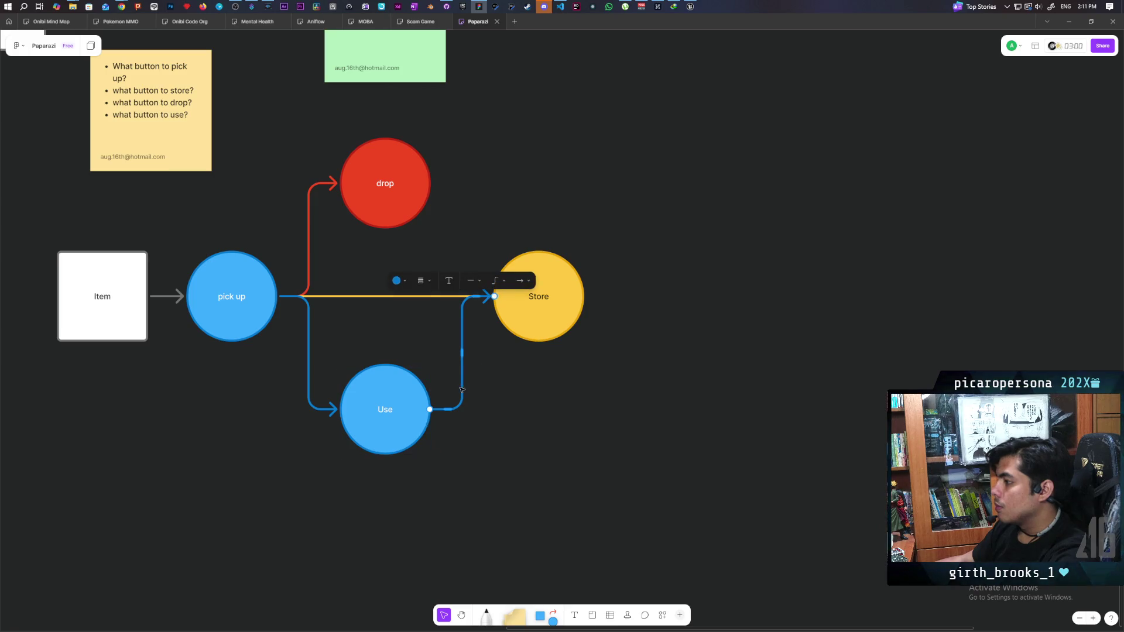
pyautogui.click(396, 280)
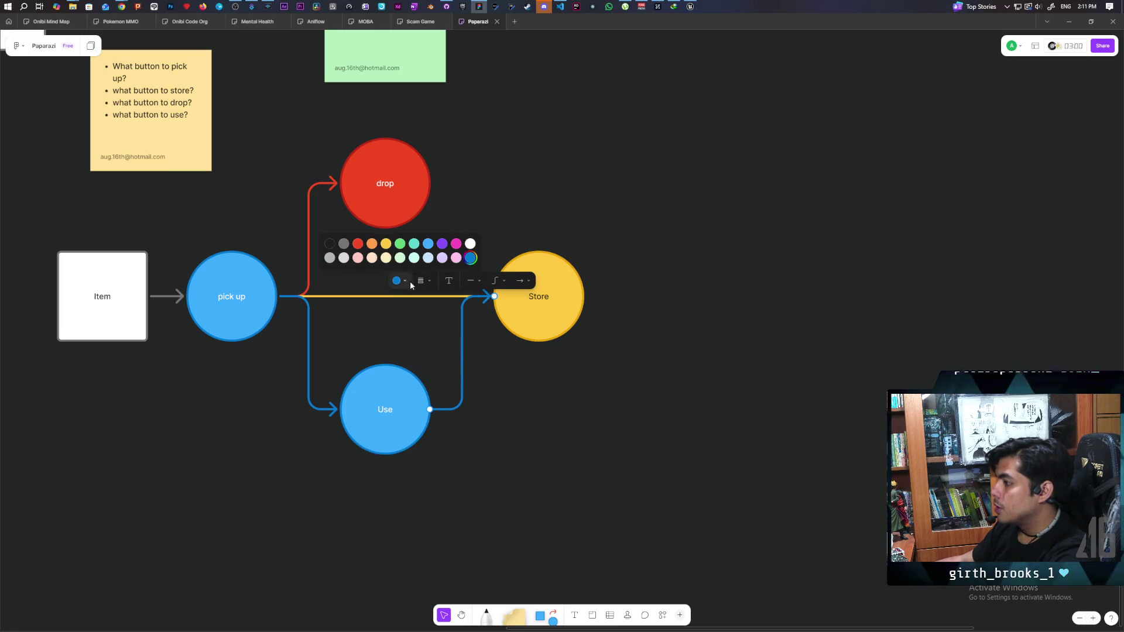
pyautogui.click(386, 244)
pyautogui.click(532, 431)
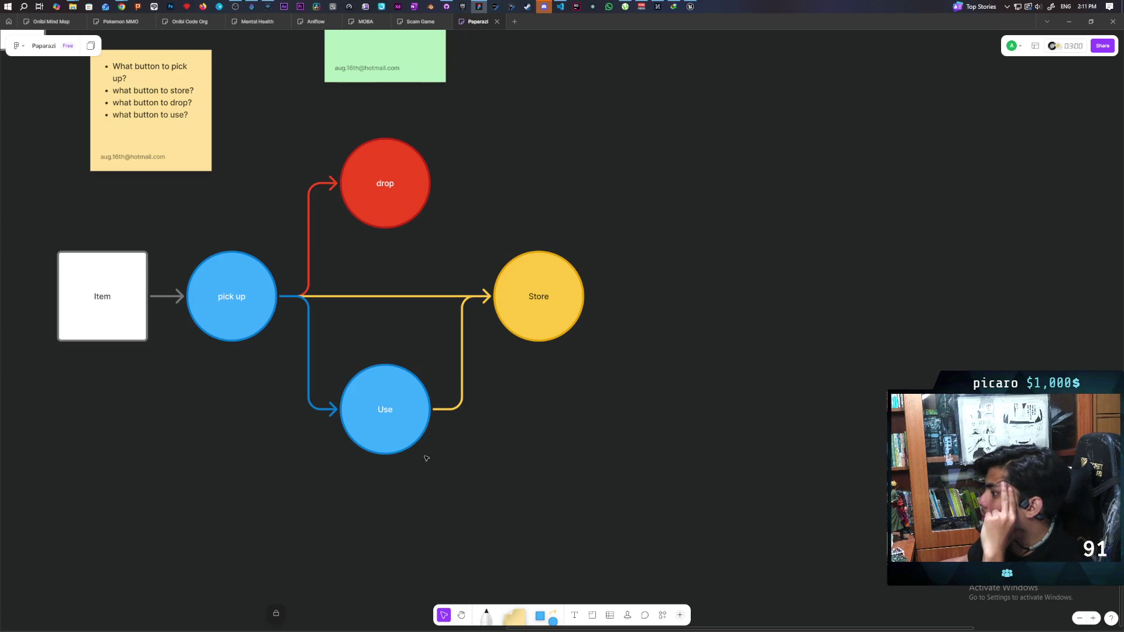
# Move the Item box and pick up circle further left.
pyautogui.moveTo(493, 459)
pyautogui.mouseDown()
pyautogui.moveTo(507, 467)
pyautogui.moveTo(562, 371)
pyautogui.moveTo(634, 328)
pyautogui.moveTo(637, 409)
pyautogui.moveTo(679, 385)
pyautogui.mouseUp()
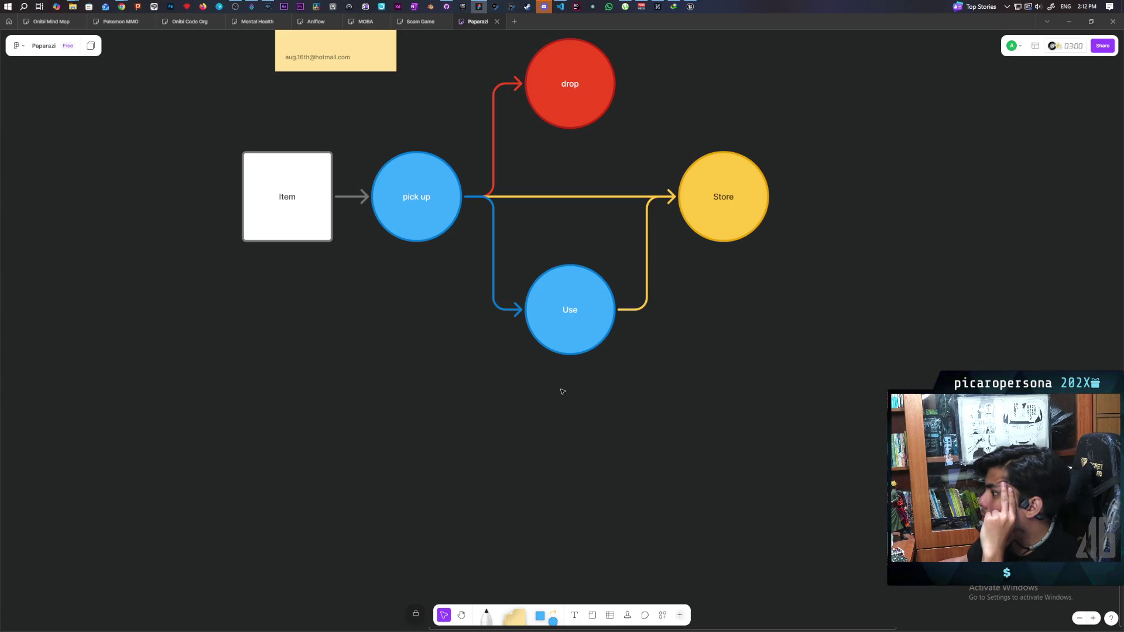
pyautogui.moveTo(271, 138)
pyautogui.mouseDown()
pyautogui.moveTo(409, 254)
pyautogui.moveTo(392, 227)
pyautogui.moveTo(308, 219)
pyautogui.mouseUp()
pyautogui.click(512, 413)
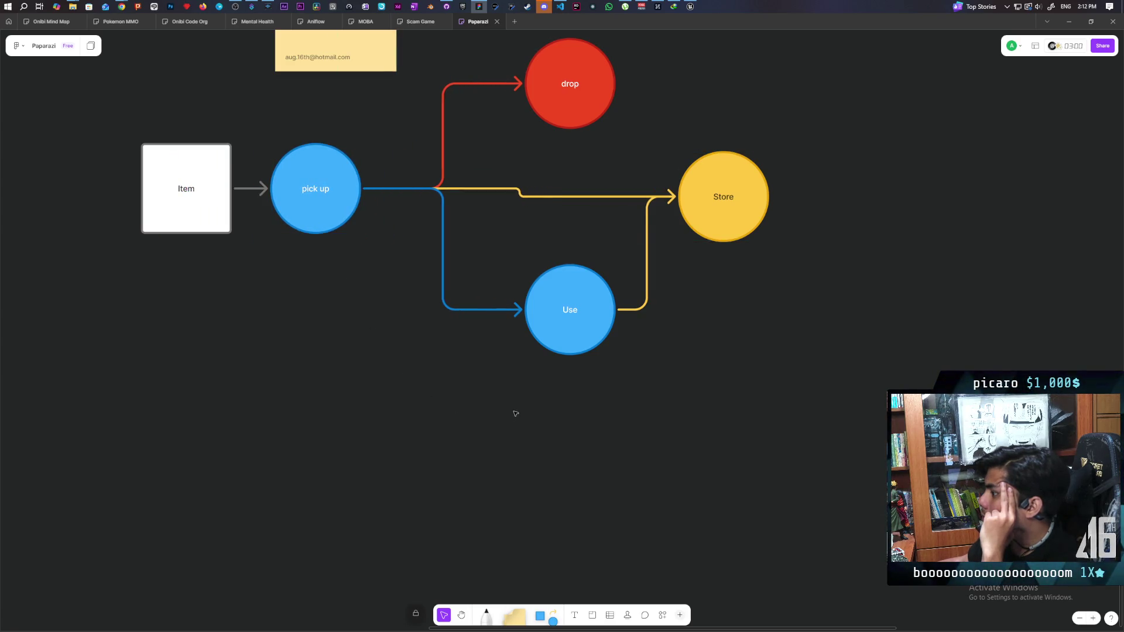
# Duplicate the red drop circle with Ctrl+D, place it below Use, and relabel it 'Hold'.
pyautogui.click(560, 111)
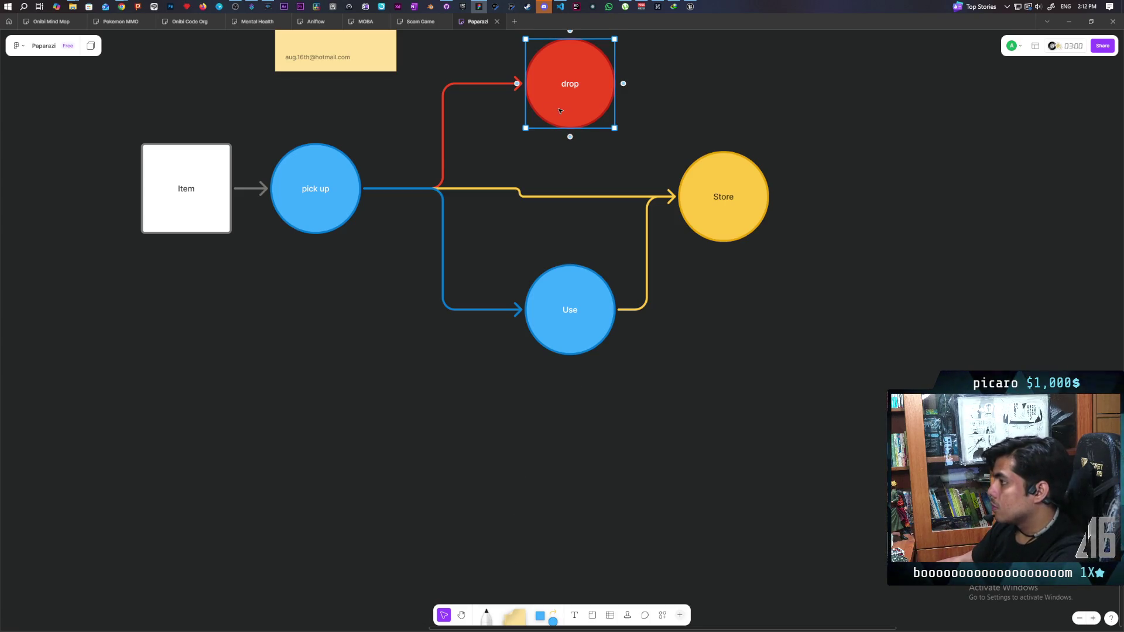
pyautogui.hotkey('ctrl', 'd')
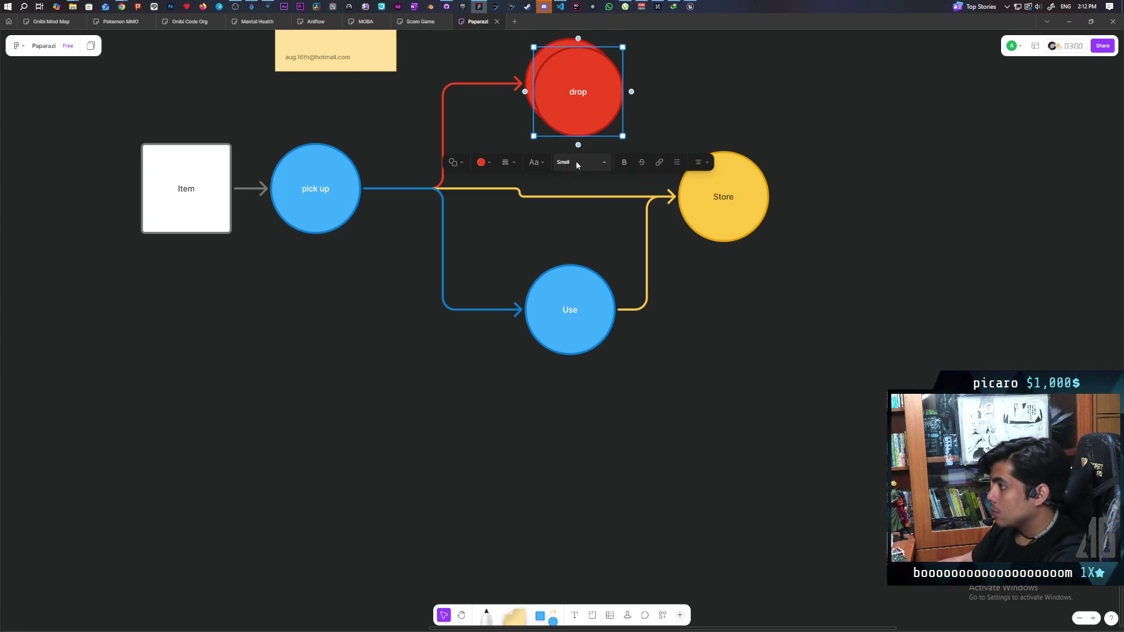
pyautogui.moveTo(587, 92)
pyautogui.mouseDown()
pyautogui.moveTo(416, 353)
pyautogui.moveTo(413, 383)
pyautogui.mouseUp()
pyautogui.doubleClick(413, 383)
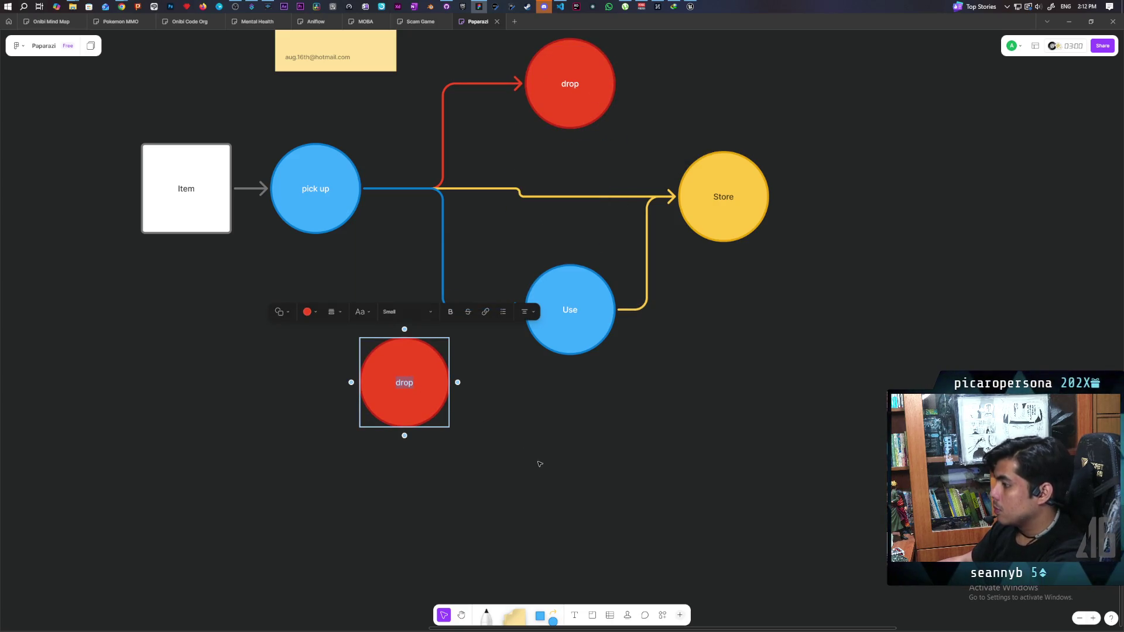
pyautogui.write('Hold')
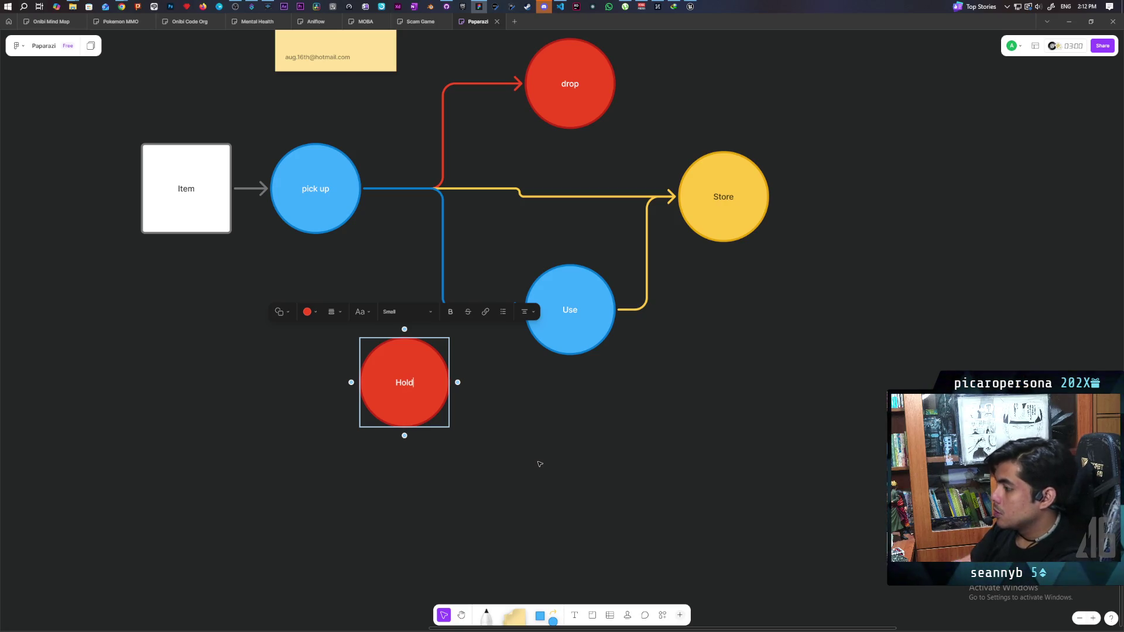
pyautogui.click(540, 464)
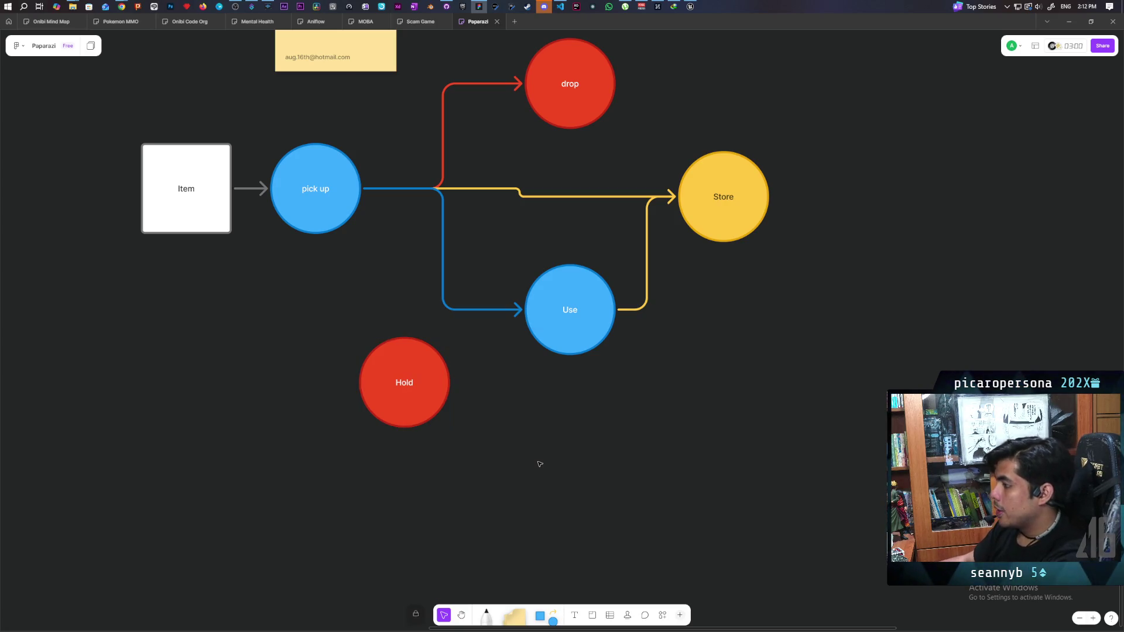
# Connect Use to Hold with a red arrow and move Hold further left.
pyautogui.click(575, 333)
pyautogui.moveTo(570, 361)
pyautogui.mouseDown()
pyautogui.moveTo(474, 393)
pyautogui.moveTo(442, 382)
pyautogui.mouseUp()
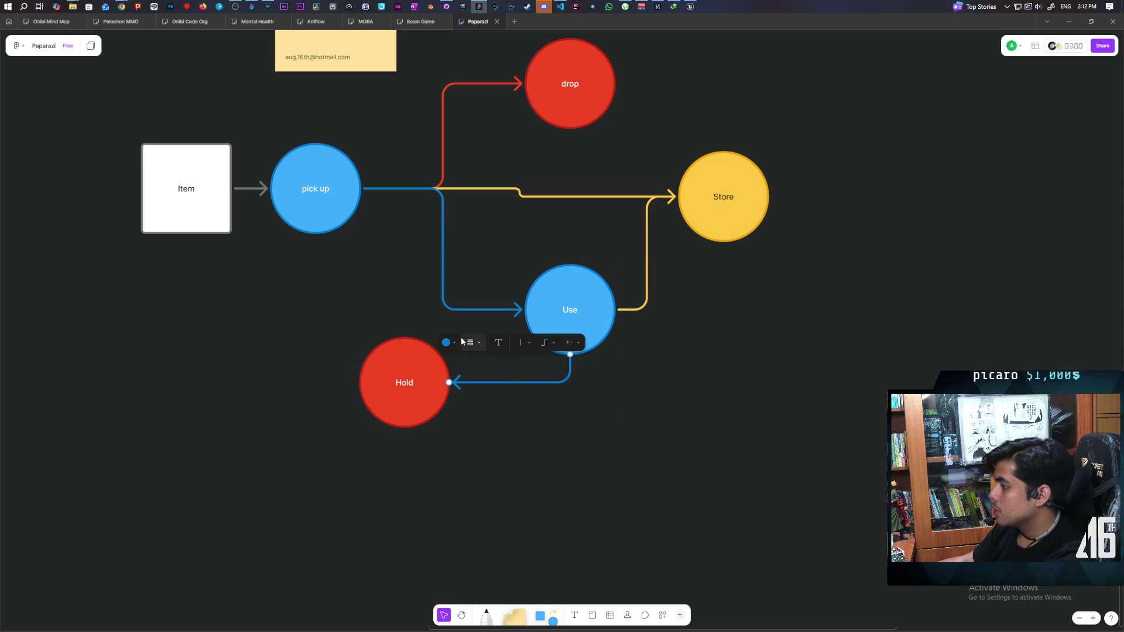
pyautogui.click(448, 342)
pyautogui.click(407, 305)
pyautogui.click(452, 435)
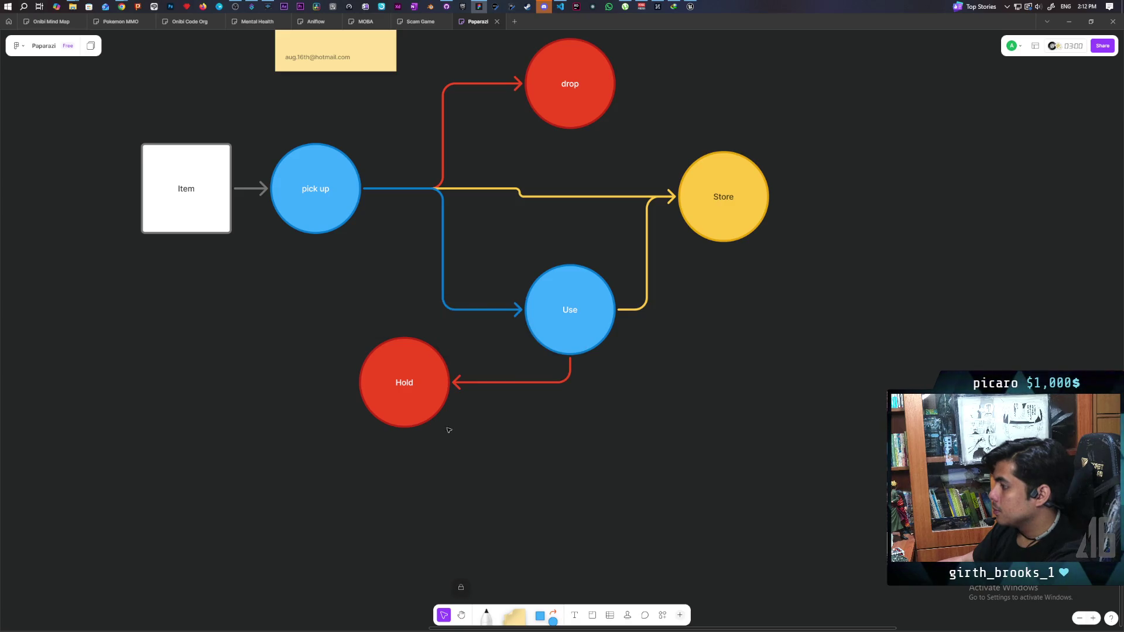
pyautogui.click(426, 407)
pyautogui.moveTo(411, 408)
pyautogui.mouseDown()
pyautogui.moveTo(303, 412)
pyautogui.moveTo(321, 443)
pyautogui.moveTo(327, 433)
pyautogui.mouseUp()
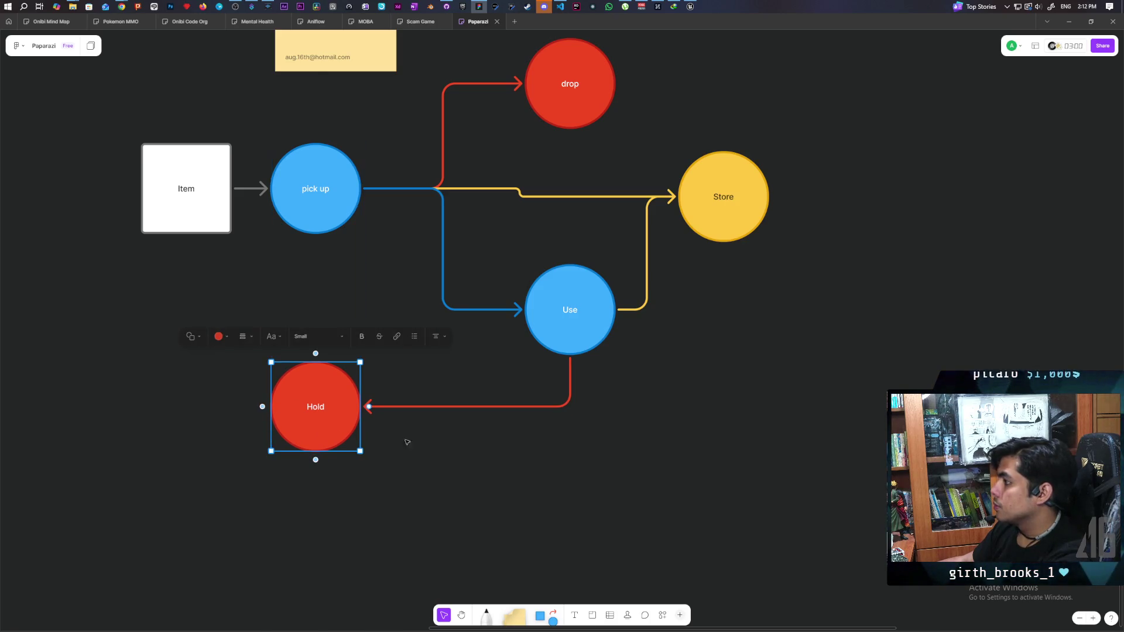
pyautogui.click(467, 483)
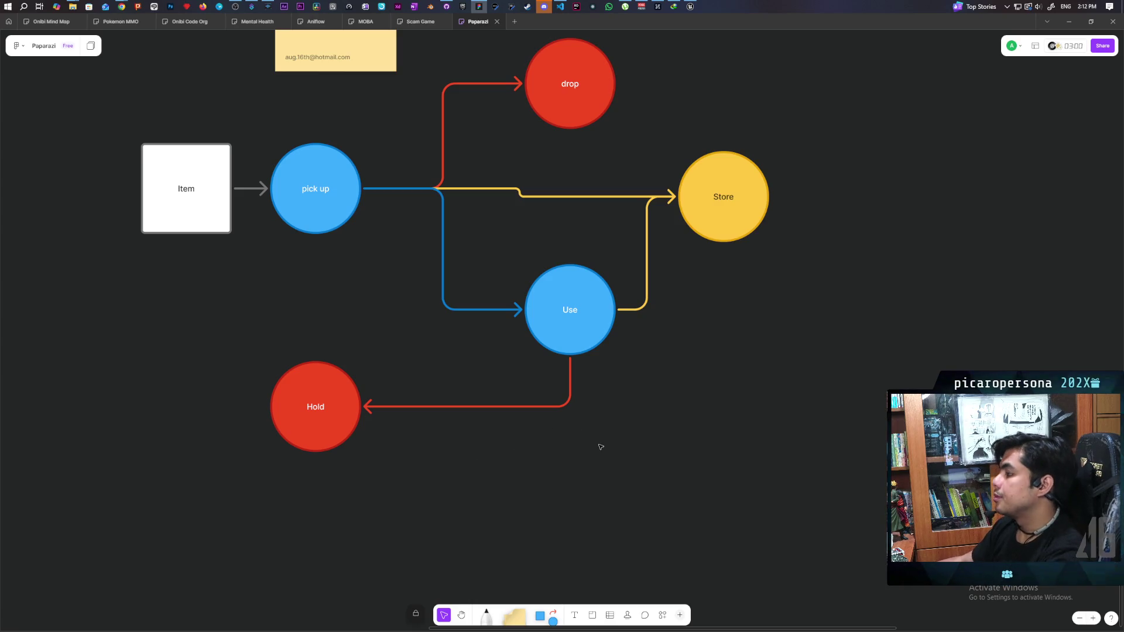
# Line the Store circle up with the Item and pick up row.
pyautogui.click(719, 222)
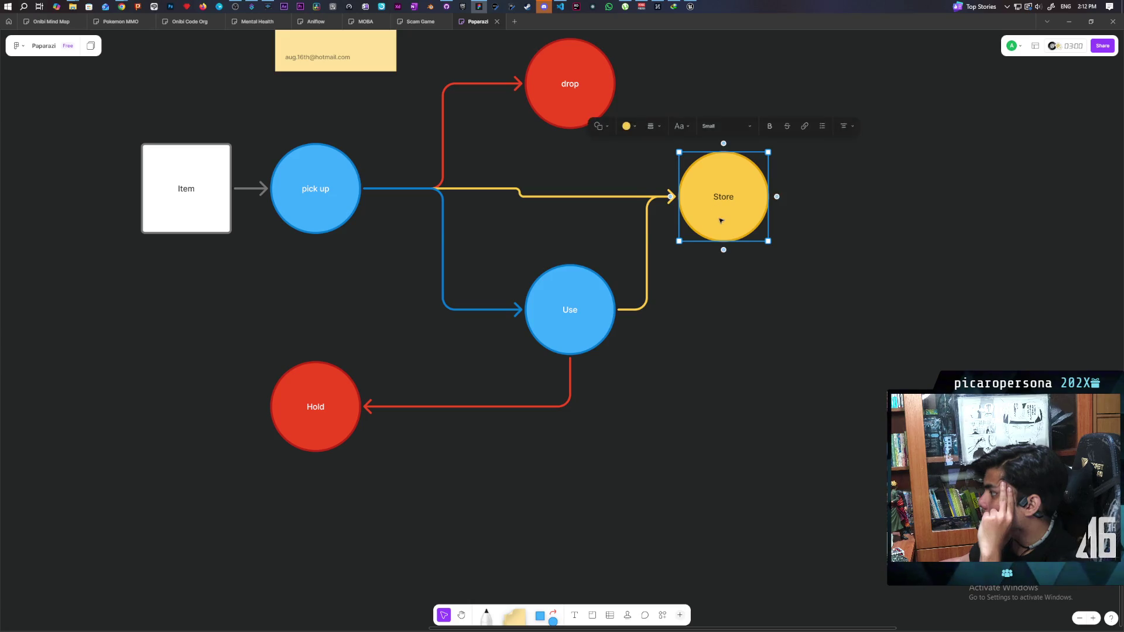
pyautogui.moveTo(721, 220); pyautogui.dragTo(726, 213)
pyautogui.click(733, 319)
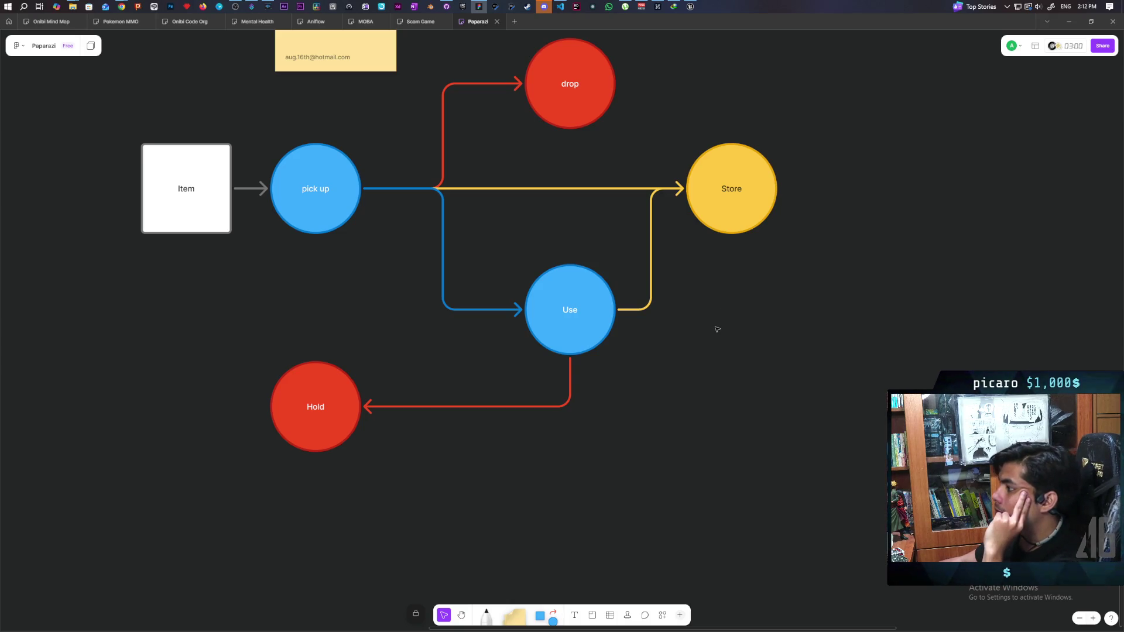
# Move the whole flowchart, including drop, lower on the board.
pyautogui.moveTo(114, 495)
pyautogui.mouseDown()
pyautogui.moveTo(710, 238)
pyautogui.moveTo(780, 151)
pyautogui.mouseUp()
pyautogui.click(676, 497)
pyautogui.moveTo(75, 494)
pyautogui.mouseDown()
pyautogui.moveTo(896, 91)
pyautogui.moveTo(672, 145)
pyautogui.mouseUp()
pyautogui.moveTo(572, 108); pyautogui.dragTo(571, 198)
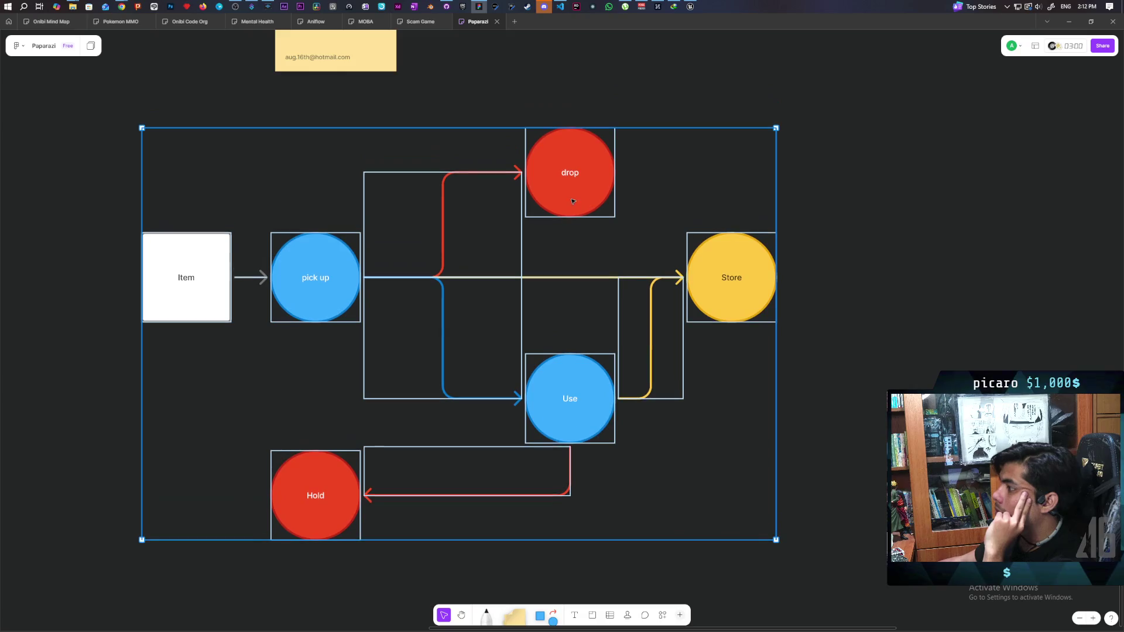
pyautogui.press('Escape')
# Raise drop slightly and draw an arrow from its top back to pick up.
pyautogui.click(567, 198)
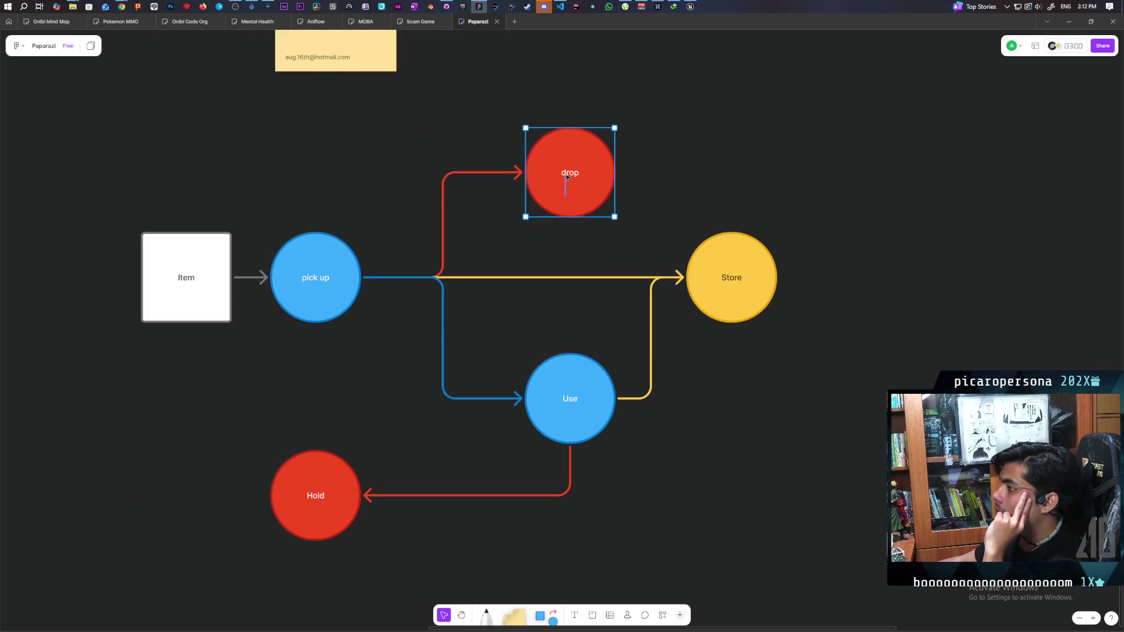
pyautogui.moveTo(576, 146); pyautogui.dragTo(576, 123)
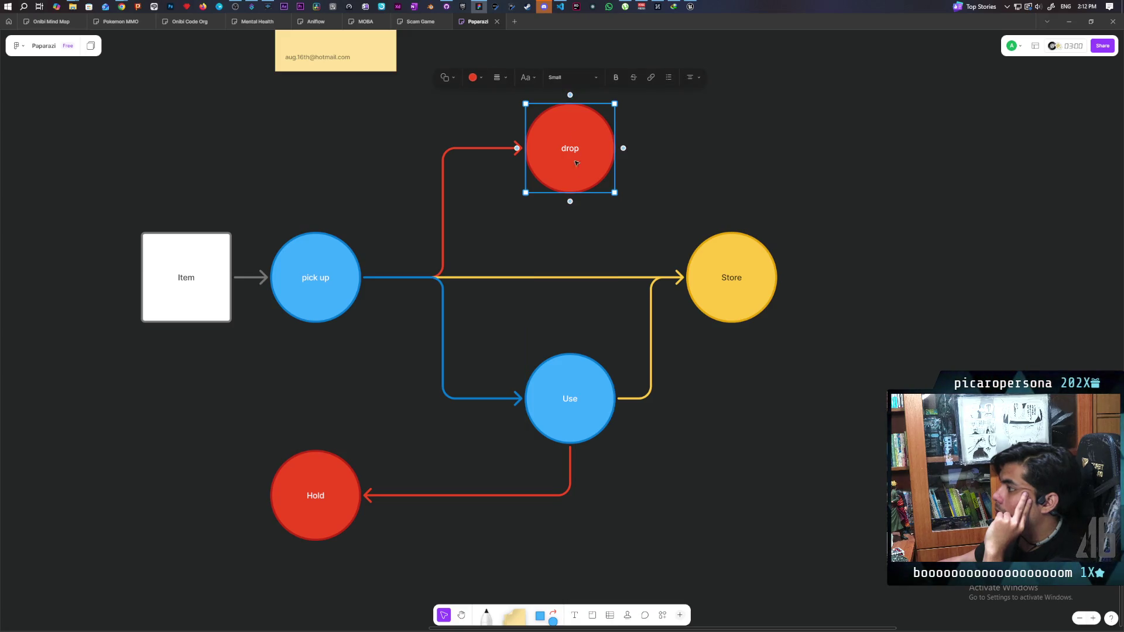
pyautogui.click(551, 228)
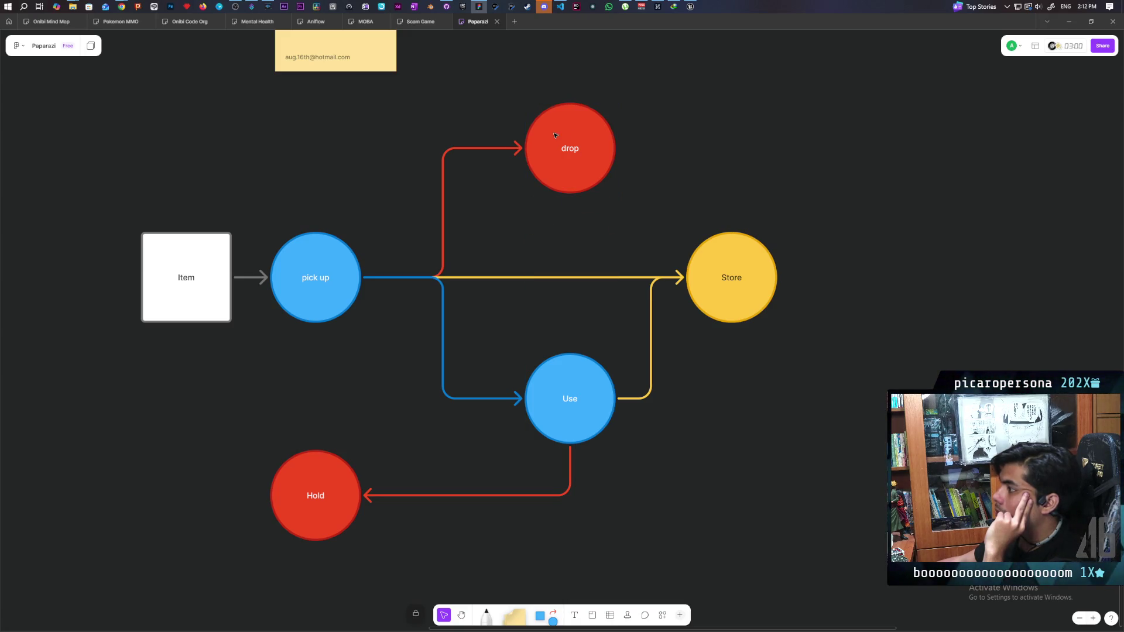
pyautogui.click(564, 132)
pyautogui.moveTo(569, 95)
pyautogui.mouseDown()
pyautogui.moveTo(339, 146)
pyautogui.moveTo(316, 232)
pyautogui.mouseUp()
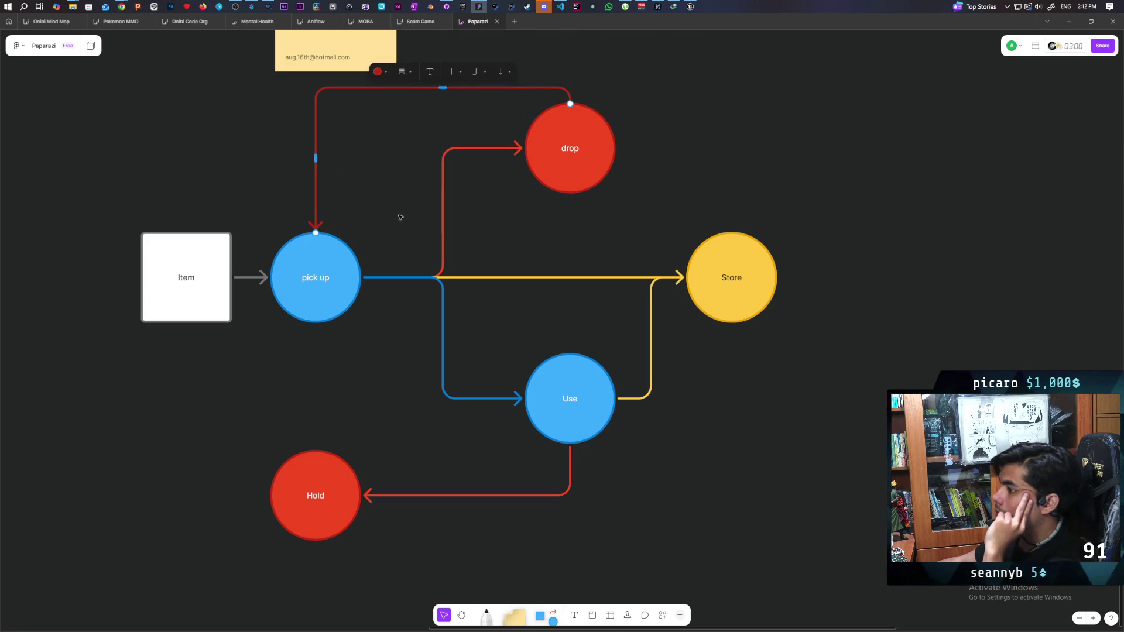
# Colour the new drop-to-pick up arrow blue to match the pick up circle.
pyautogui.click(379, 73)
pyautogui.click(409, 95)
pyautogui.click(384, 196)
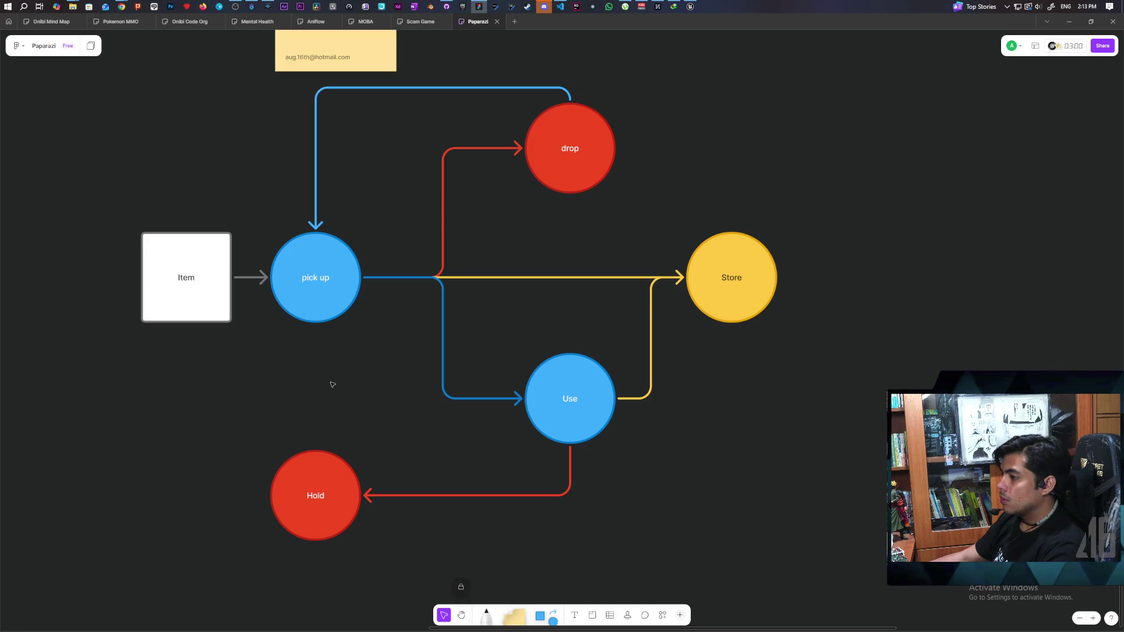
pyautogui.click(186, 311)
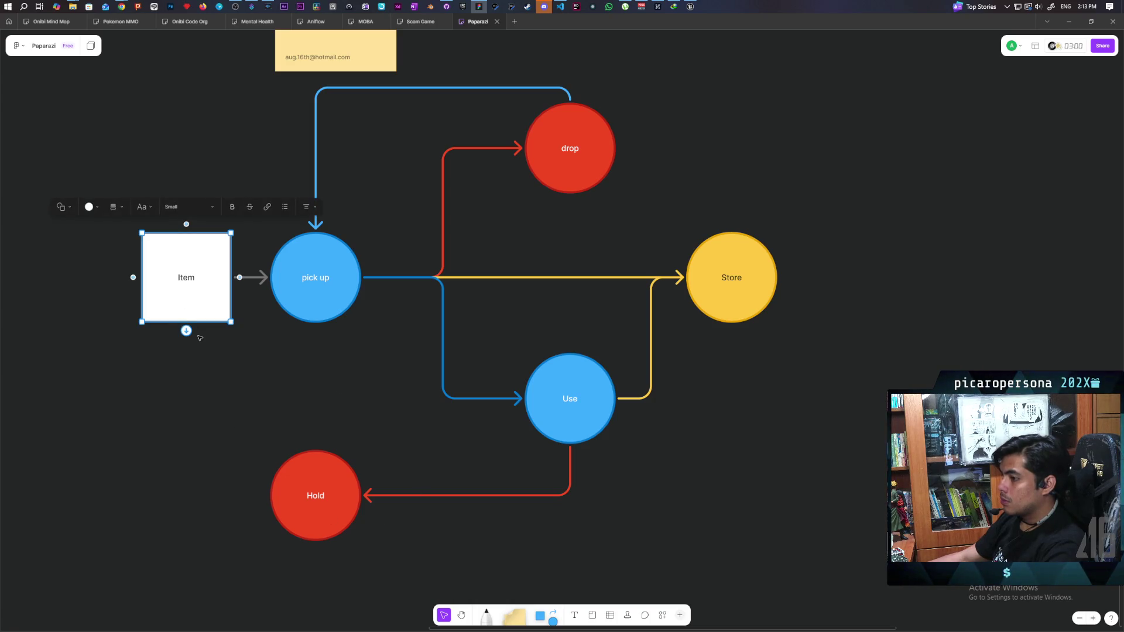
# Duplicate the Item box below pick up and label the copy 'Held'.
pyautogui.moveTo(194, 304); pyautogui.dragTo(328, 398)
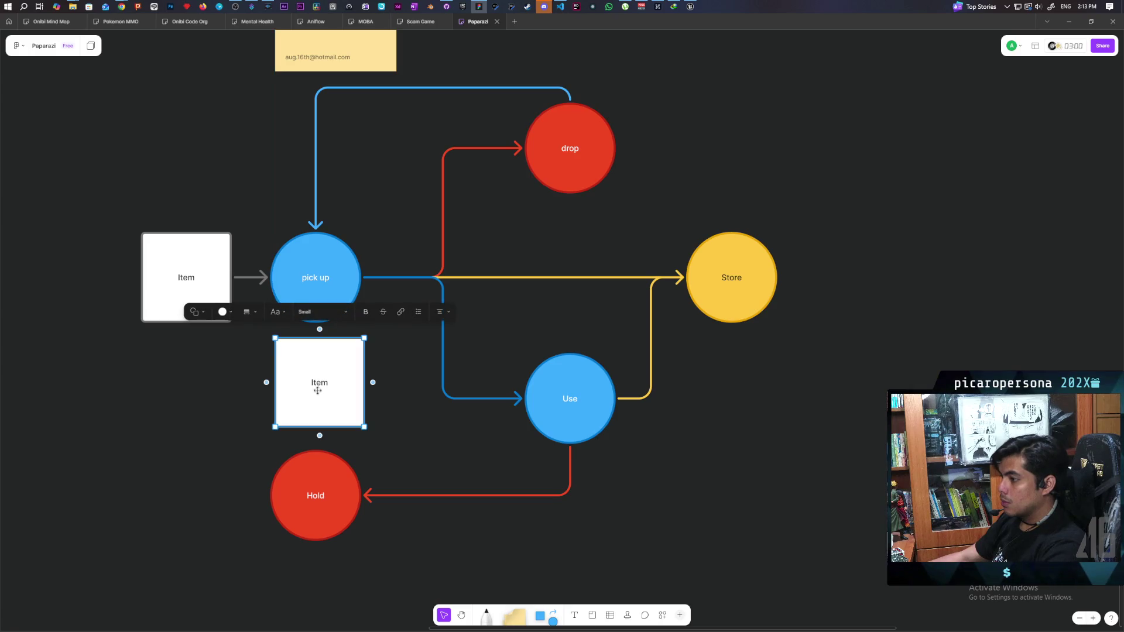
pyautogui.doubleClick(319, 384)
pyautogui.write('Held')
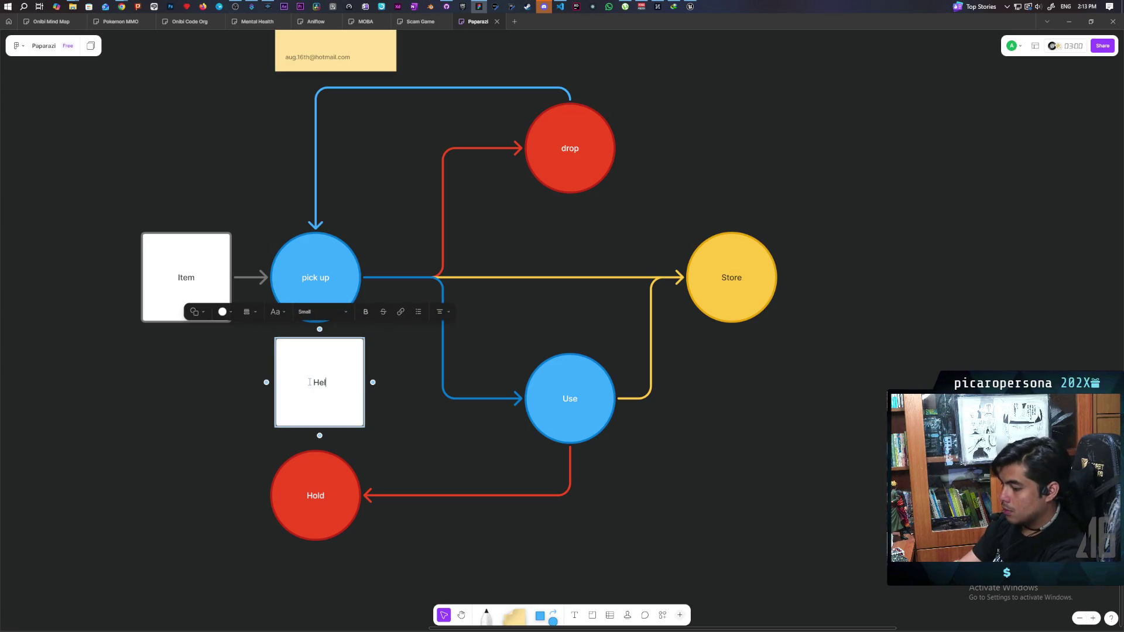
pyautogui.click(415, 425)
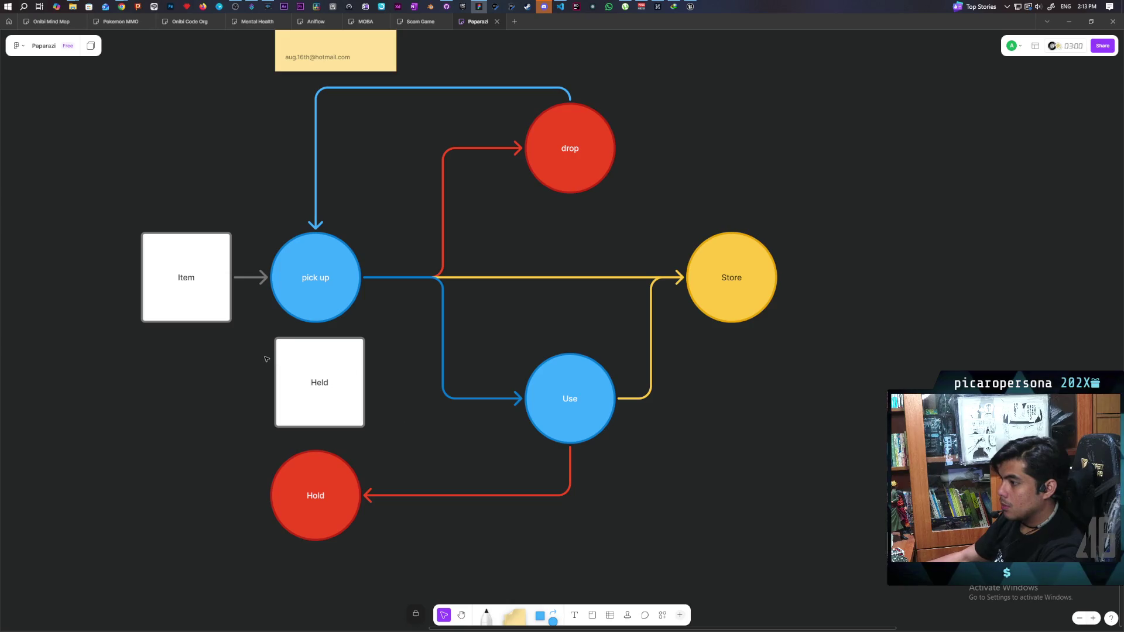
pyautogui.hscroll(-3, 261, 377)
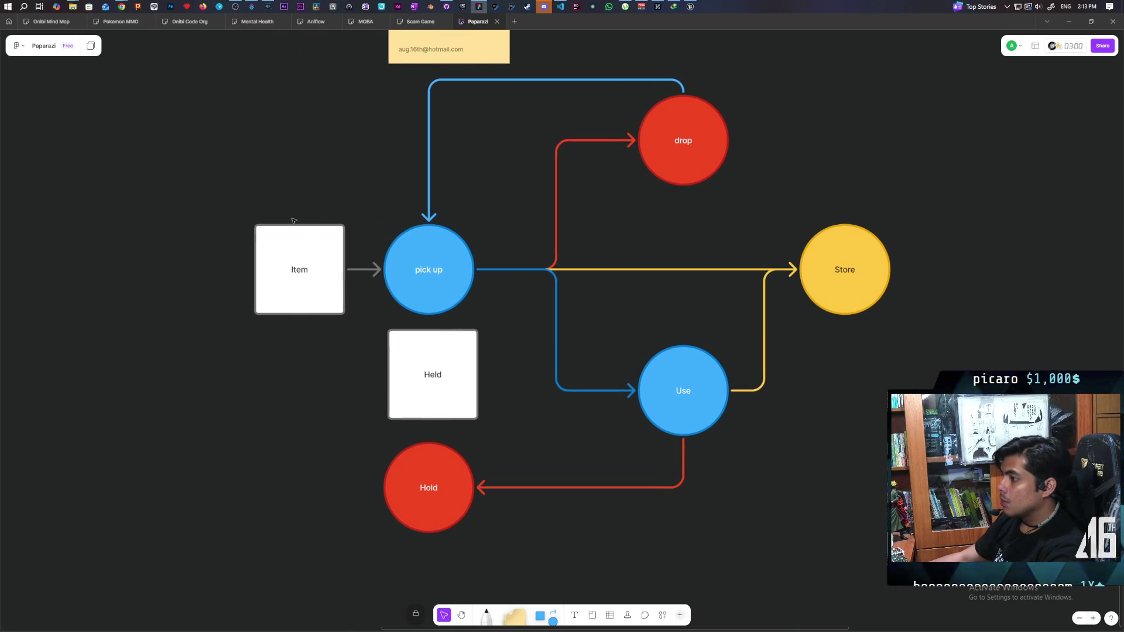
# Select the pick up circle and the arrows branching from it.
pyautogui.click(317, 243)
pyautogui.keyDown('shift'); pyautogui.click(432, 293); pyautogui.keyUp('shift')
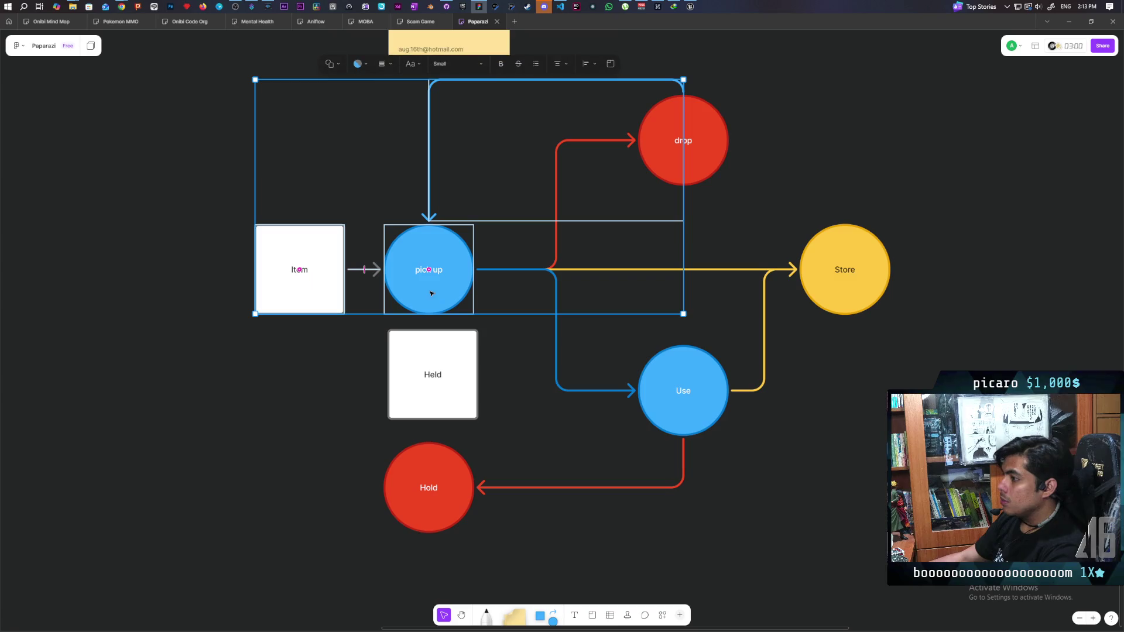
pyautogui.click(481, 269)
pyautogui.click(471, 269)
pyautogui.moveTo(519, 225); pyautogui.dragTo(697, 343)
pyautogui.click(515, 306)
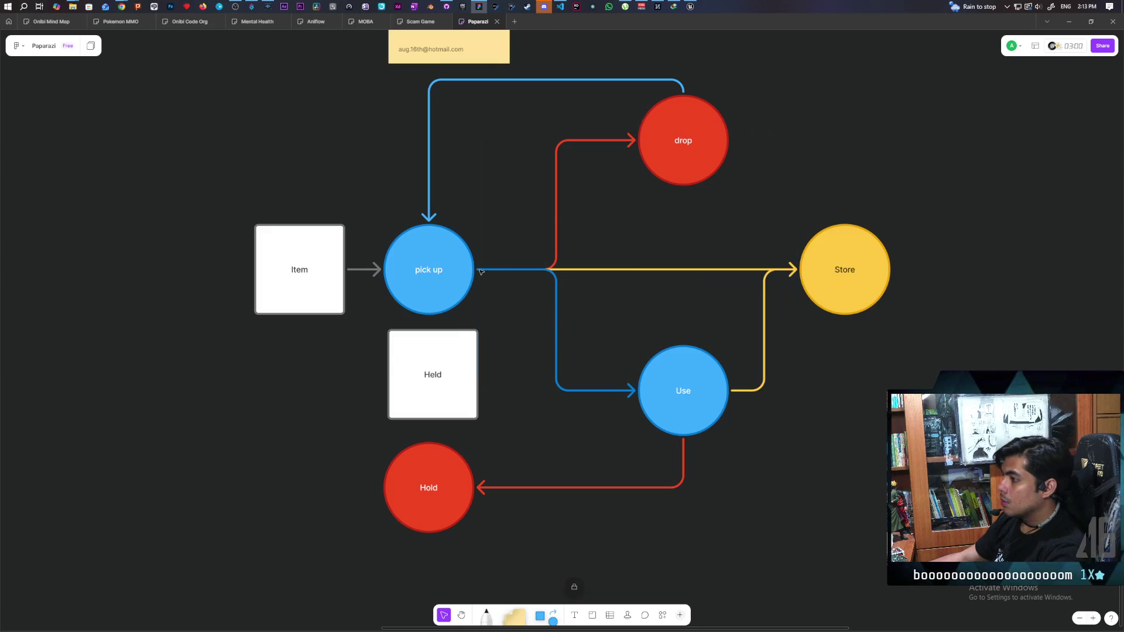
pyautogui.moveTo(485, 269)
pyautogui.mouseDown()
pyautogui.moveTo(489, 288)
pyautogui.moveTo(486, 275)
pyautogui.mouseUp()
pyautogui.click(471, 270)
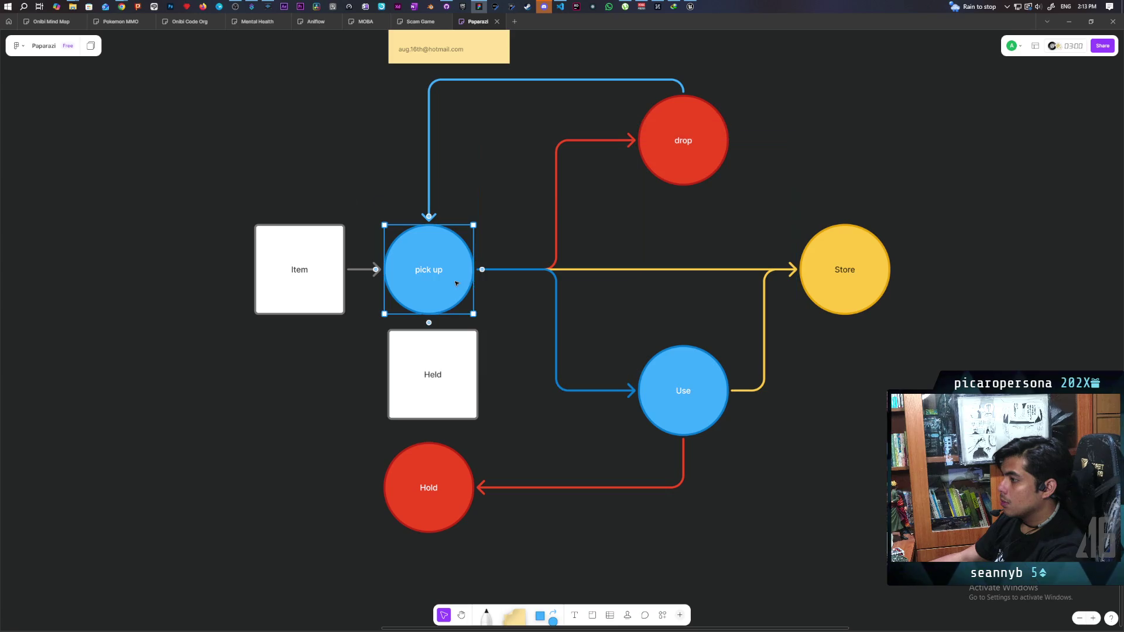
# Reroute the blue Use, yellow Store and red drop arrows to start from Held.
pyautogui.click(492, 270)
pyautogui.moveTo(474, 270)
pyautogui.mouseDown()
pyautogui.moveTo(495, 379)
pyautogui.moveTo(478, 375)
pyautogui.mouseUp()
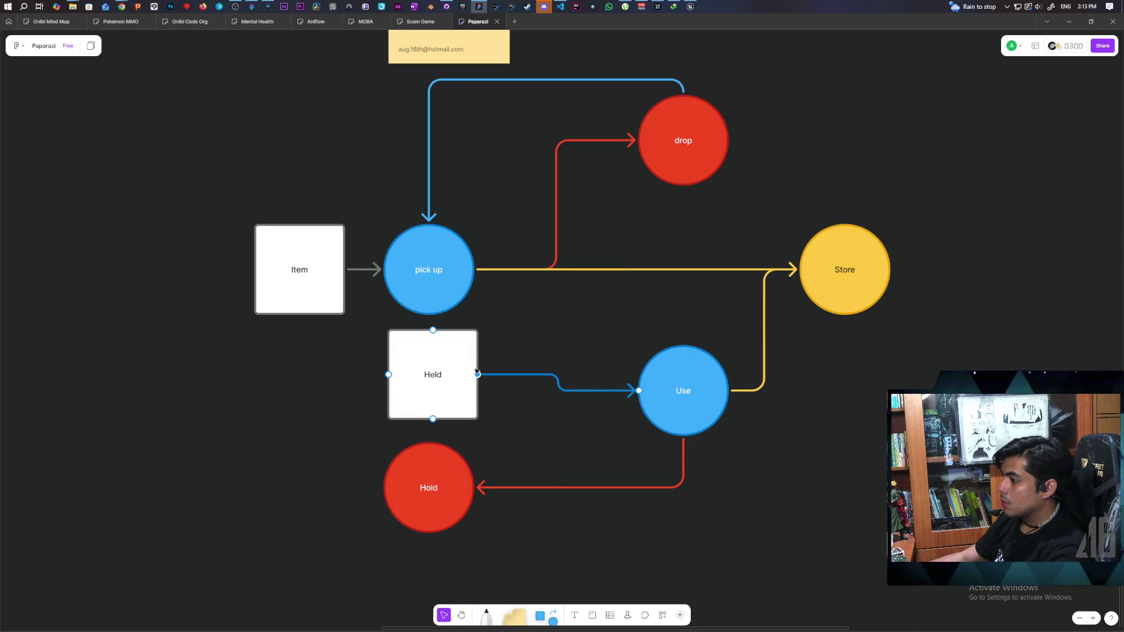
pyautogui.click(528, 270)
pyautogui.moveTo(473, 270); pyautogui.dragTo(478, 375)
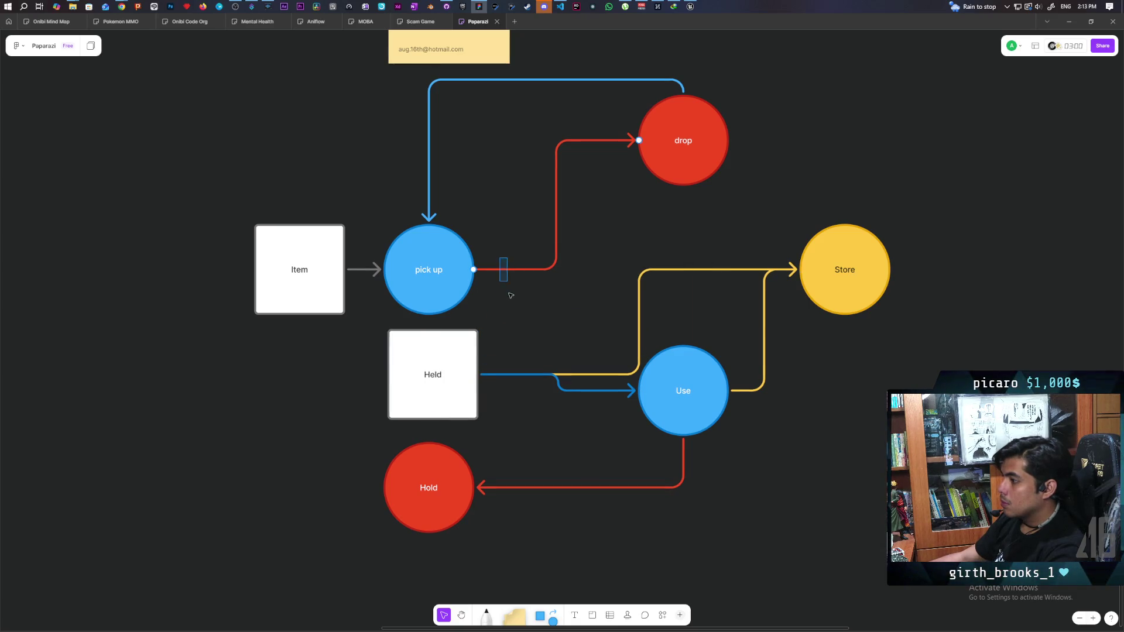
pyautogui.click(504, 270)
pyautogui.moveTo(476, 269)
pyautogui.mouseDown()
pyautogui.moveTo(494, 289)
pyautogui.moveTo(477, 375)
pyautogui.moveTo(472, 348)
pyautogui.moveTo(563, 255)
pyautogui.moveTo(556, 244)
pyautogui.moveTo(547, 251)
pyautogui.moveTo(562, 250)
pyautogui.mouseUp()
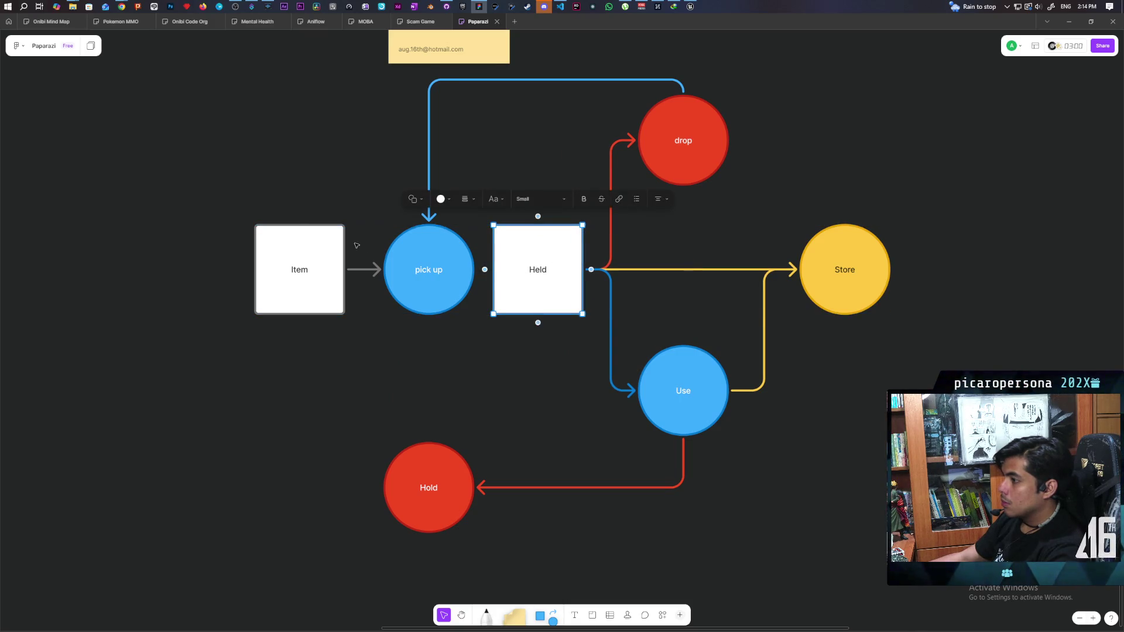
pyautogui.moveTo(256, 193)
pyautogui.mouseDown()
pyautogui.moveTo(419, 289)
pyautogui.moveTo(349, 279)
pyautogui.mouseUp()
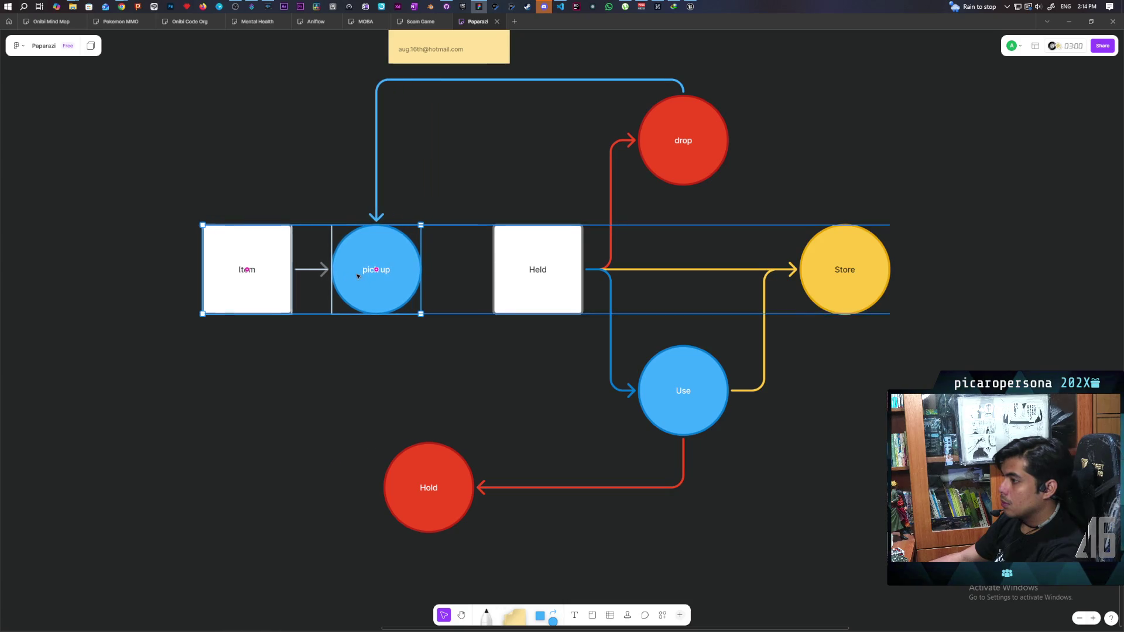
# Connect pick up to Held with a white arrow.
pyautogui.click(402, 283)
pyautogui.moveTo(424, 269); pyautogui.dragTo(494, 270)
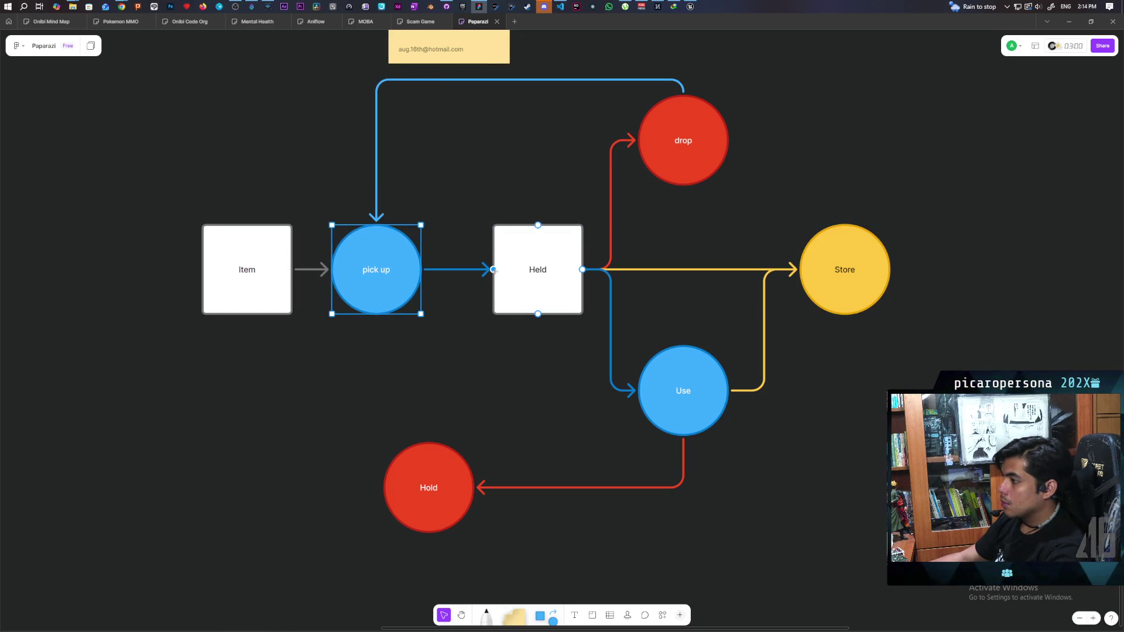
pyautogui.click(450, 270)
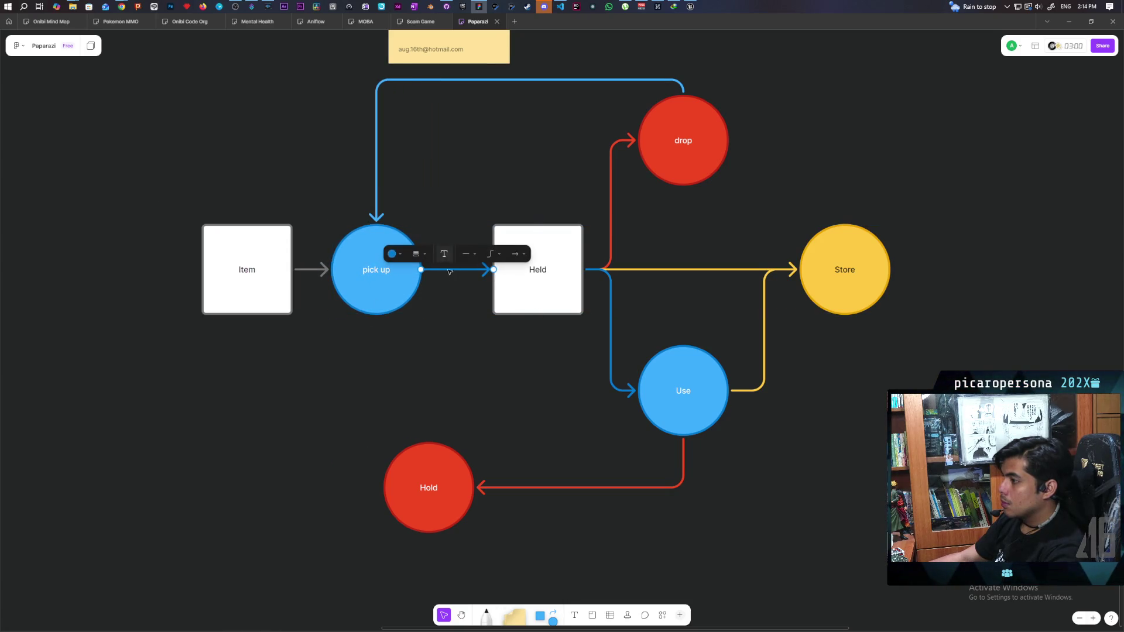
pyautogui.click(392, 253)
pyautogui.click(465, 217)
pyautogui.click(429, 347)
# Put Hold directly below Held with a white arrow into it, and move Store right.
pyautogui.click(445, 468)
pyautogui.moveTo(443, 467)
pyautogui.mouseDown()
pyautogui.moveTo(552, 468)
pyautogui.moveTo(539, 430)
pyautogui.moveTo(538, 315)
pyautogui.mouseUp()
pyautogui.moveTo(508, 351); pyautogui.dragTo(561, 354)
pyautogui.click(472, 303)
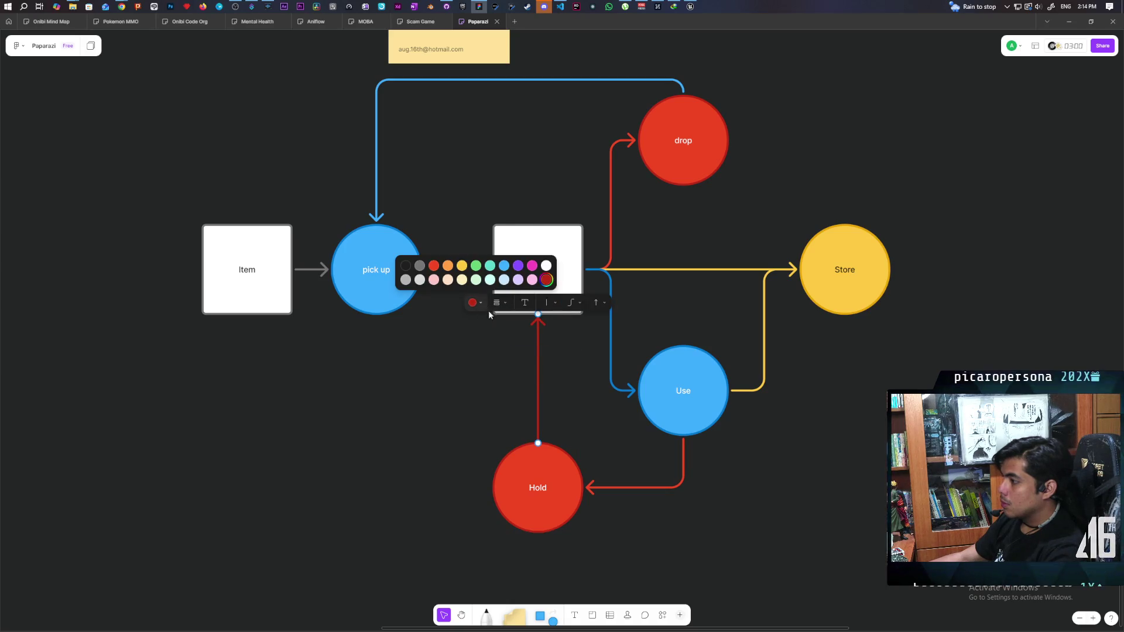
pyautogui.click(420, 262)
pyautogui.click(456, 395)
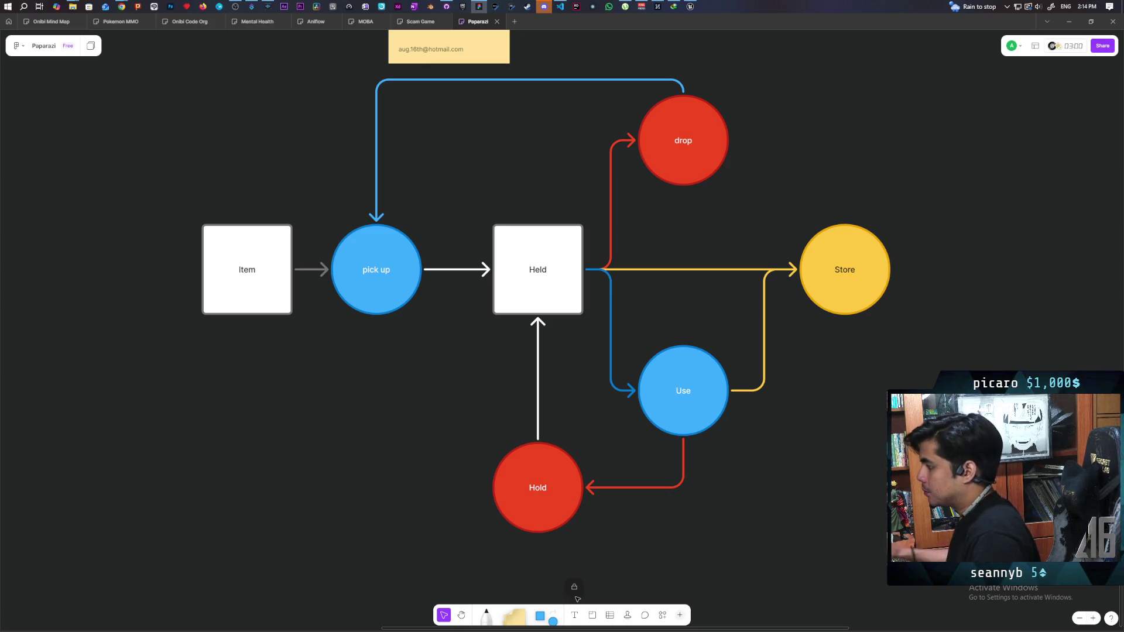
pyautogui.moveTo(825, 305)
pyautogui.mouseDown()
pyautogui.moveTo(843, 316)
pyautogui.moveTo(912, 299)
pyautogui.mouseUp()
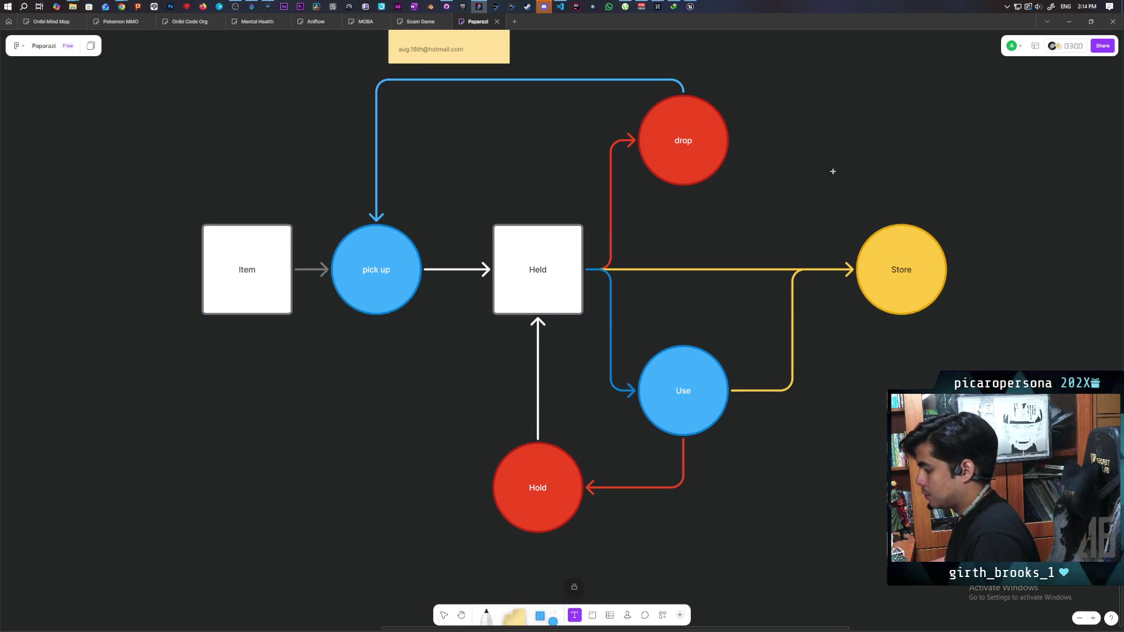
# Add a white, Medium-size 'Inventory' text label centred above Store.
pyautogui.click(852, 179)
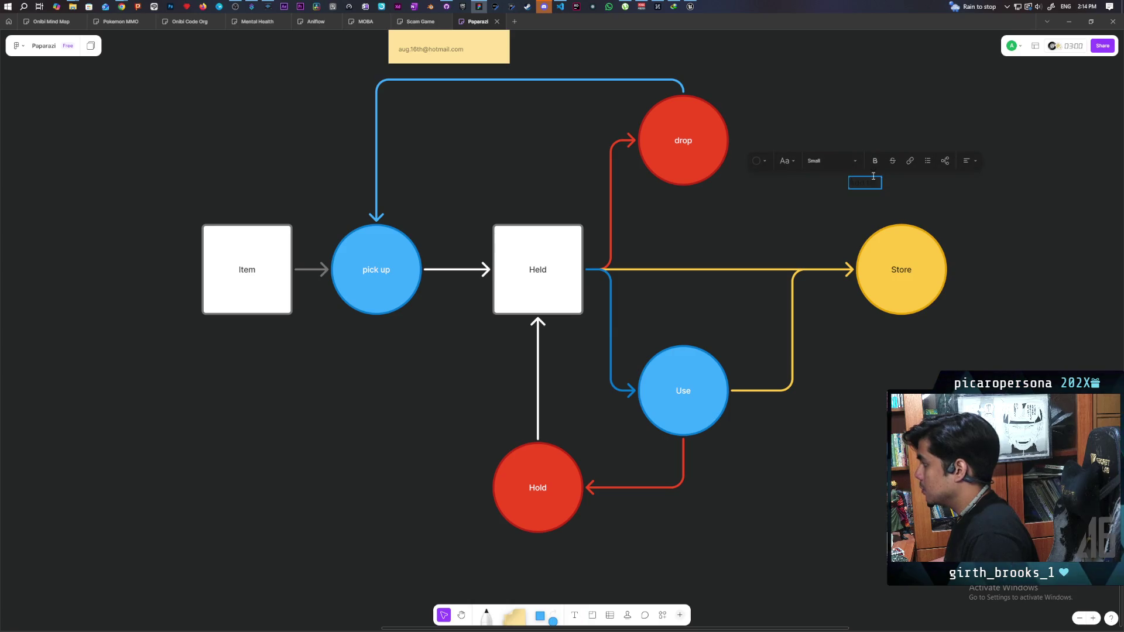
pyautogui.click(768, 163)
pyautogui.click(830, 125)
pyautogui.click(832, 161)
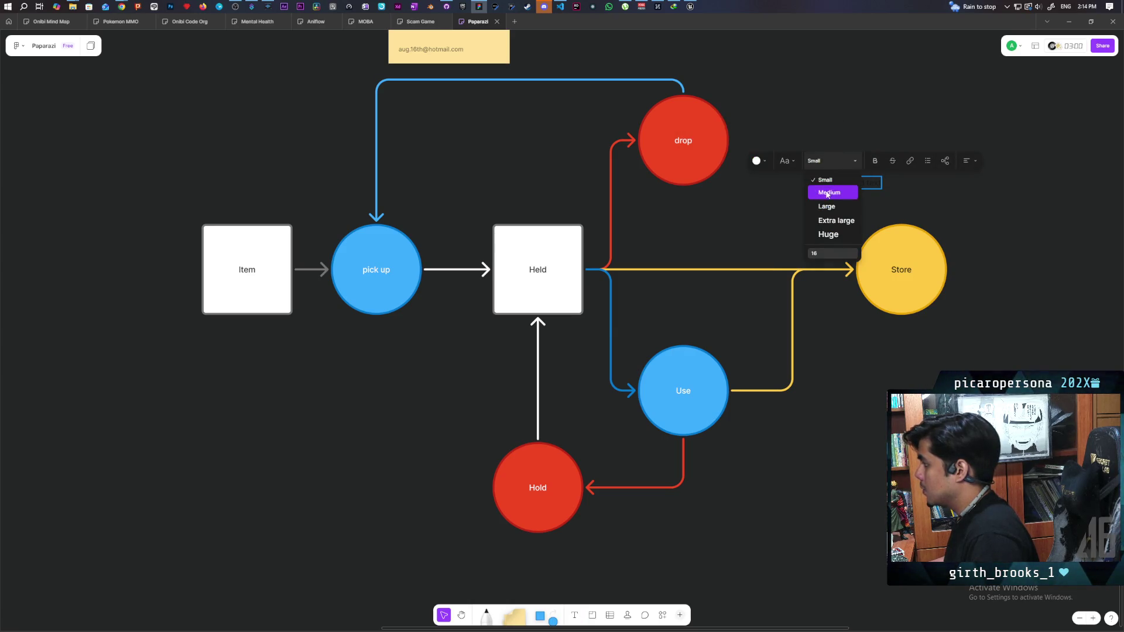
pyautogui.click(852, 186)
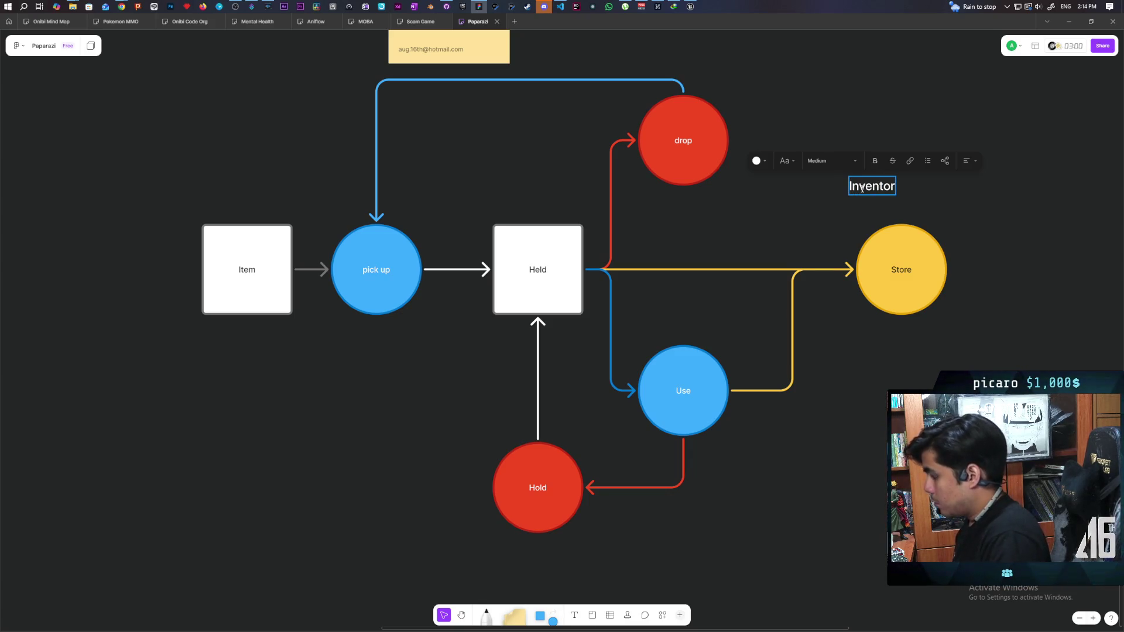
pyautogui.write('y')
pyautogui.press('Escape')
pyautogui.moveTo(876, 188); pyautogui.dragTo(903, 185)
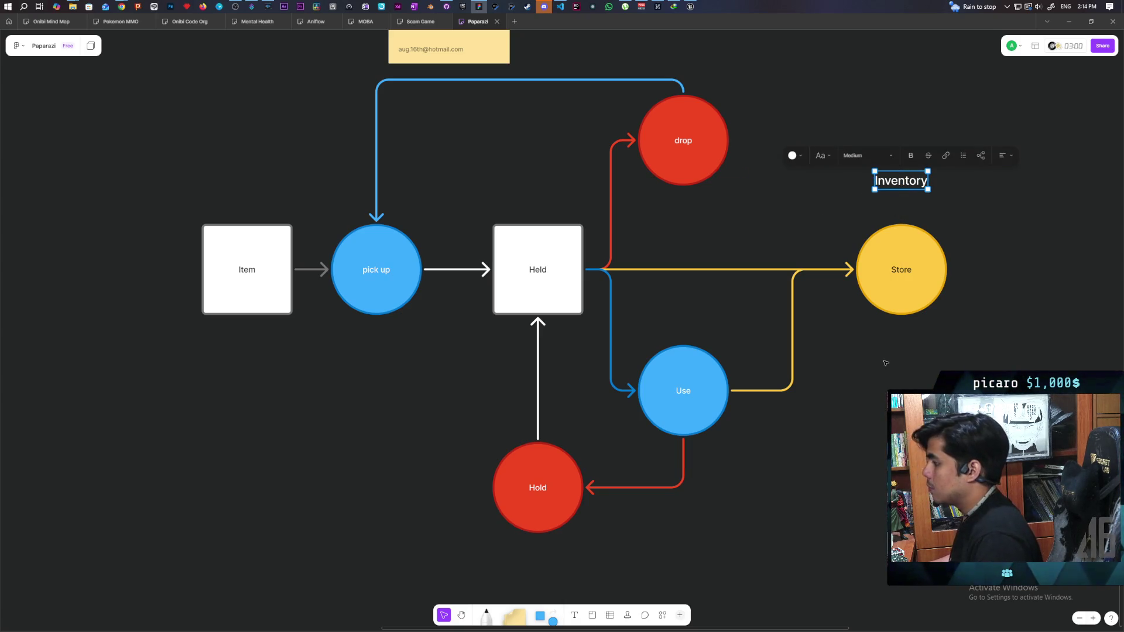
pyautogui.click(864, 418)
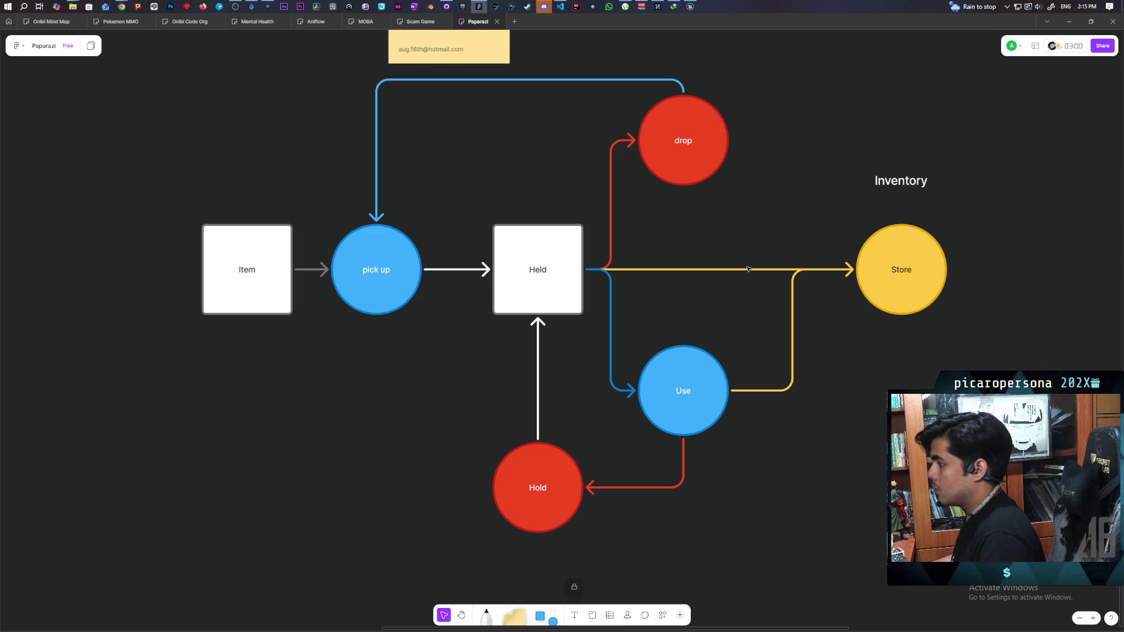
# Shift the entire diagram down on the board.
pyautogui.moveTo(169, 217)
pyautogui.mouseDown()
pyautogui.moveTo(913, 534)
pyautogui.moveTo(973, 536)
pyautogui.mouseUp()
pyautogui.moveTo(897, 247); pyautogui.dragTo(900, 304)
pyautogui.click(787, 262)
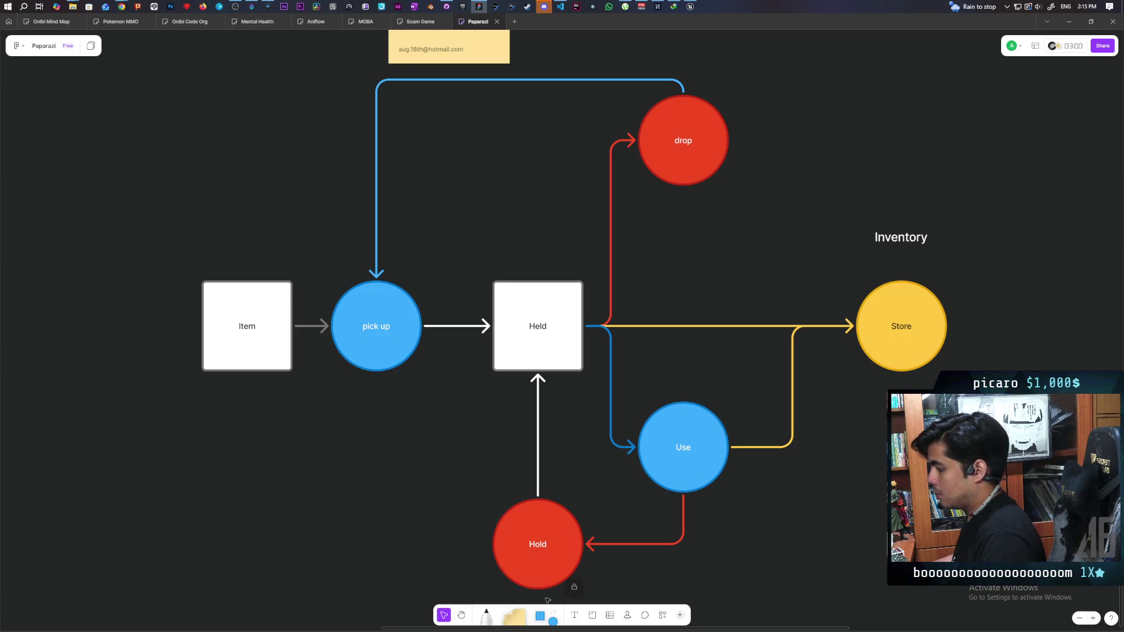
# Draw a white, unfilled rectangle framing the Inventory label and Store.
pyautogui.click(540, 616)
pyautogui.moveTo(881, 447)
pyautogui.mouseDown()
pyautogui.moveTo(853, 530)
pyautogui.moveTo(937, 527)
pyautogui.mouseUp()
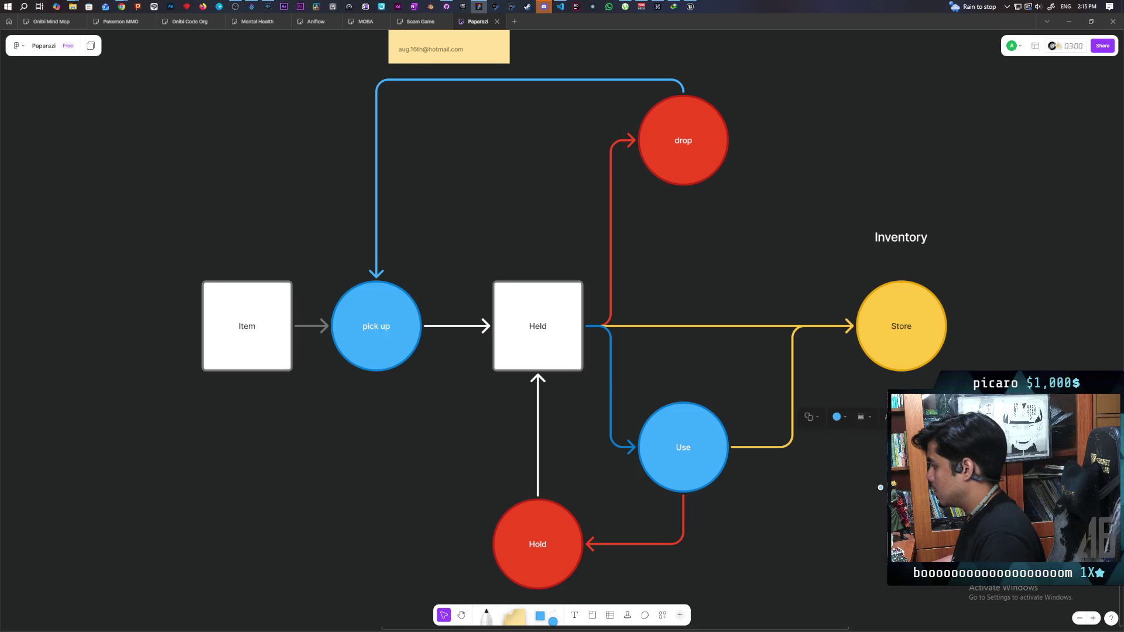
pyautogui.click(838, 417)
pyautogui.click(782, 394)
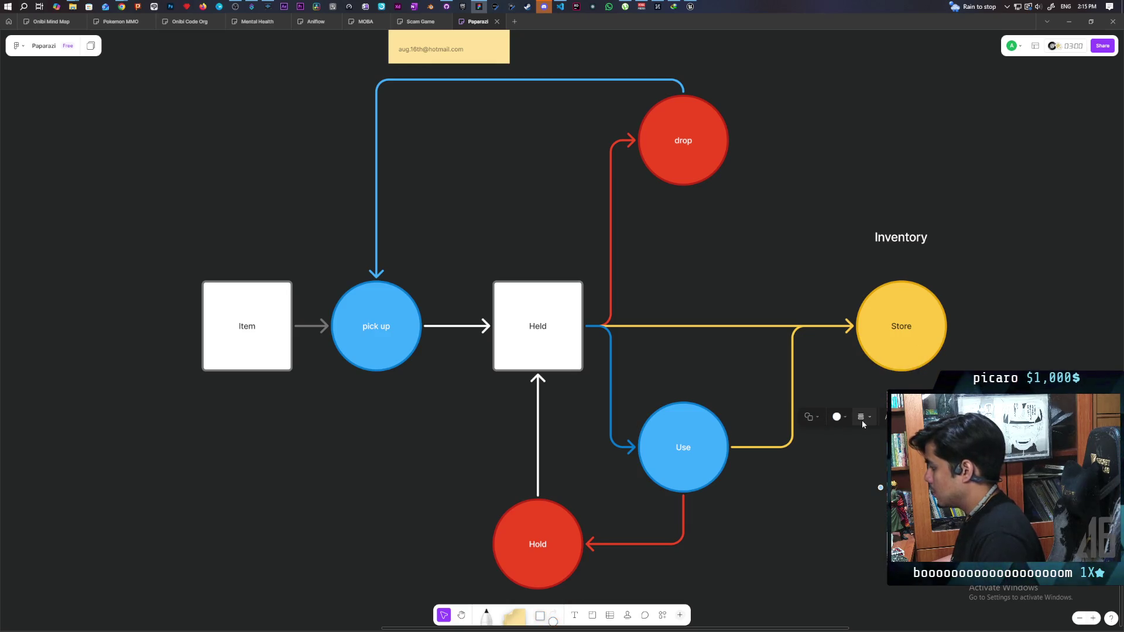
pyautogui.click(842, 416)
pyautogui.click(849, 359)
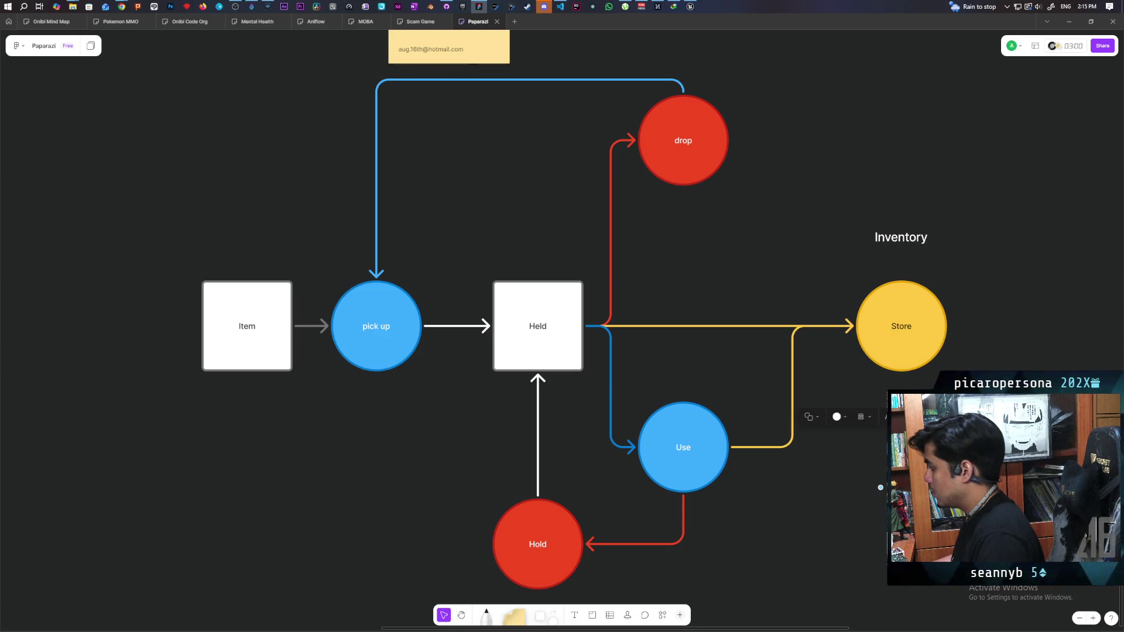
pyautogui.moveTo(906, 477)
pyautogui.mouseDown()
pyautogui.moveTo(902, 294)
pyautogui.moveTo(970, 368)
pyautogui.moveTo(971, 447)
pyautogui.mouseUp()
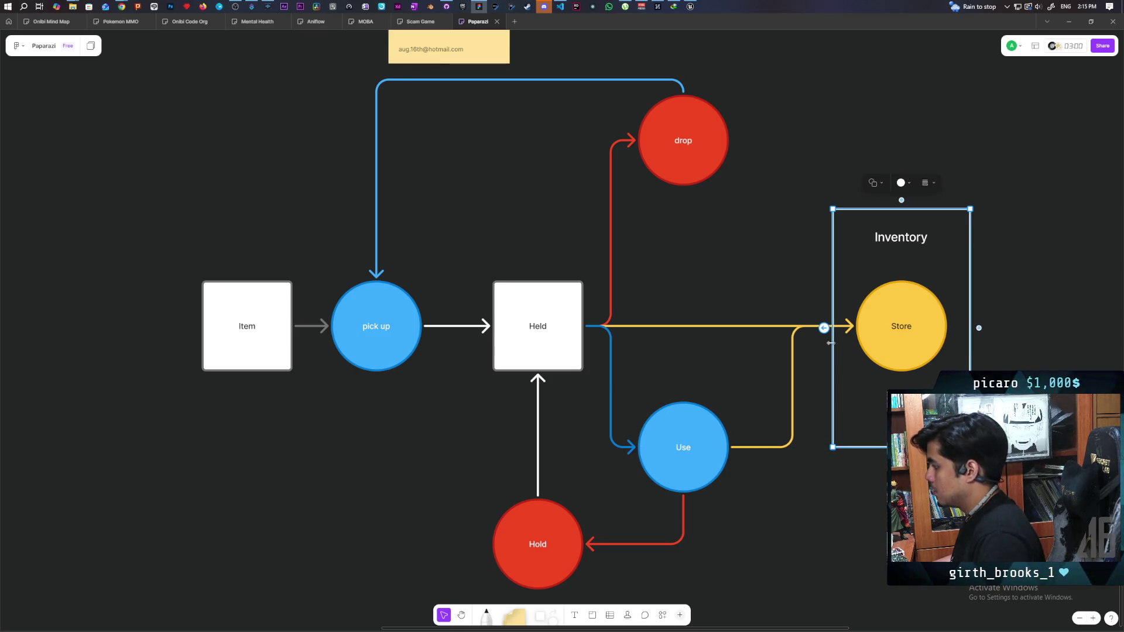
# Copy the frame around pick up, Held, Use and Hold, titled 'Hand'.
pyautogui.moveTo(841, 349)
pyautogui.mouseDown()
pyautogui.moveTo(673, 391)
pyautogui.moveTo(167, 374)
pyautogui.moveTo(345, 379)
pyautogui.moveTo(330, 372)
pyautogui.moveTo(338, 348)
pyautogui.moveTo(320, 350)
pyautogui.moveTo(320, 322)
pyautogui.moveTo(321, 348)
pyautogui.mouseUp()
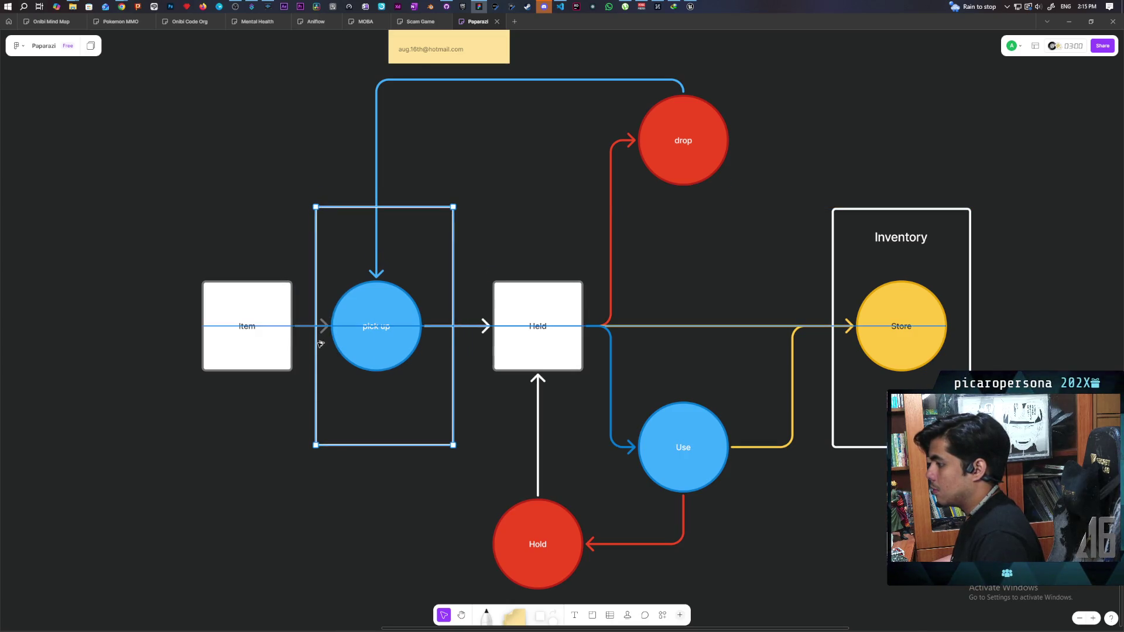
pyautogui.moveTo(453, 445)
pyautogui.mouseDown()
pyautogui.moveTo(771, 547)
pyautogui.moveTo(773, 599)
pyautogui.mouseUp()
pyautogui.click(867, 576)
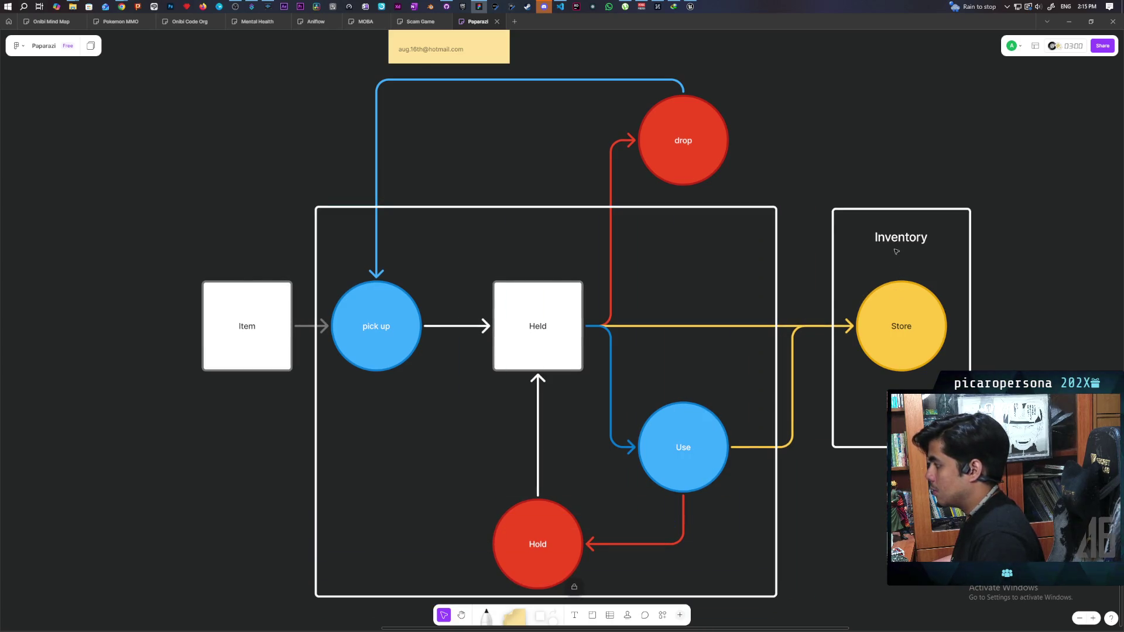
pyautogui.click(901, 237)
pyautogui.hotkey('ctrl', 'c')
pyautogui.hotkey('ctrl', 'v')
pyautogui.moveTo(736, 238); pyautogui.dragTo(560, 238)
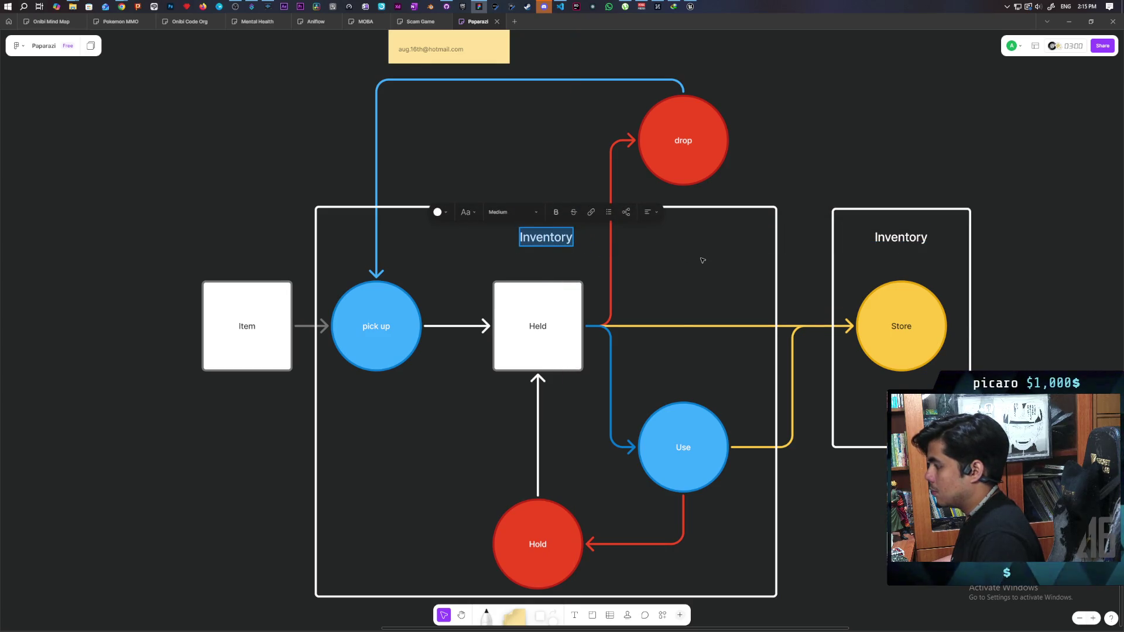
pyautogui.write('Hand')
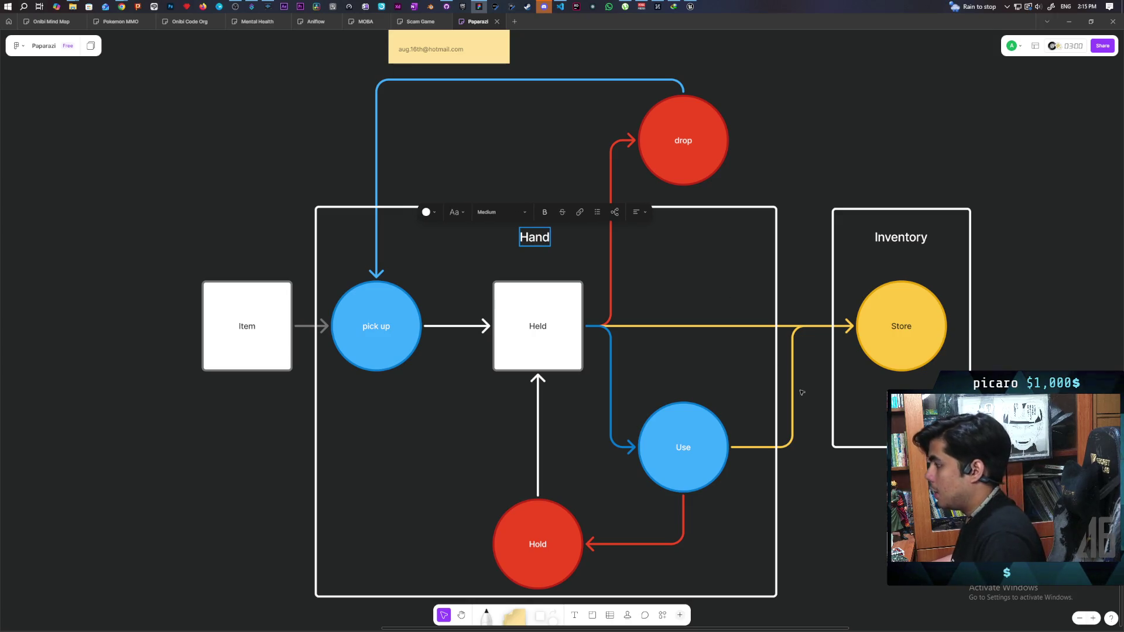
pyautogui.click(813, 168)
# Copy the Hand label above the diagram and rename it 'World'.
pyautogui.moveTo(813, 168); pyautogui.dragTo(811, 196)
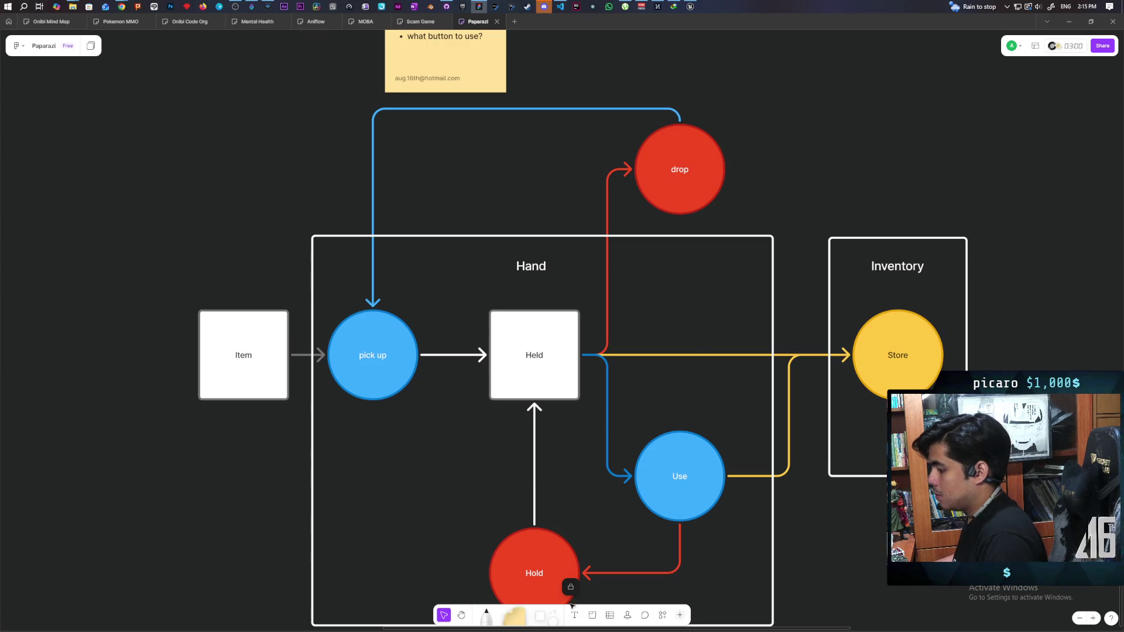
pyautogui.click(543, 267)
pyautogui.hotkey('ctrl', 'c')
pyautogui.hotkey('ctrl', 'v')
pyautogui.moveTo(757, 127); pyautogui.dragTo(681, 80)
pyautogui.doubleClick(681, 82)
pyautogui.write('World')
pyautogui.press('Escape')
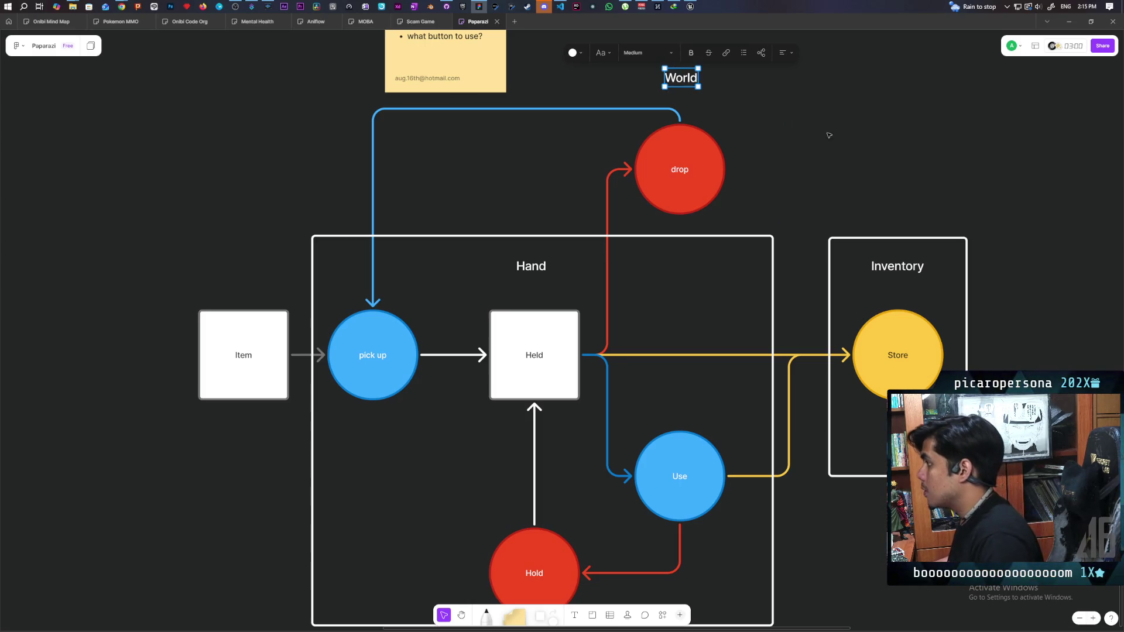
pyautogui.click(813, 167)
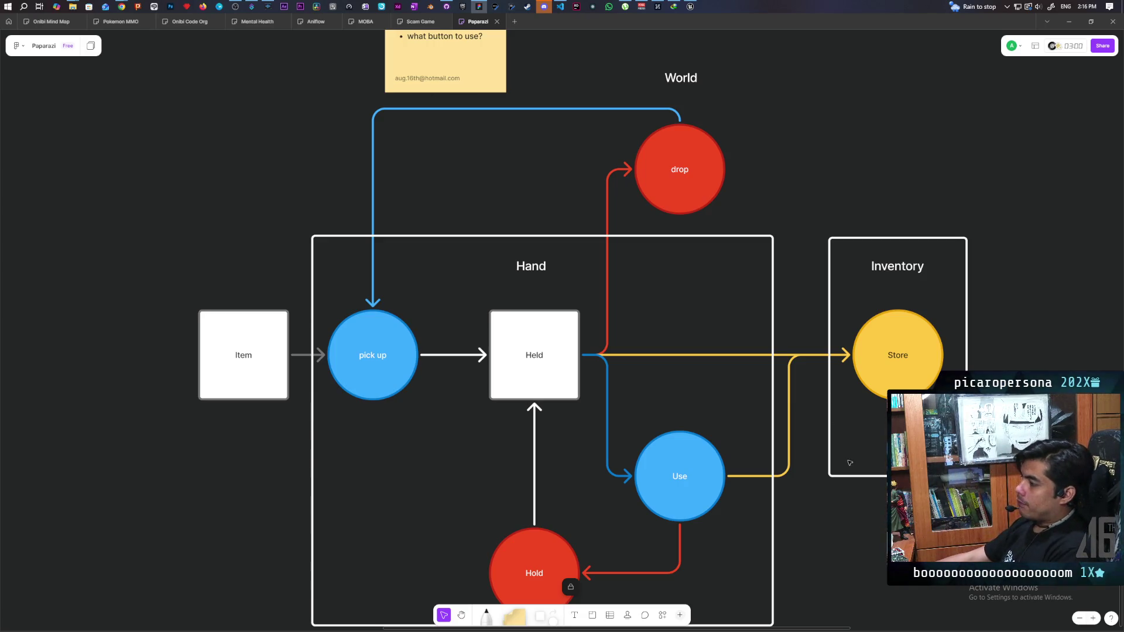
pyautogui.moveTo(904, 559)
pyautogui.mouseDown()
pyautogui.moveTo(844, 473)
pyautogui.moveTo(856, 472)
pyautogui.moveTo(858, 495)
pyautogui.mouseUp()
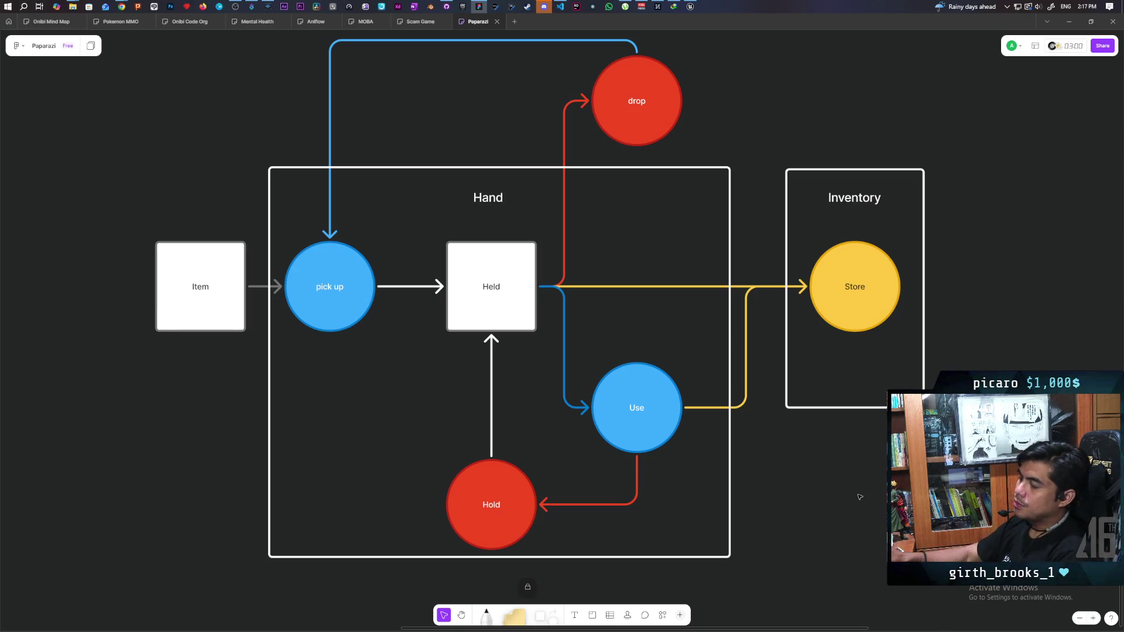
# End the loop arrow at Item and make Held's red arrow enter drop from below.
pyautogui.click(331, 237)
pyautogui.moveTo(331, 242); pyautogui.dragTo(200, 241)
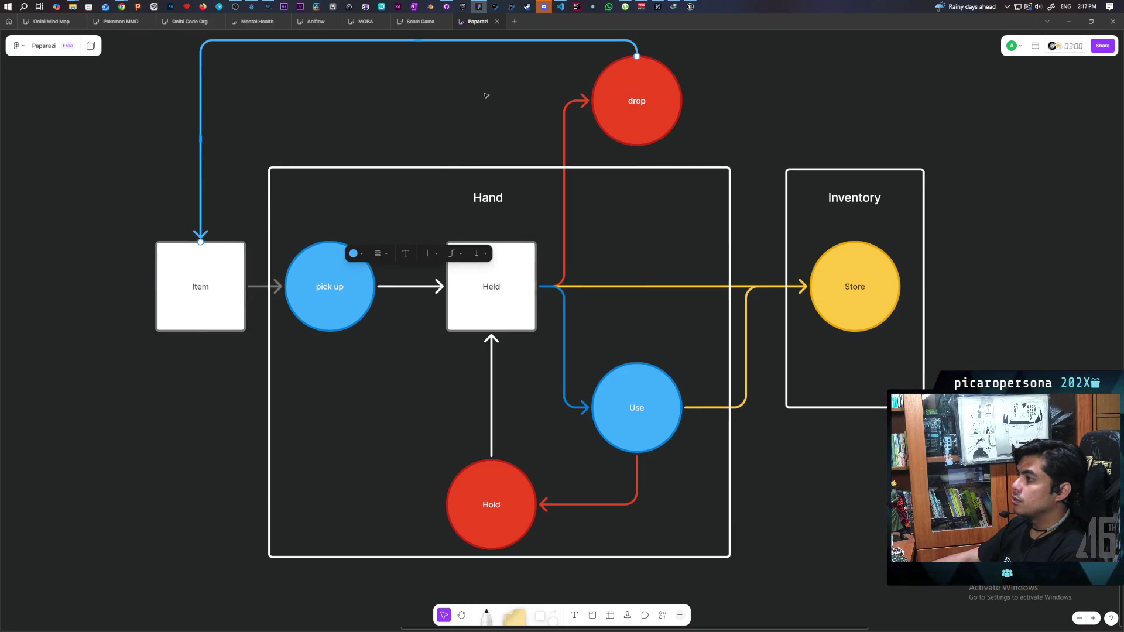
pyautogui.click(584, 99)
pyautogui.moveTo(583, 100); pyautogui.dragTo(637, 145)
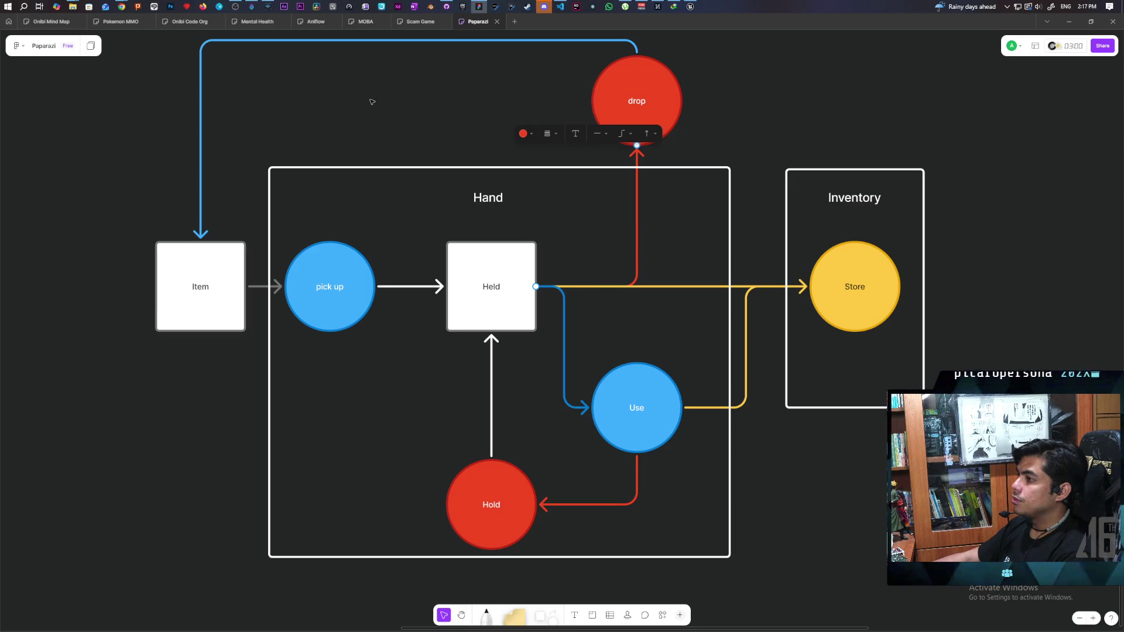
pyautogui.click(165, 97)
# Turn the loop arrow from drop to Item white.
pyautogui.click(200, 104)
pyautogui.click(353, 253)
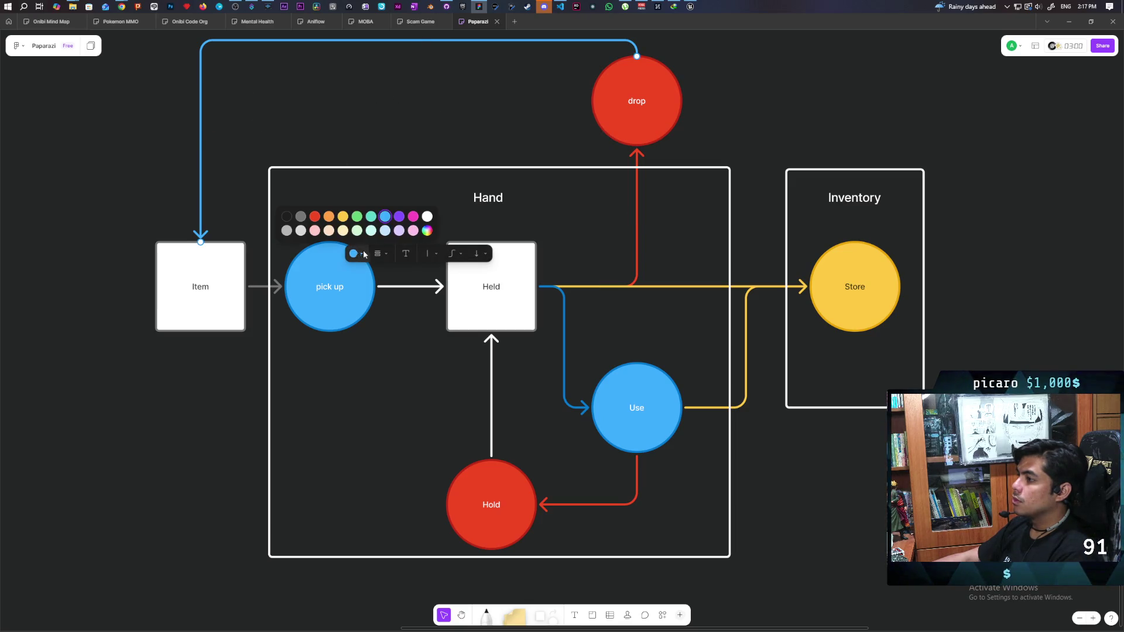
pyautogui.click(427, 217)
pyautogui.click(565, 122)
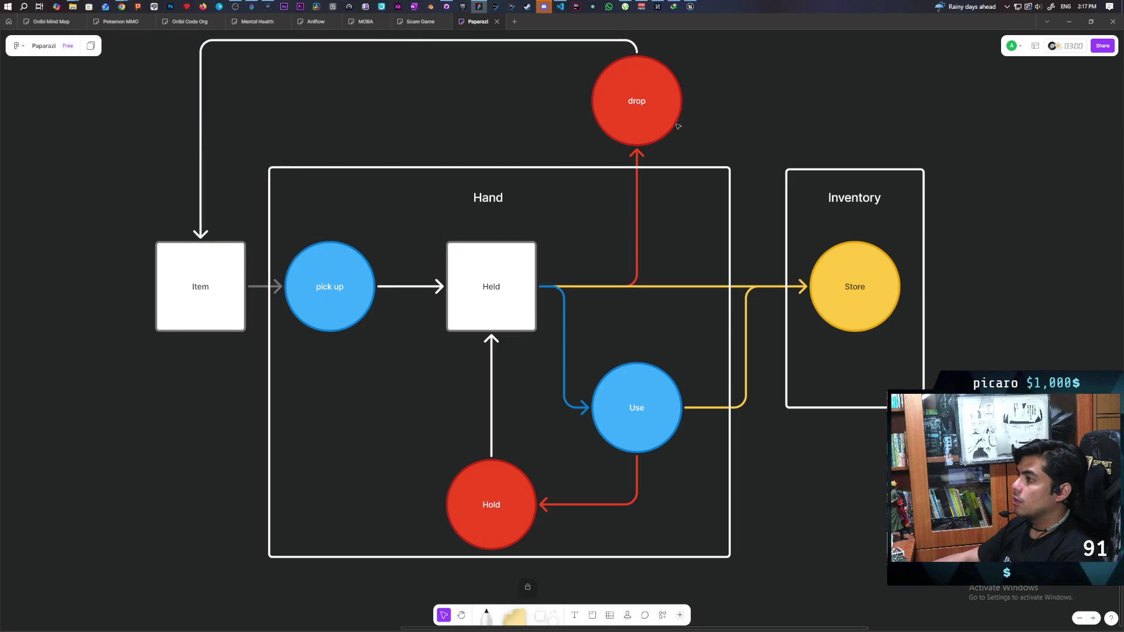
pyautogui.scroll(2, 679, 104)
pyautogui.click(648, 82)
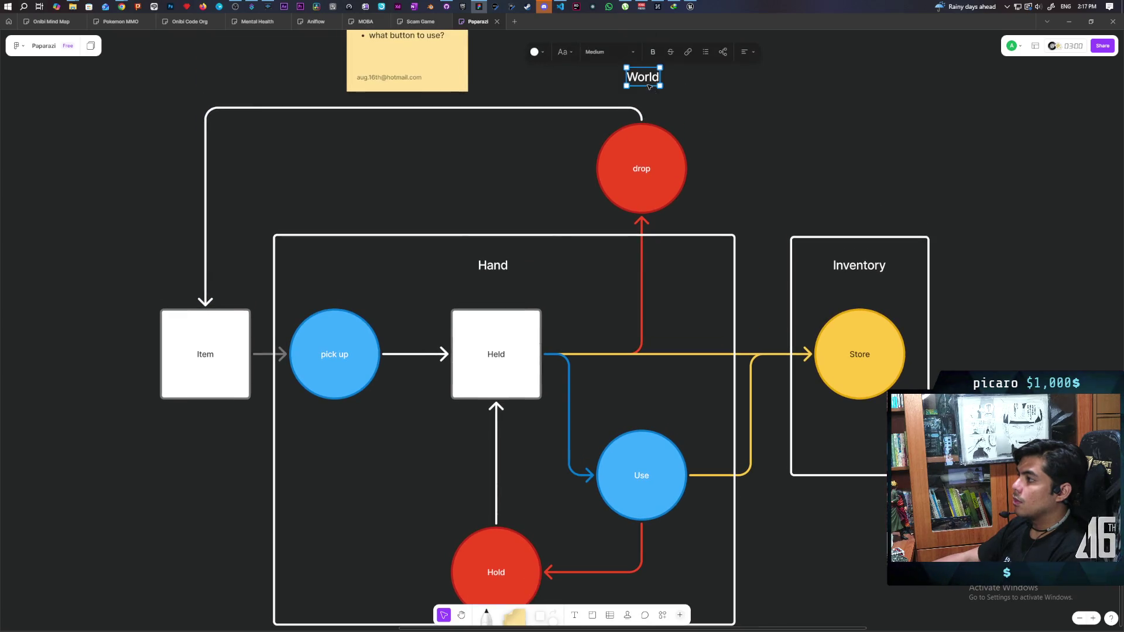
# Move the World label beside the Item box.
pyautogui.moveTo(649, 82)
pyautogui.mouseDown()
pyautogui.moveTo(158, 394)
pyautogui.moveTo(201, 429)
pyautogui.moveTo(162, 256)
pyautogui.moveTo(164, 266)
pyautogui.mouseUp()
pyautogui.click(103, 445)
pyautogui.moveTo(155, 451)
pyautogui.mouseDown()
pyautogui.moveTo(183, 397)
pyautogui.moveTo(188, 407)
pyautogui.mouseUp()
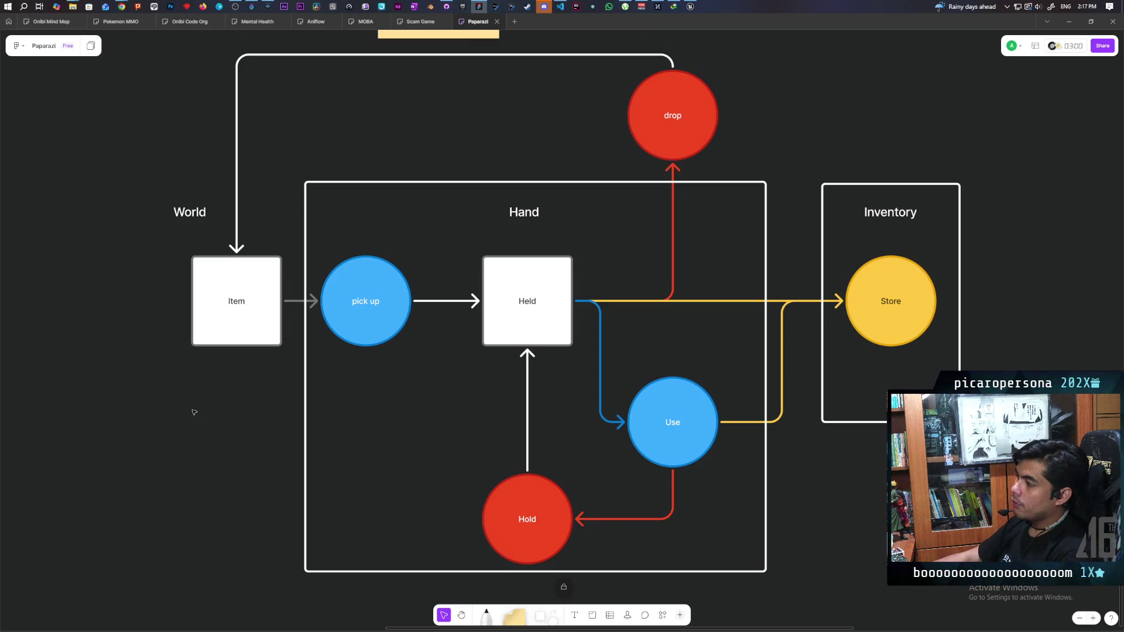
# Lower drop, raise the loop arrow's top run, and extend the Hand frame to enclose drop.
pyautogui.moveTo(689, 134)
pyautogui.mouseDown()
pyautogui.moveTo(679, 255)
pyautogui.moveTo(682, 187)
pyautogui.mouseUp()
pyautogui.click(452, 98)
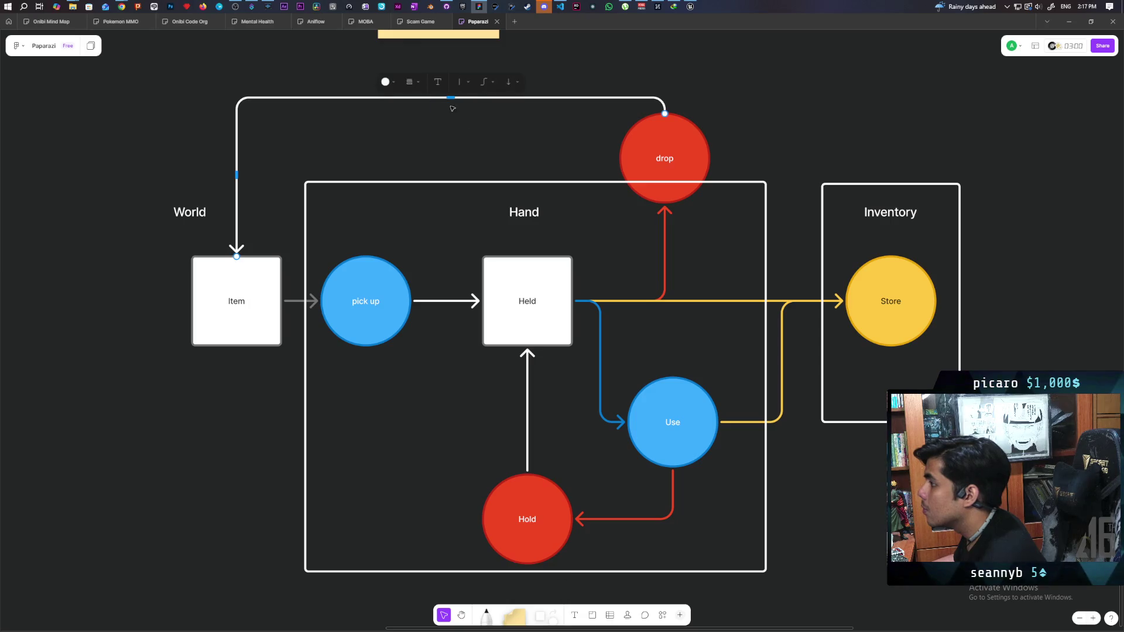
pyautogui.moveTo(451, 98); pyautogui.dragTo(451, 62)
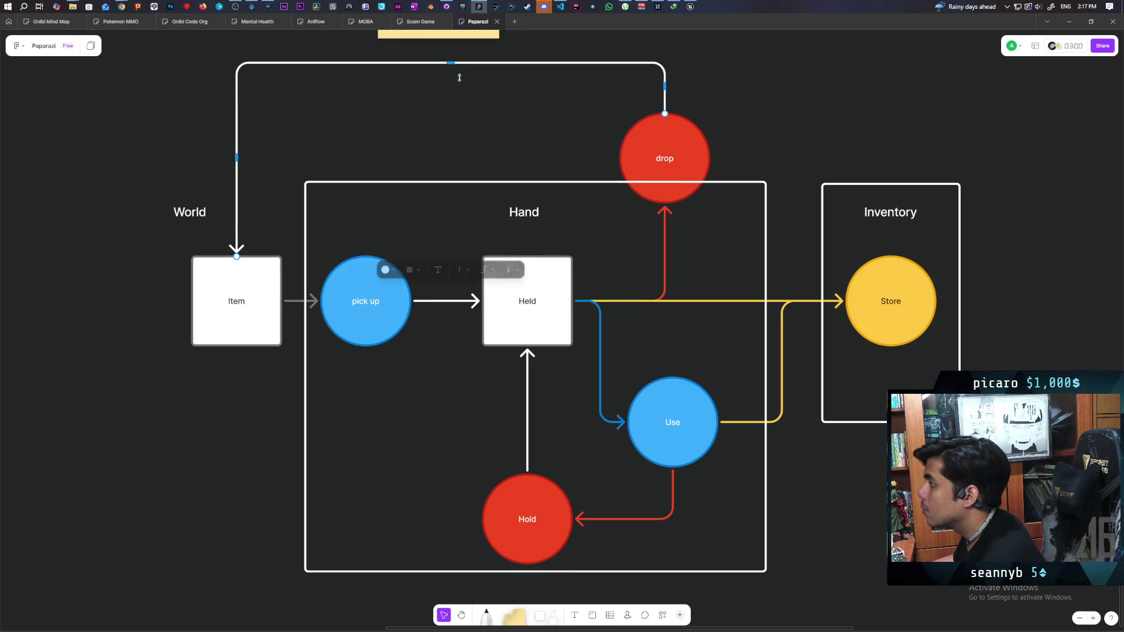
pyautogui.click(523, 183)
pyautogui.moveTo(531, 182); pyautogui.dragTo(531, 98)
pyautogui.click(870, 119)
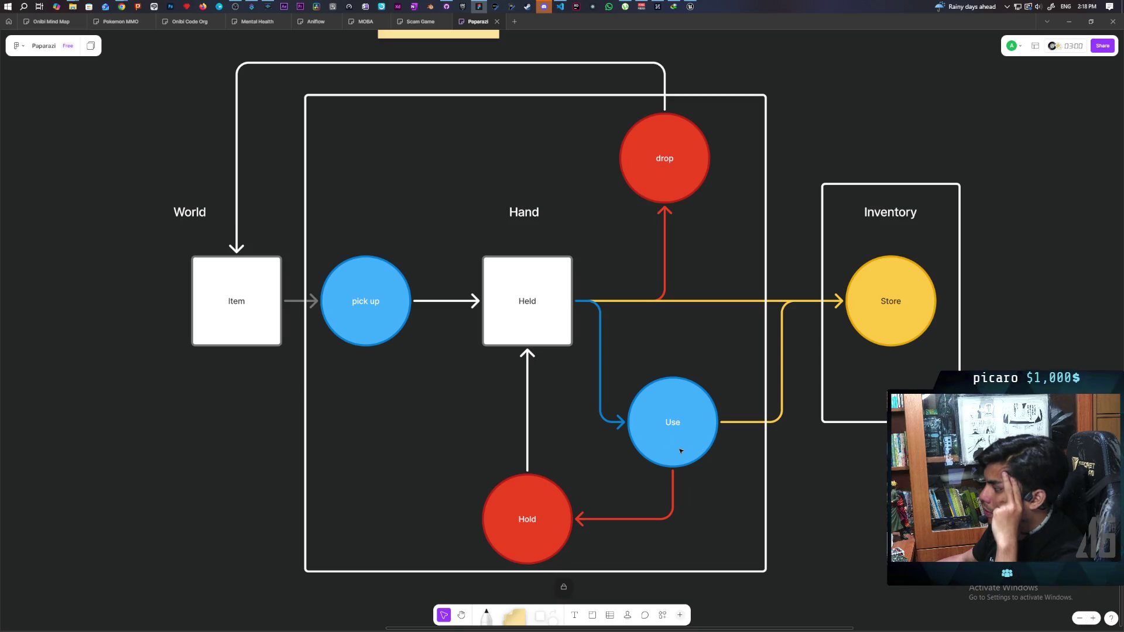
# Fill the Use circle green.
pyautogui.click(610, 414)
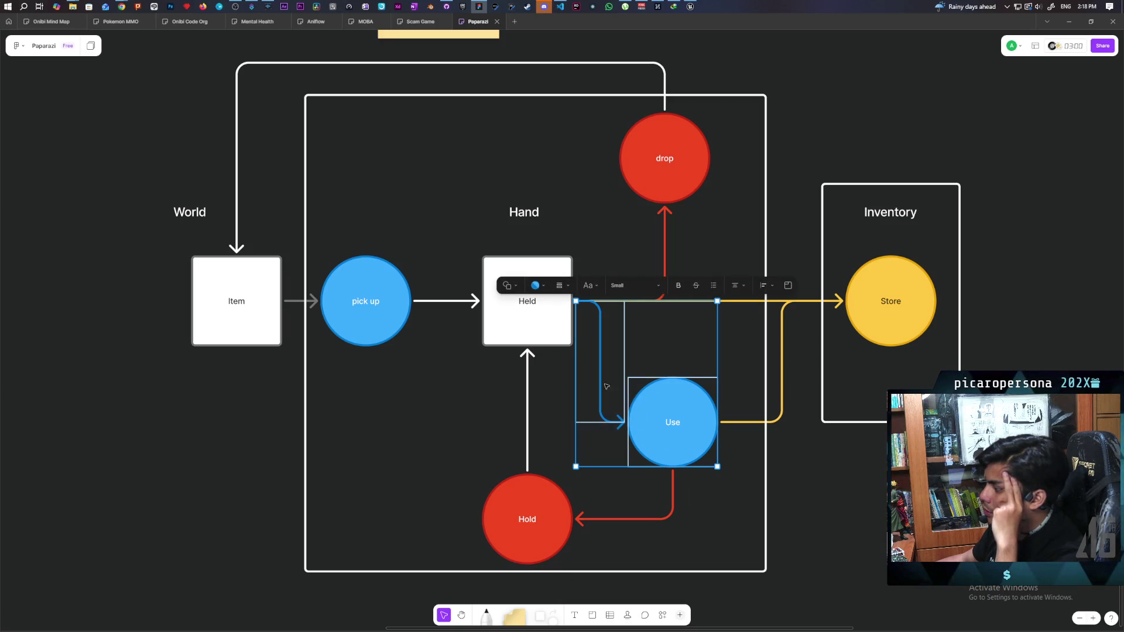
pyautogui.click(629, 419)
pyautogui.click(580, 352)
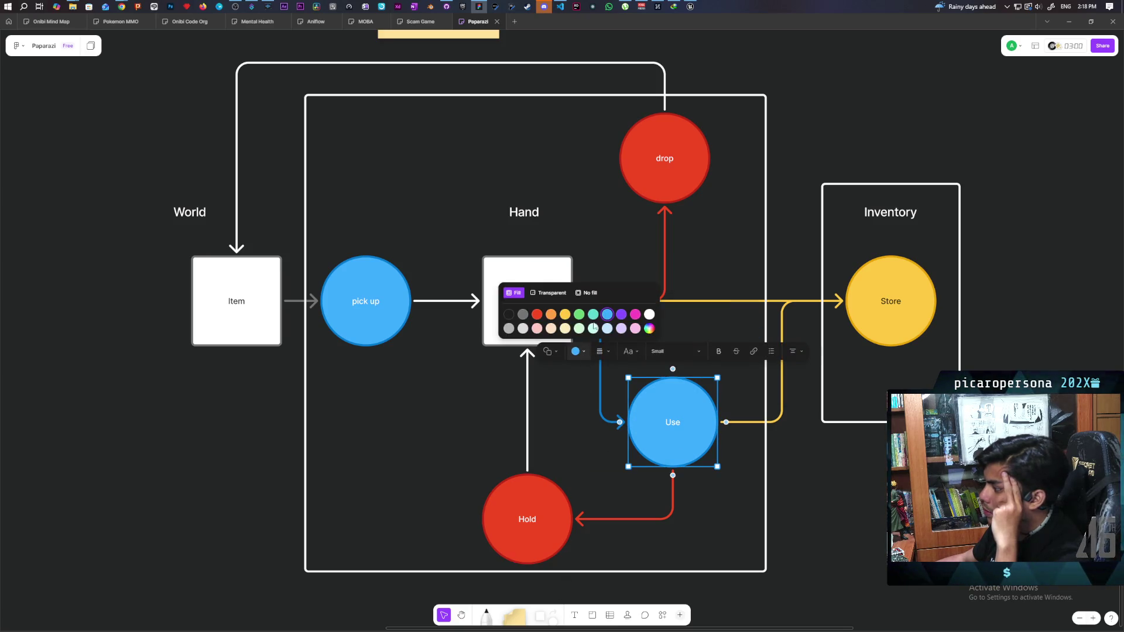
pyautogui.click(579, 314)
# Make the arrow from Held to Use green.
pyautogui.click(595, 370)
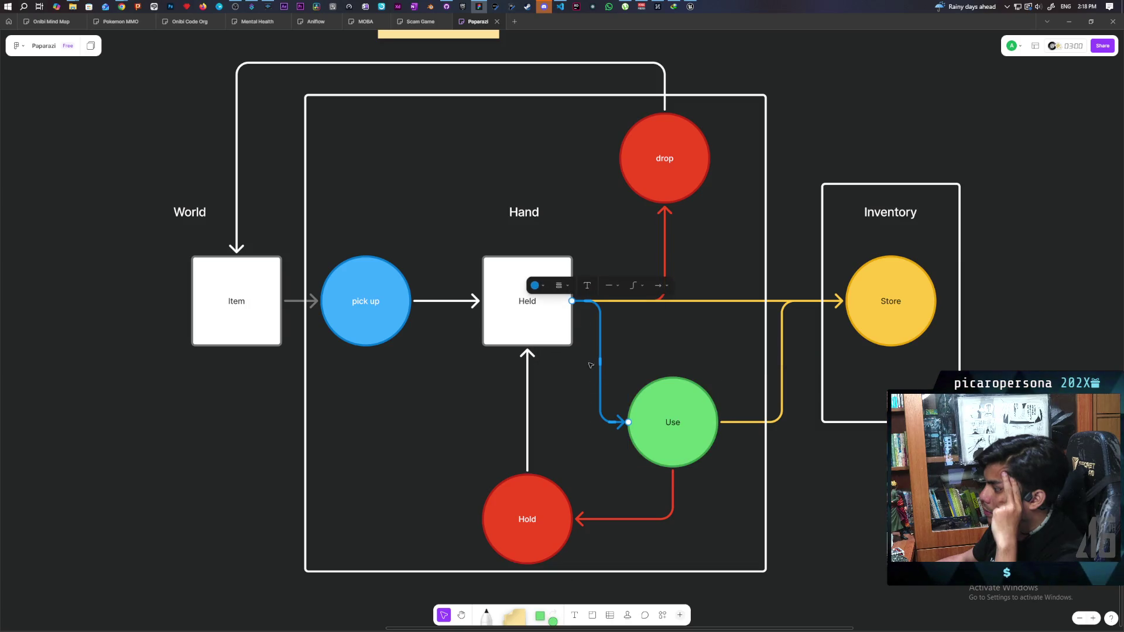
pyautogui.click(543, 287)
pyautogui.click(535, 246)
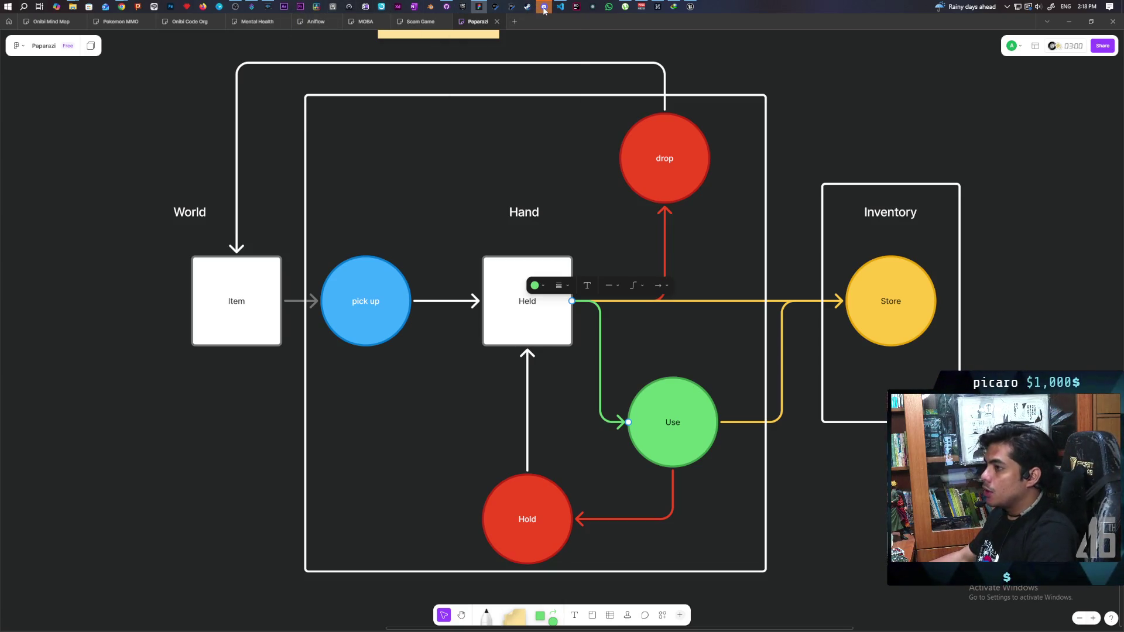
pyautogui.moveTo(544, 10)
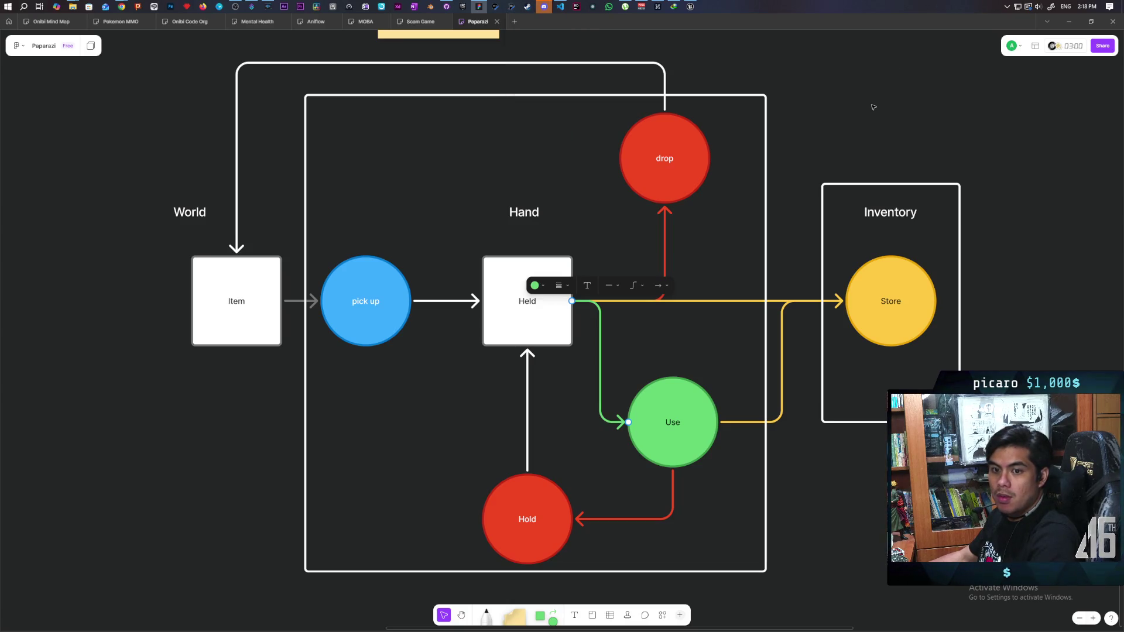
# Drag the Inventory frame with Store rightward, its yellow arrows following.
pyautogui.click(805, 192)
pyautogui.click(728, 176)
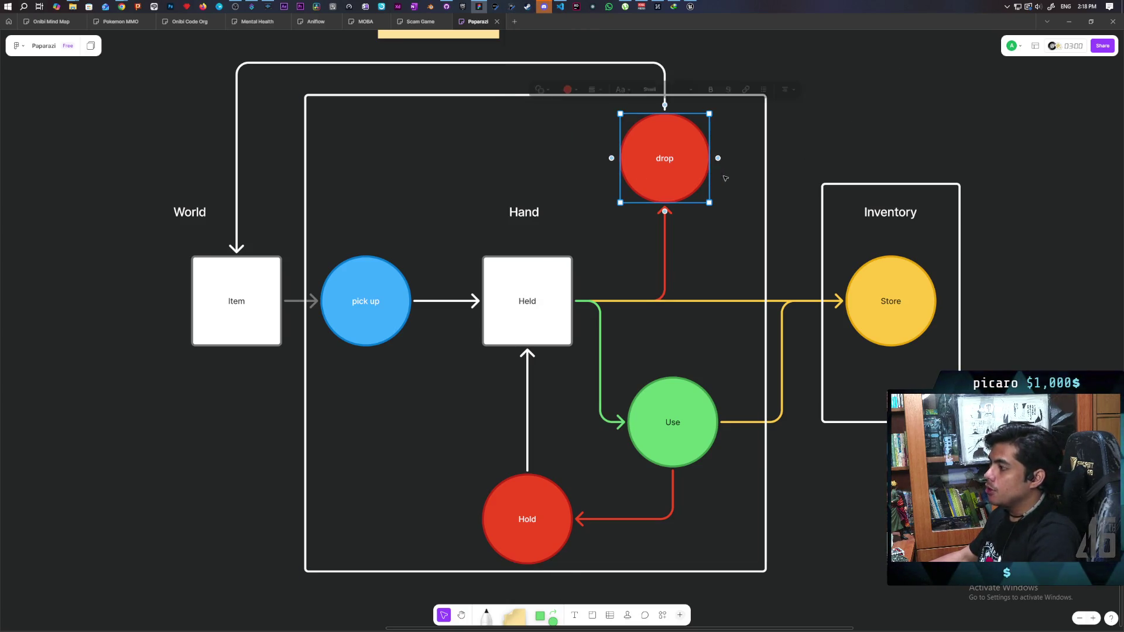
pyautogui.click(860, 129)
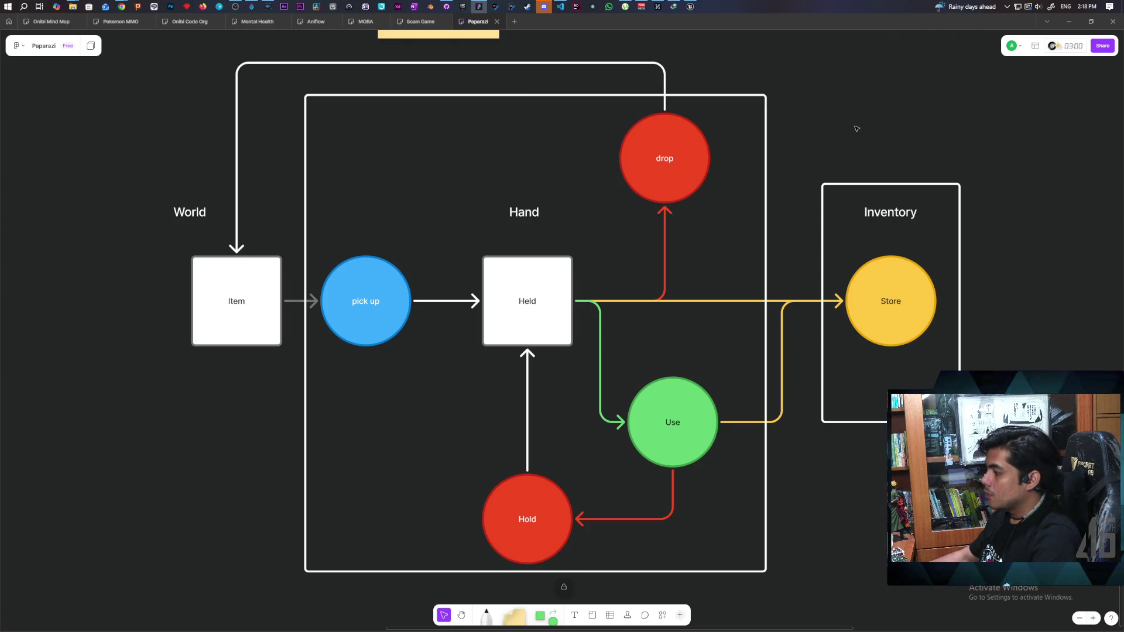
pyautogui.hscroll(3, 786, 118)
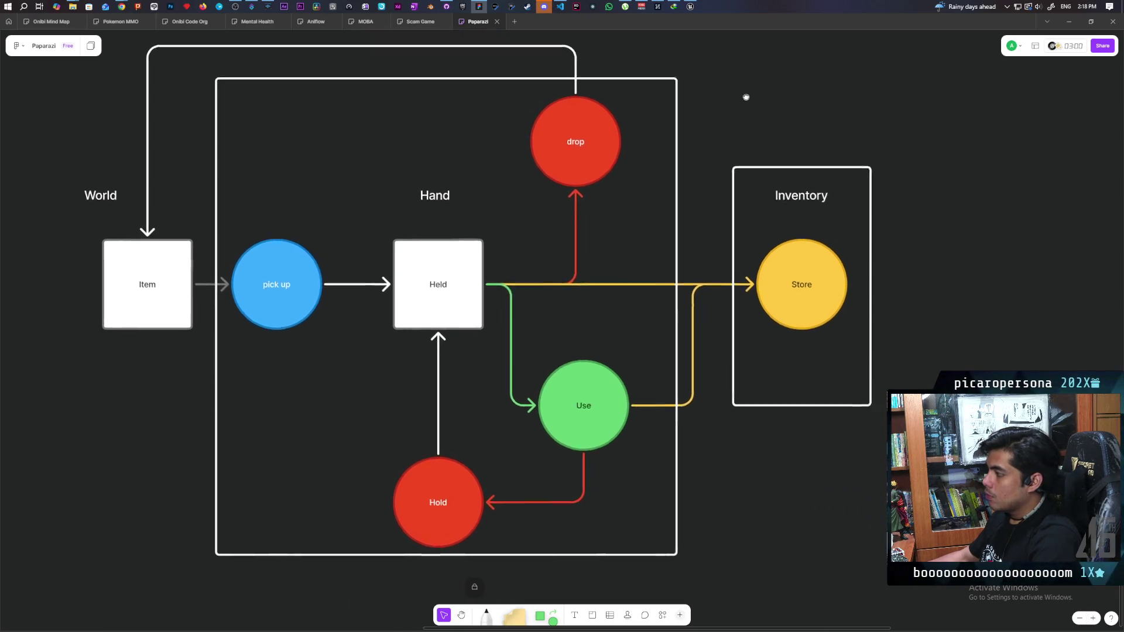
pyautogui.moveTo(930, 216); pyautogui.dragTo(796, 328)
pyautogui.click(779, 298)
pyautogui.moveTo(779, 299); pyautogui.dragTo(870, 302)
pyautogui.click(697, 416)
pyautogui.hscroll(-5, 279, 386)
pyautogui.scroll(1, 278, 386)
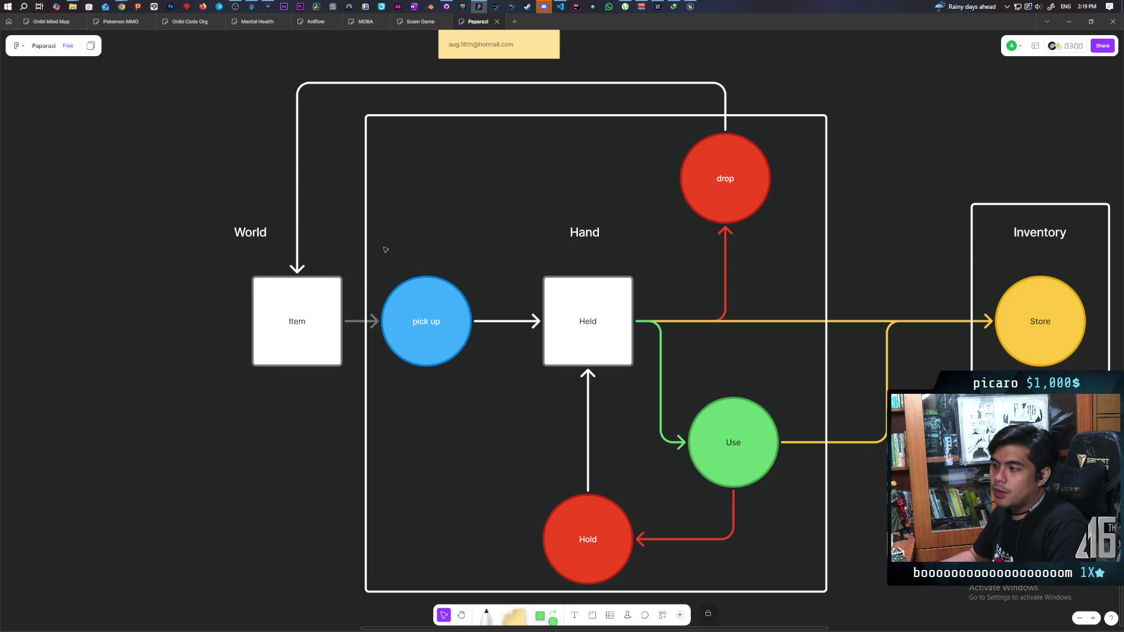
pyautogui.moveTo(501, 232); pyautogui.dragTo(400, 411)
pyautogui.moveTo(479, 240)
pyautogui.mouseDown()
pyautogui.moveTo(460, 360)
pyautogui.moveTo(391, 404)
pyautogui.mouseUp()
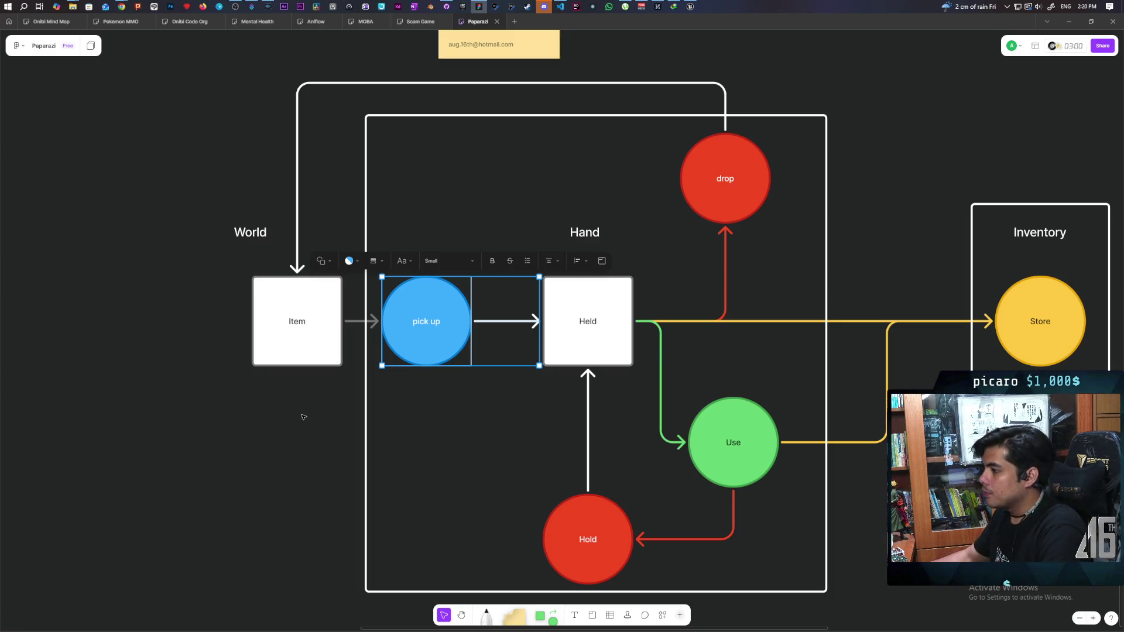
pyautogui.click(303, 417)
pyautogui.moveTo(1008, 389); pyautogui.dragTo(878, 361)
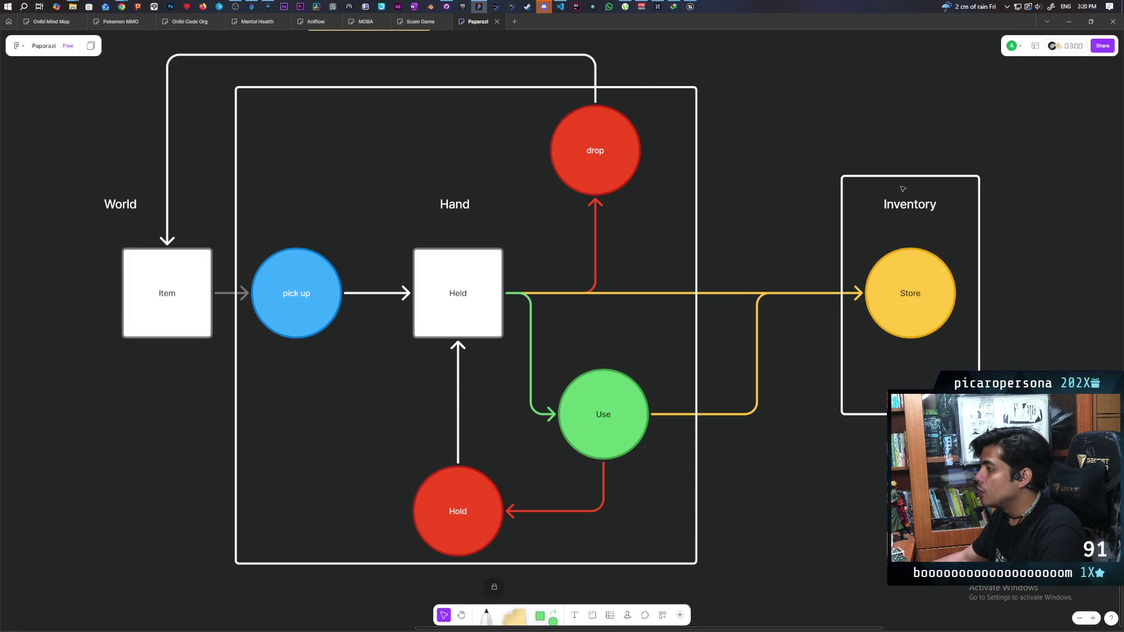
# Raise the drop-to-Item connector's top segment and the top edge of the Hand section.
pyautogui.scroll(4, 752, 235)
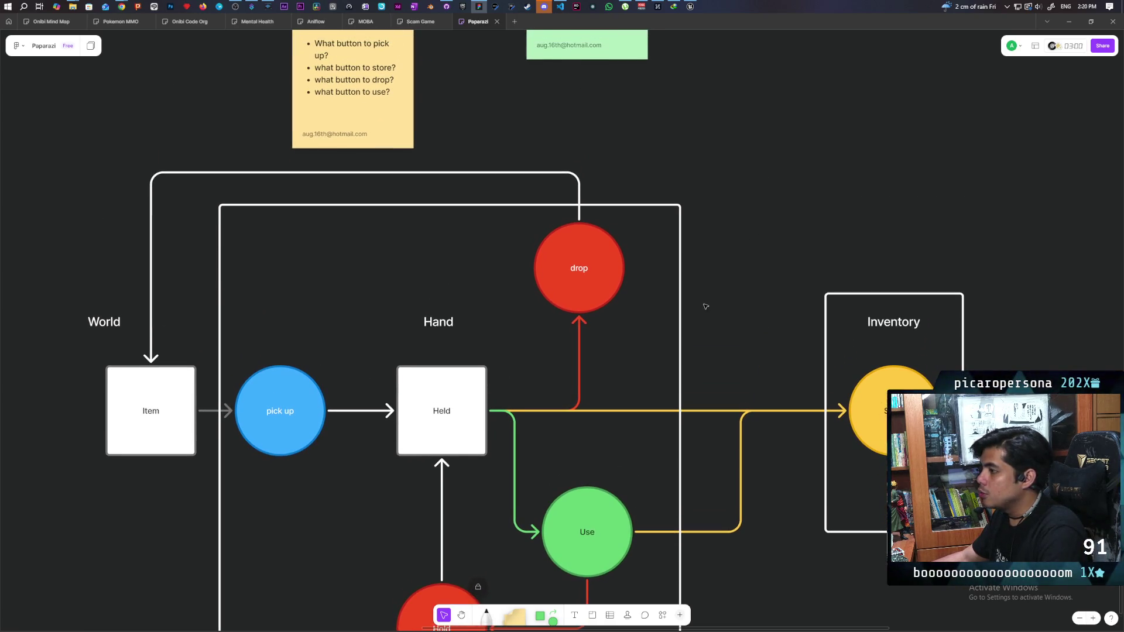
pyautogui.scroll(-2, 706, 306)
pyautogui.moveTo(67, 196)
pyautogui.mouseDown()
pyautogui.moveTo(283, 271)
pyautogui.moveTo(956, 558)
pyautogui.moveTo(955, 622)
pyautogui.mouseUp()
pyautogui.scroll(3, 472, 385)
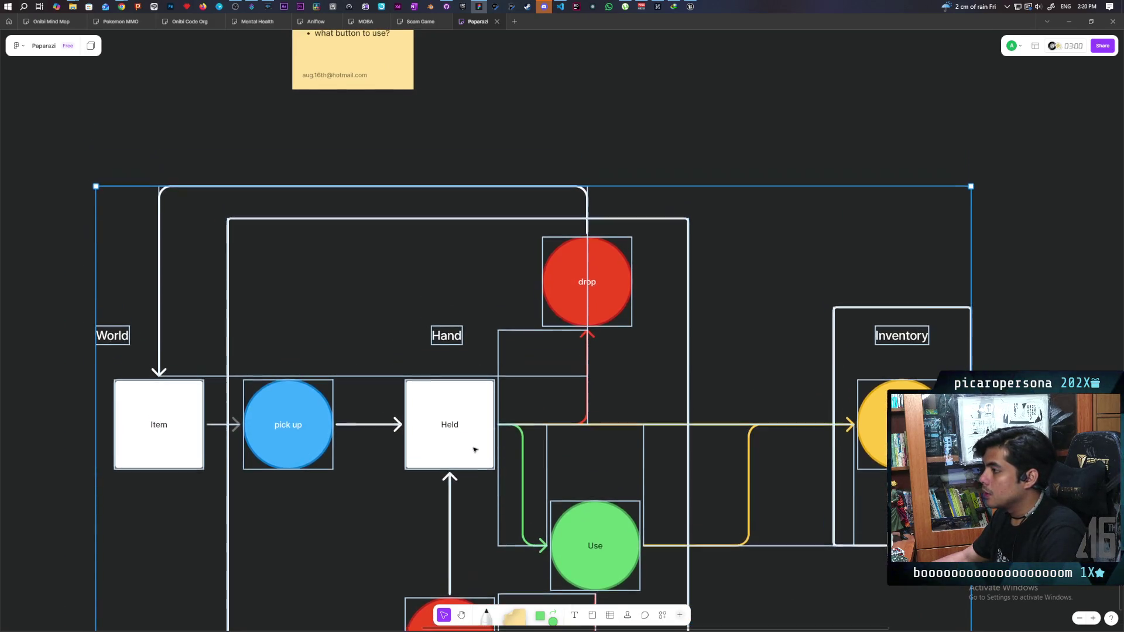
pyautogui.click(752, 364)
pyautogui.click(364, 203)
pyautogui.moveTo(364, 203); pyautogui.dragTo(364, 145)
pyautogui.click(447, 235)
pyautogui.moveTo(446, 237); pyautogui.dragTo(447, 194)
# Draw an arrow from the Inventory section into the top of Held, routed above the drop circle.
pyautogui.click(783, 358)
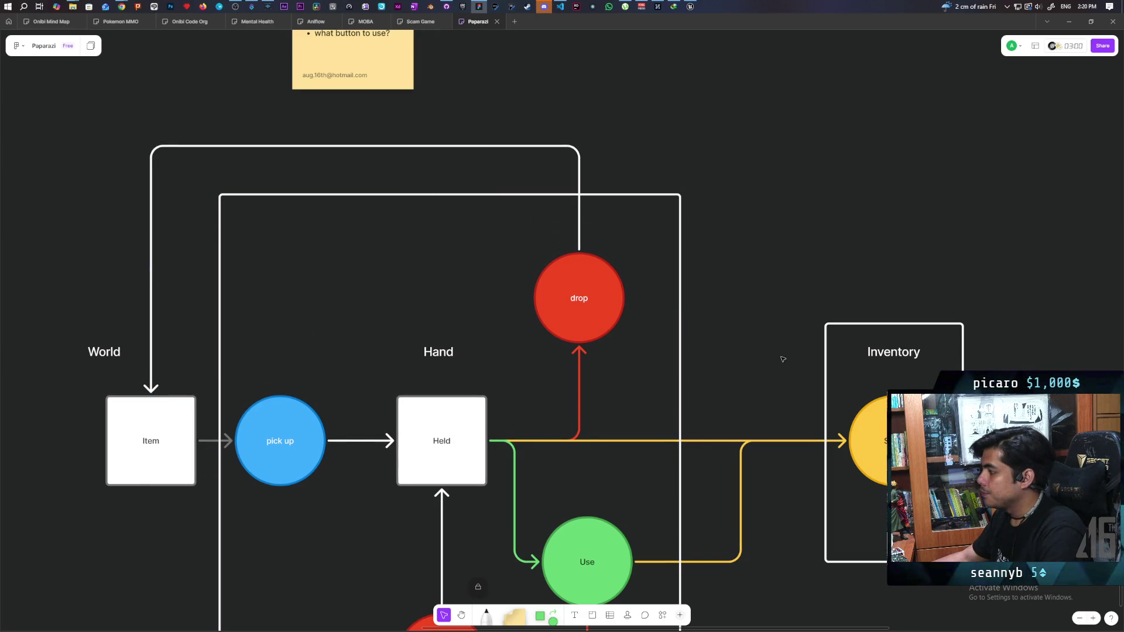
pyautogui.click(825, 363)
pyautogui.click(812, 364)
pyautogui.click(895, 324)
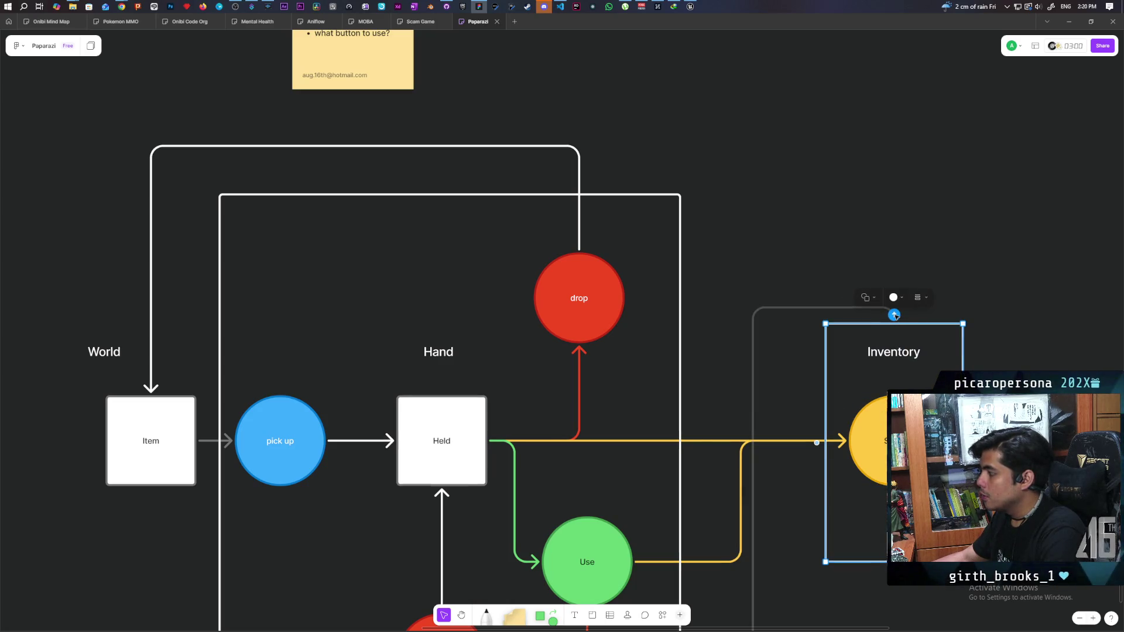
pyautogui.moveTo(895, 316)
pyautogui.mouseDown()
pyautogui.moveTo(820, 300)
pyautogui.moveTo(630, 295)
pyautogui.moveTo(449, 193)
pyautogui.mouseUp()
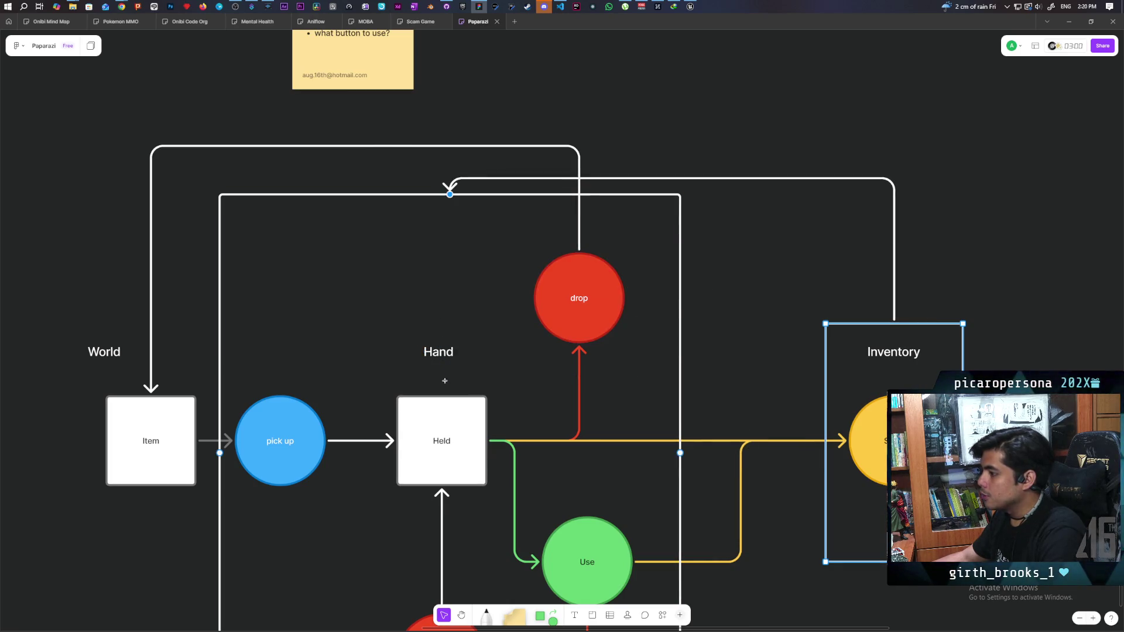
pyautogui.moveTo(445, 380); pyautogui.dragTo(442, 397)
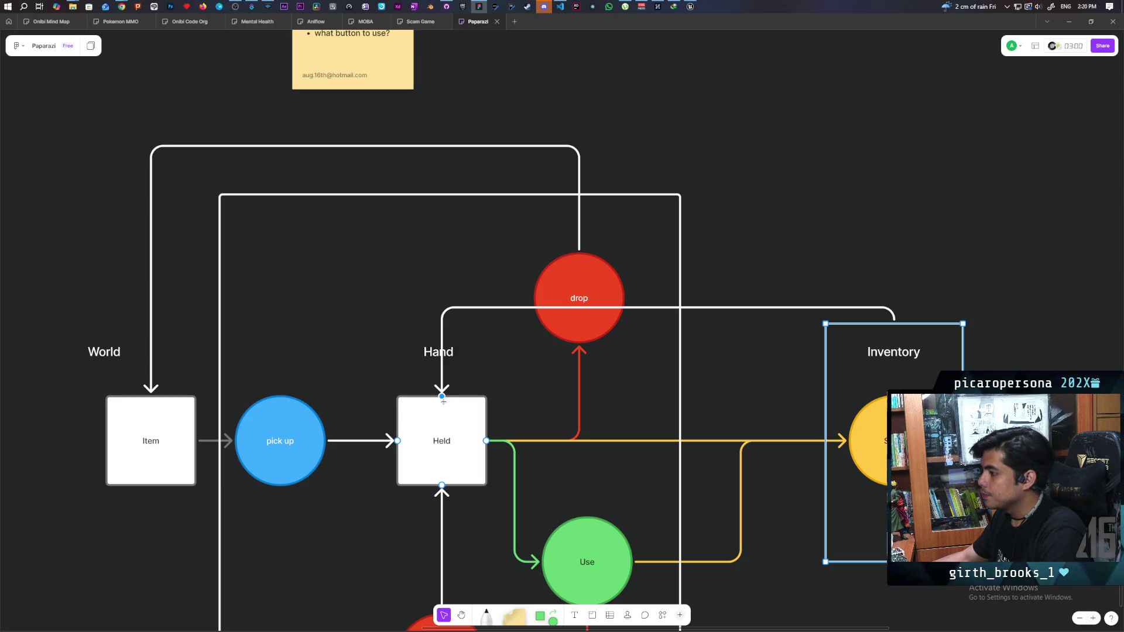
pyautogui.click(668, 307)
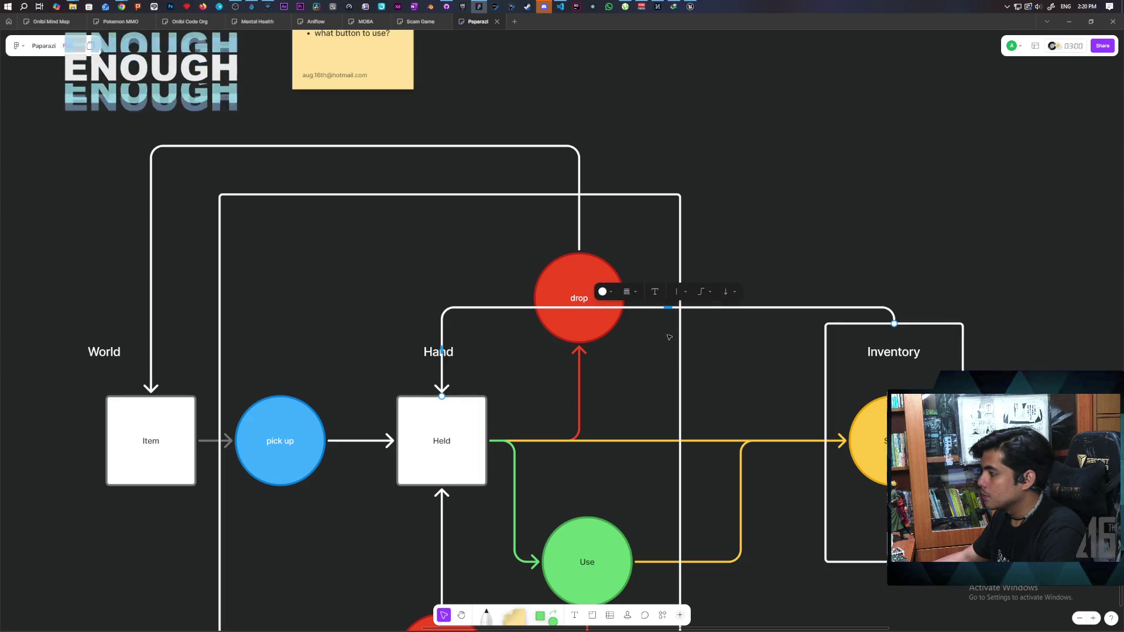
pyautogui.moveTo(668, 307); pyautogui.dragTo(684, 228)
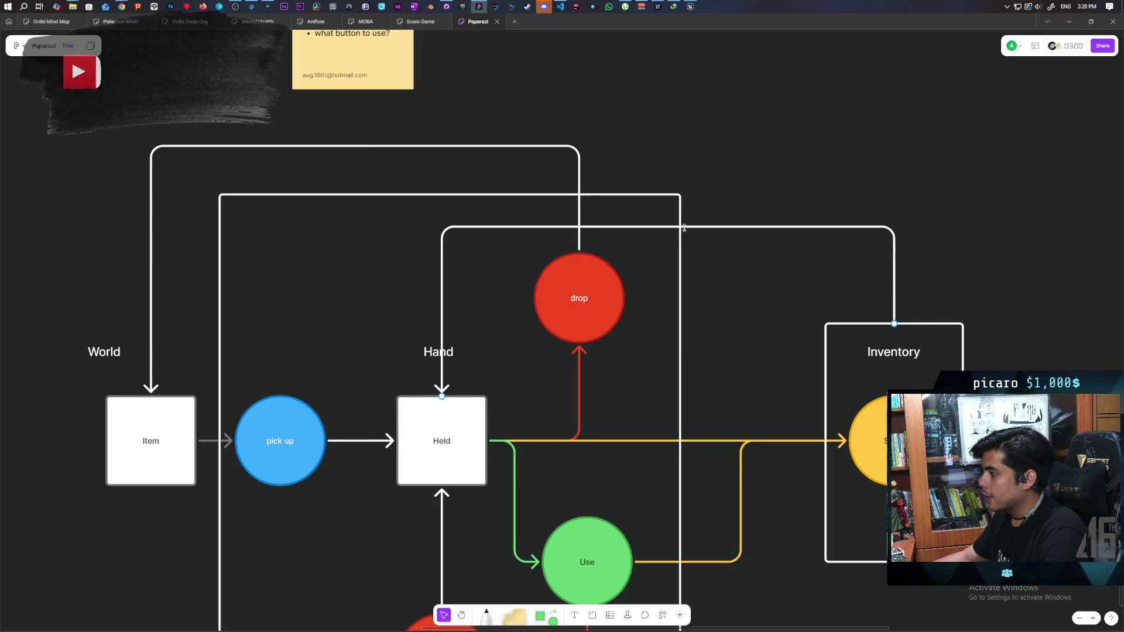
pyautogui.click(430, 354)
# Shift the Hand section slightly left and widen it to the right.
pyautogui.moveTo(430, 355); pyautogui.dragTo(409, 351)
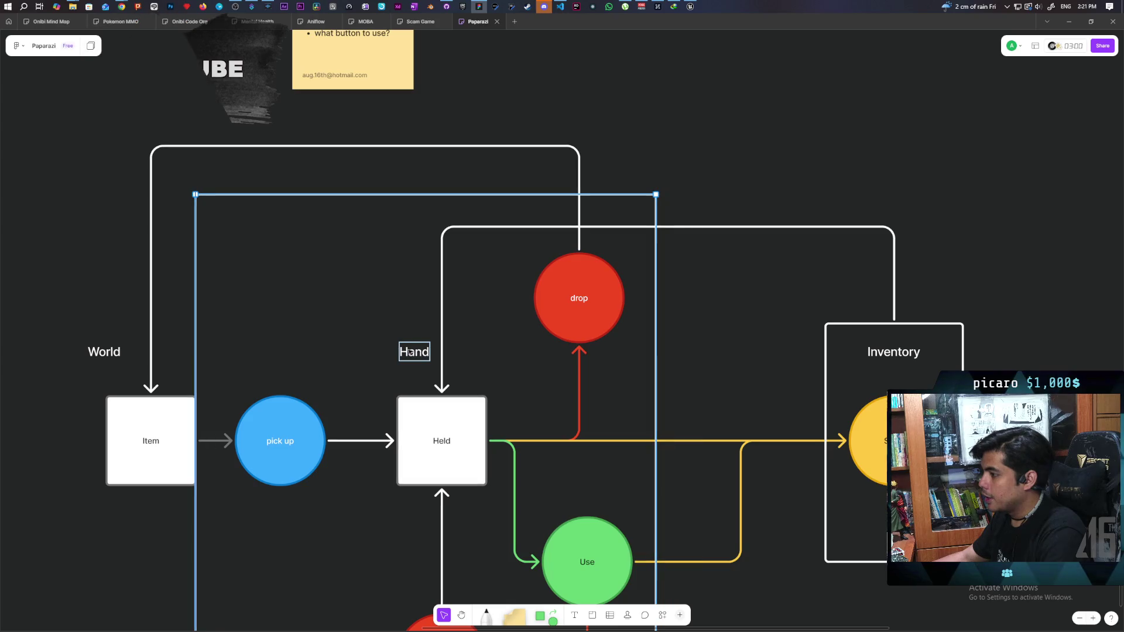
pyautogui.click(615, 377)
pyautogui.click(657, 362)
pyautogui.moveTo(657, 361); pyautogui.dragTo(696, 358)
pyautogui.click(670, 354)
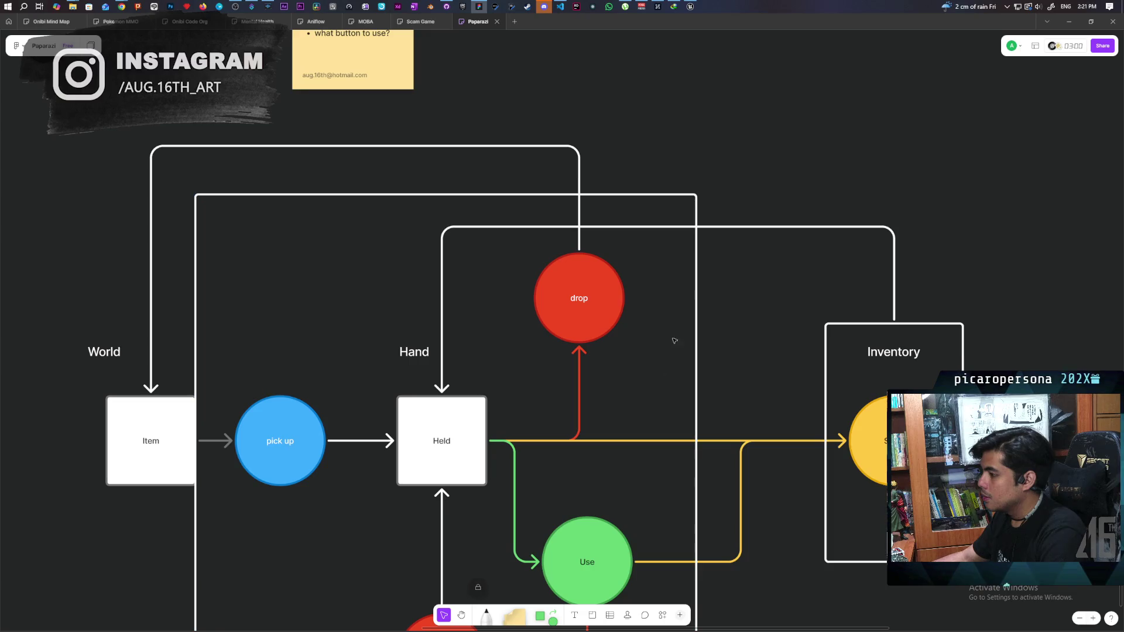
# Label the Inventory-to-Held arrow 'Select Item' in white text.
pyautogui.click(662, 226)
pyautogui.doubleClick(667, 226)
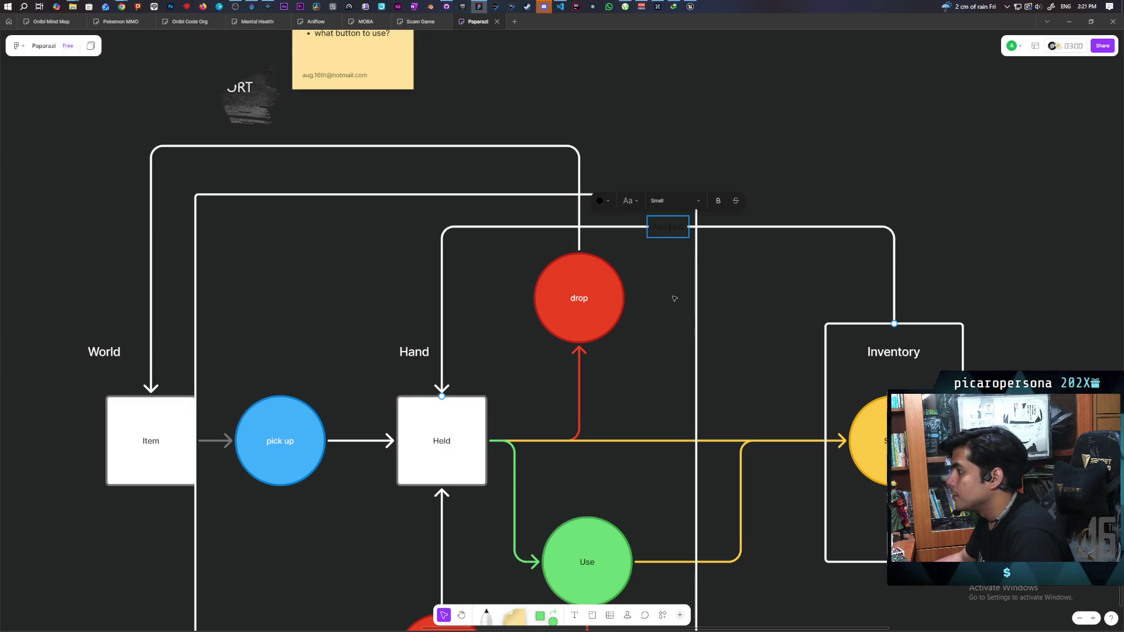
pyautogui.click(603, 201)
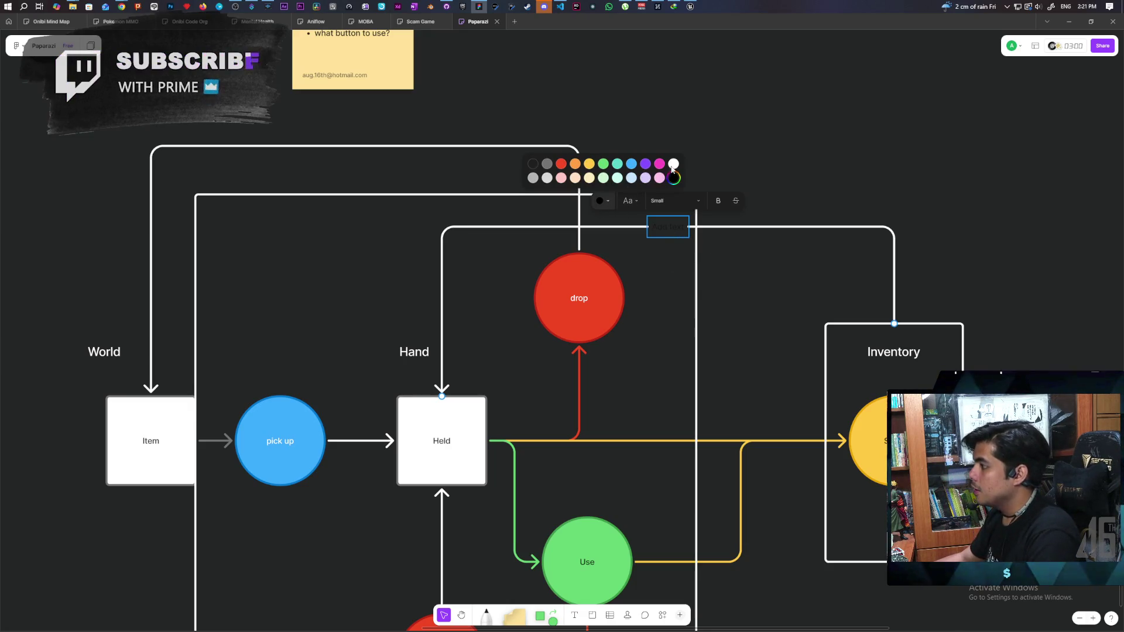
pyautogui.click(673, 164)
pyautogui.write('Sel')
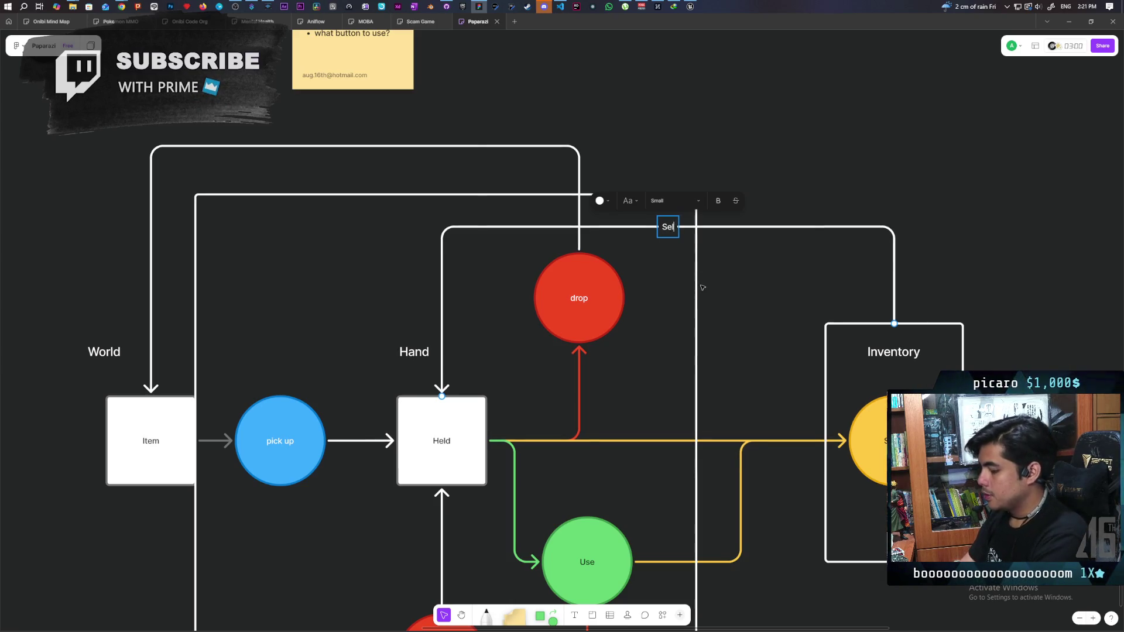
pyautogui.write('ect Item asdfasdfasdf')
pyautogui.press('BackSpace')
pyautogui.press('BackSpace')
pyautogui.press('BackSpace')
pyautogui.press('BackSpace')
pyautogui.press('BackSpace')
pyautogui.click(809, 220)
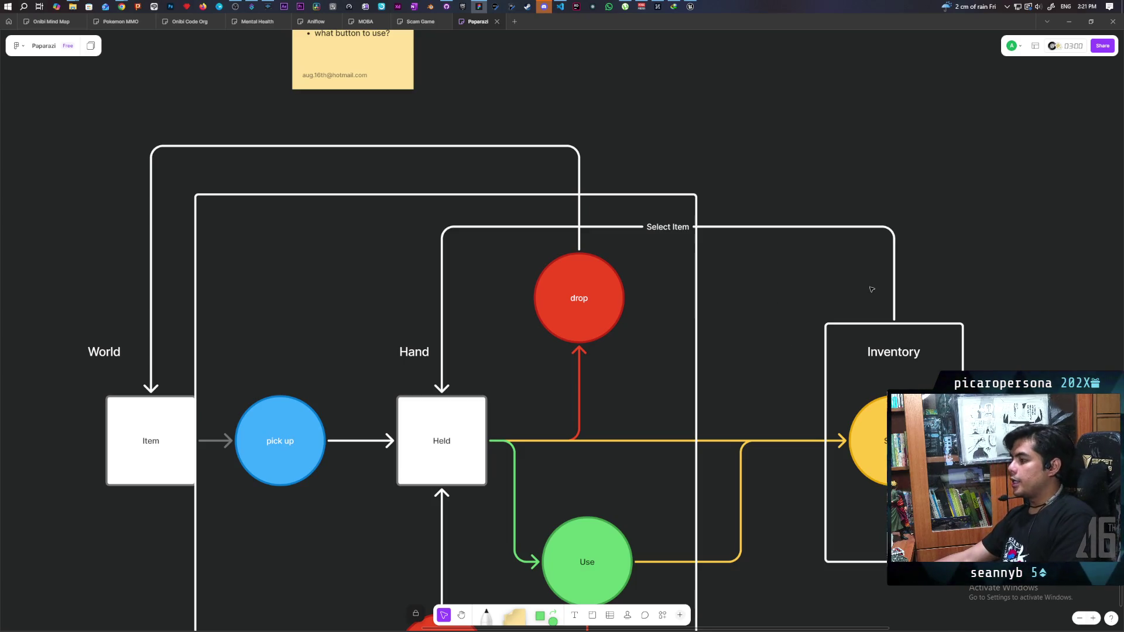
pyautogui.click(963, 367)
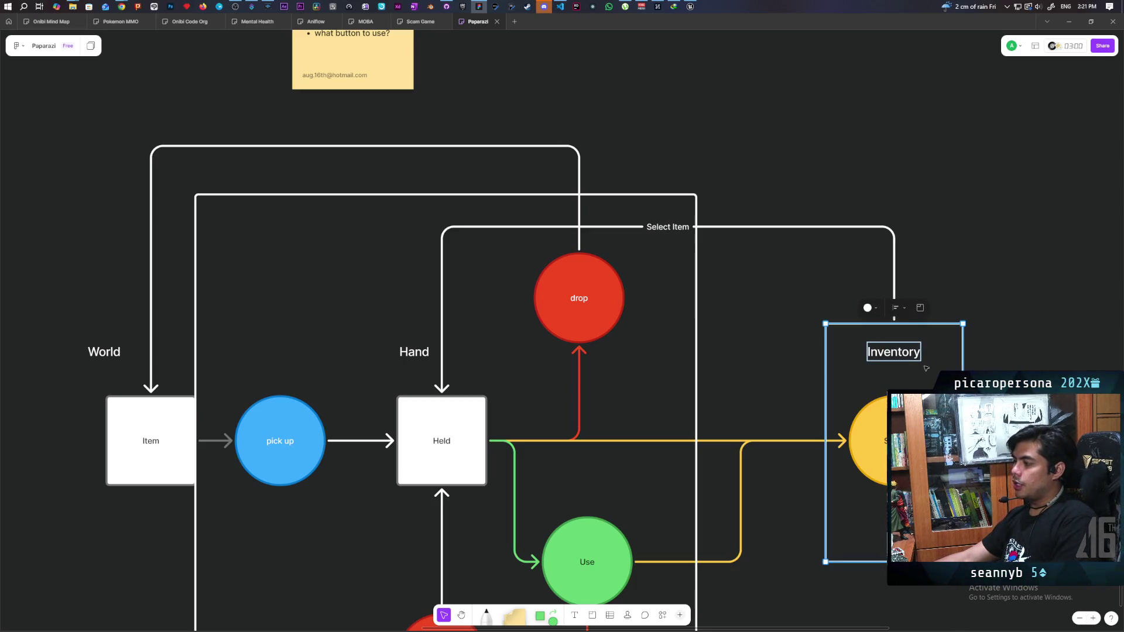
pyautogui.moveTo(826, 324)
pyautogui.mouseDown()
pyautogui.moveTo(809, 296)
pyautogui.moveTo(442, 216)
pyautogui.mouseUp()
pyautogui.scroll(-3, 447, 246)
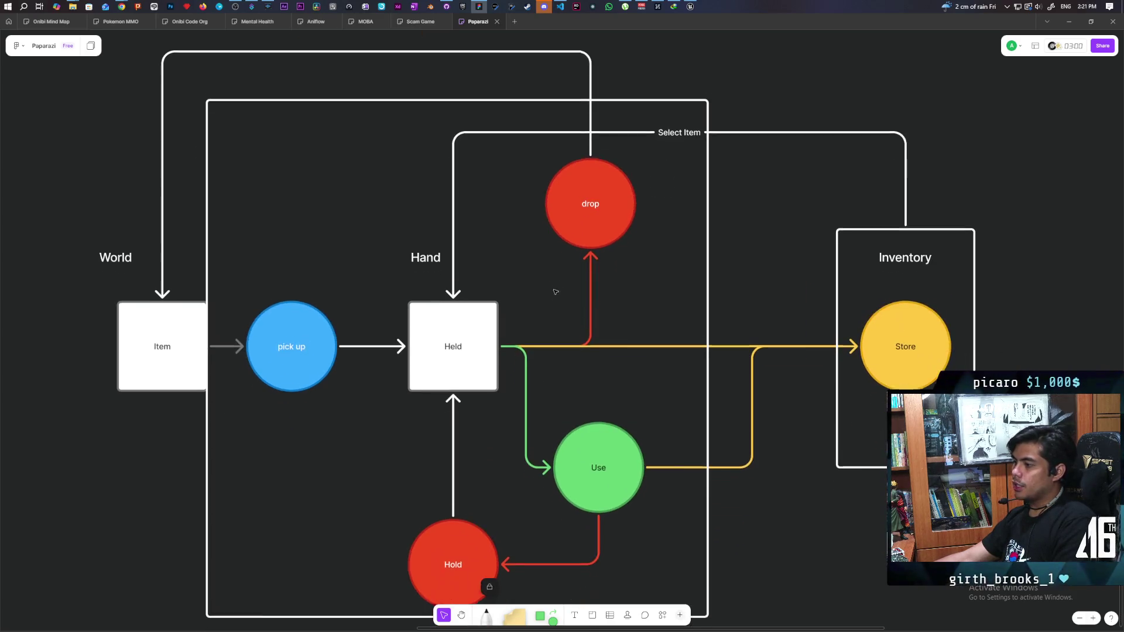
pyautogui.click(424, 322)
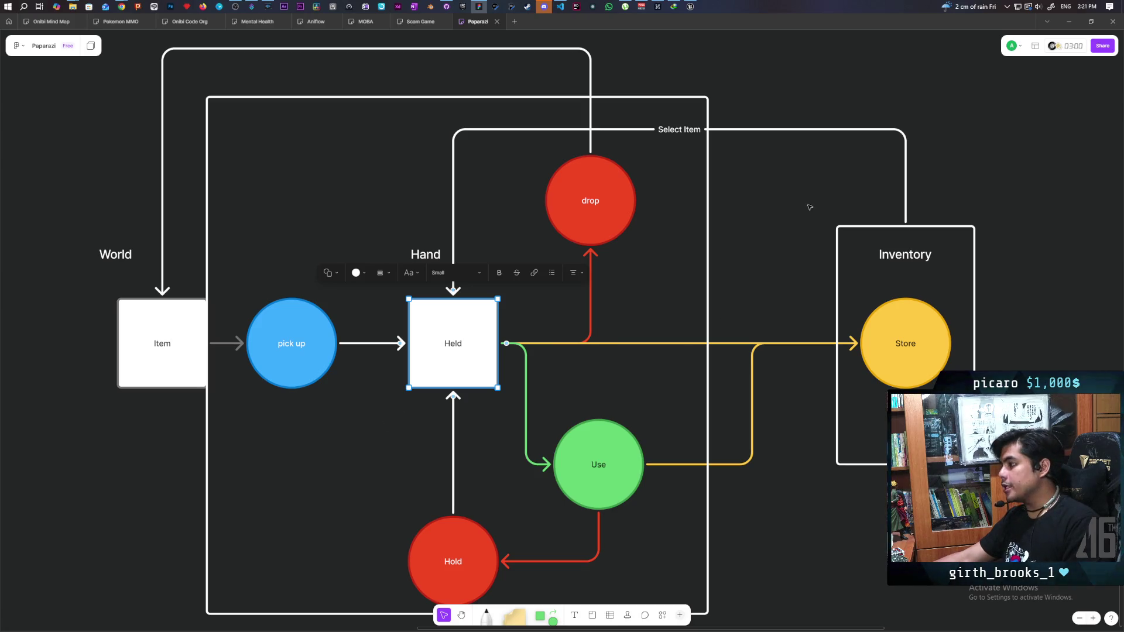
pyautogui.click(996, 234)
pyautogui.click(983, 155)
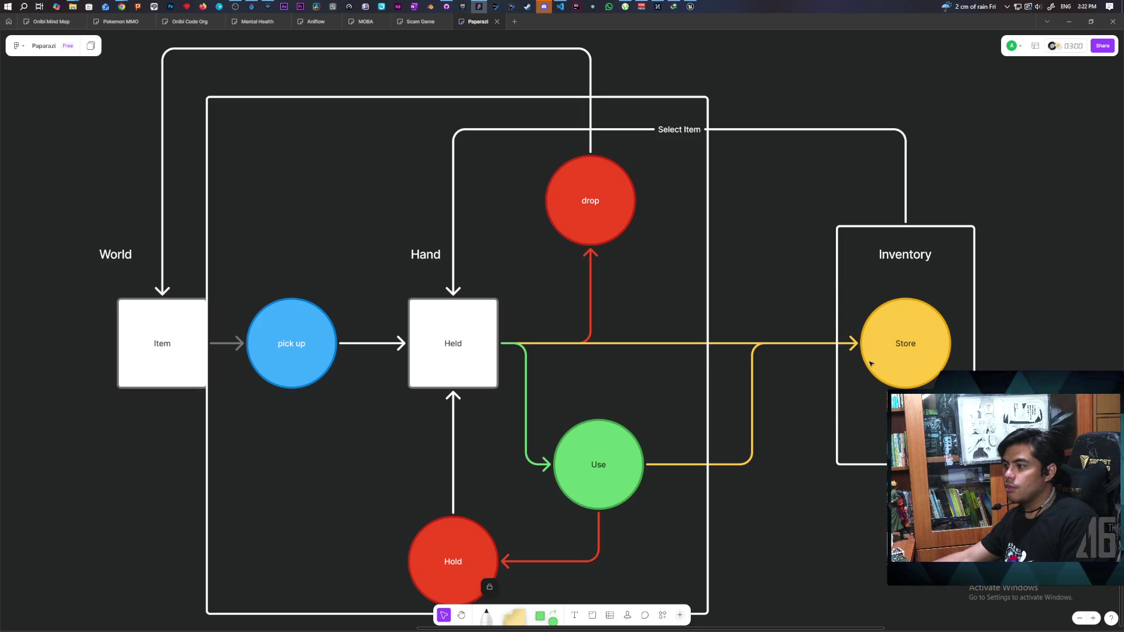
# Make the drop circle and the arrow leading into it yellow.
pyautogui.click(638, 232)
pyautogui.click(574, 234)
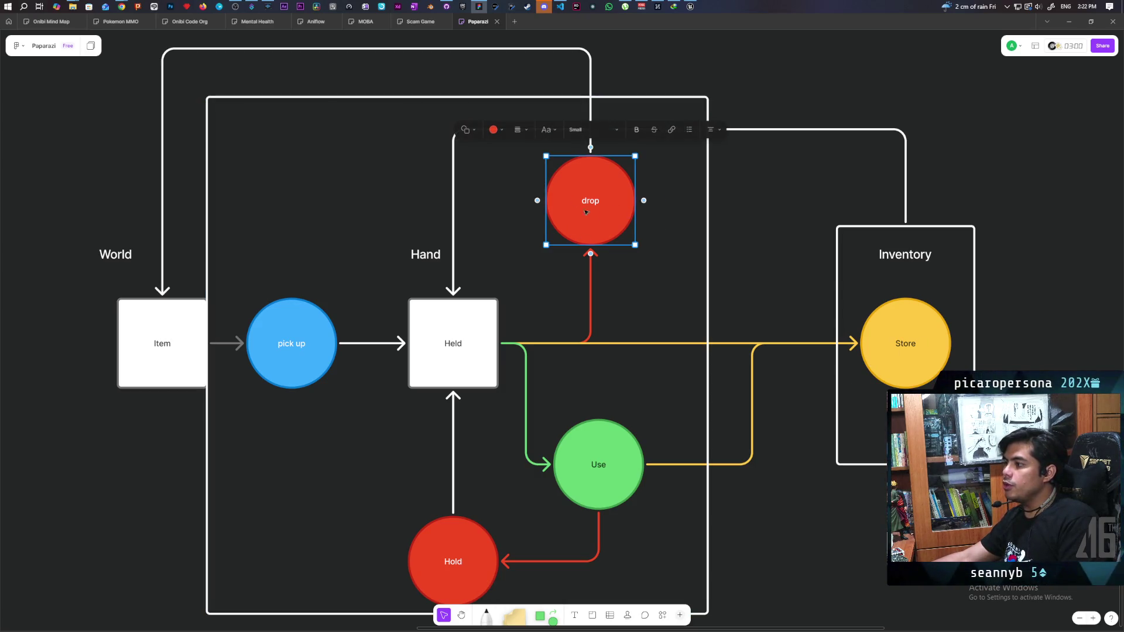
pyautogui.click(493, 129)
pyautogui.click(469, 92)
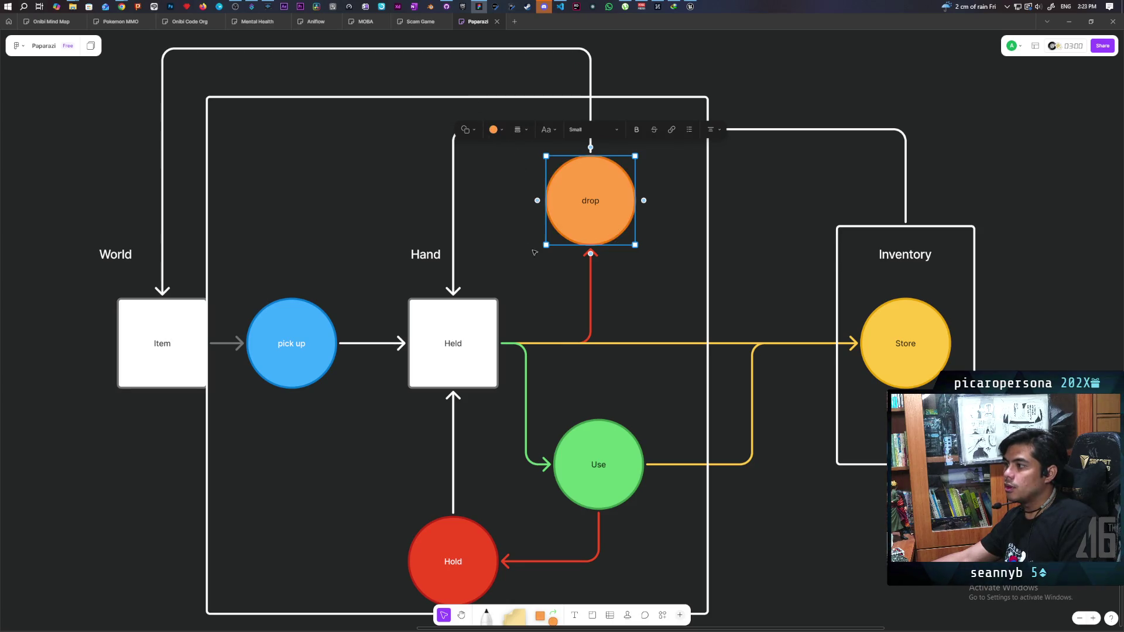
pyautogui.click(494, 129)
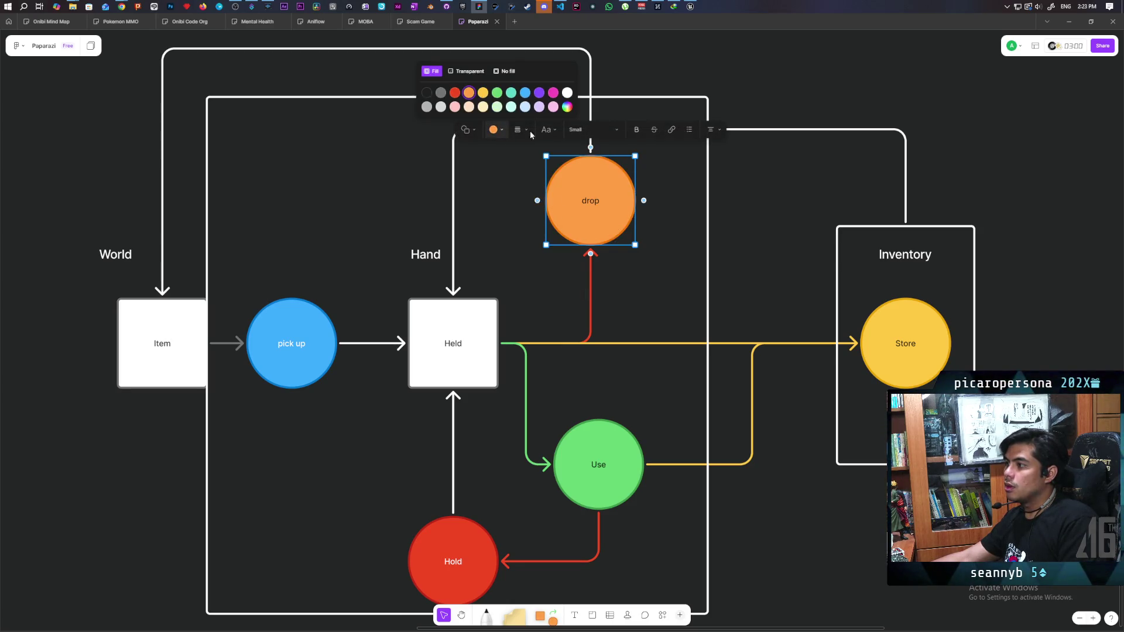
pyautogui.click(483, 93)
pyautogui.moveTo(677, 339); pyautogui.dragTo(494, 237)
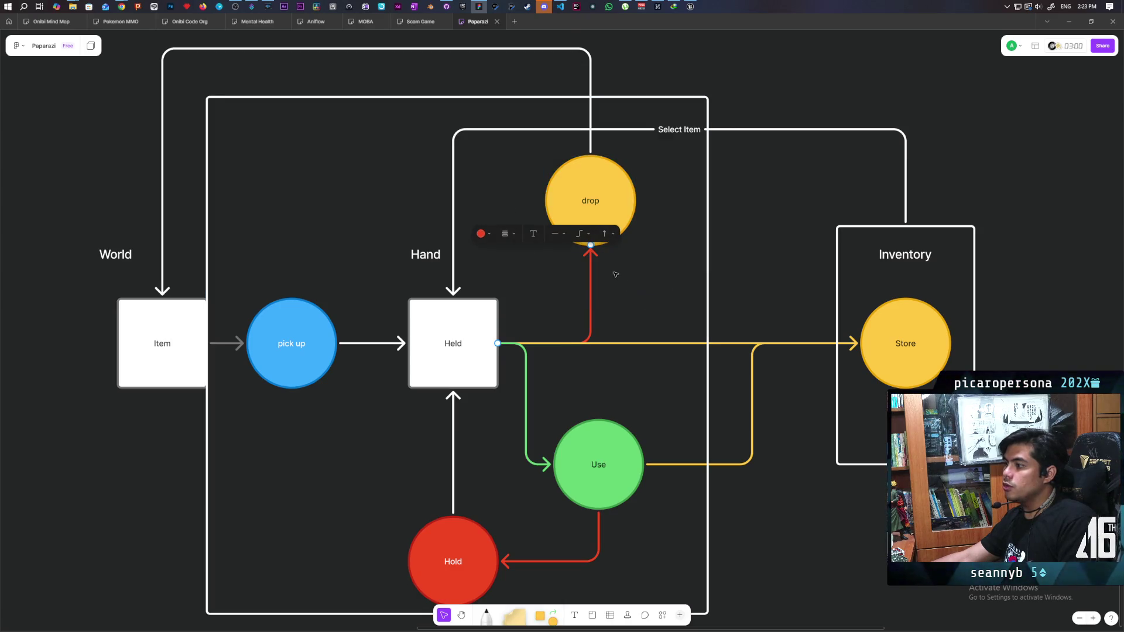
pyautogui.click(490, 233)
pyautogui.click(476, 194)
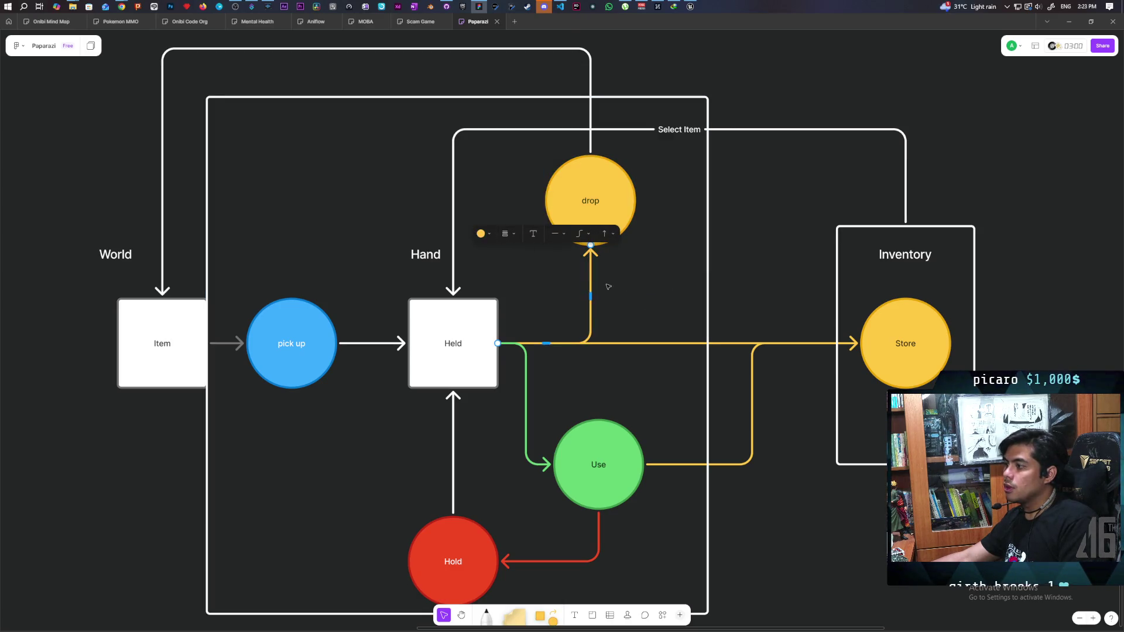
# Make the Store circle's fill and the Held-to-Store connector blue.
pyautogui.click(862, 343)
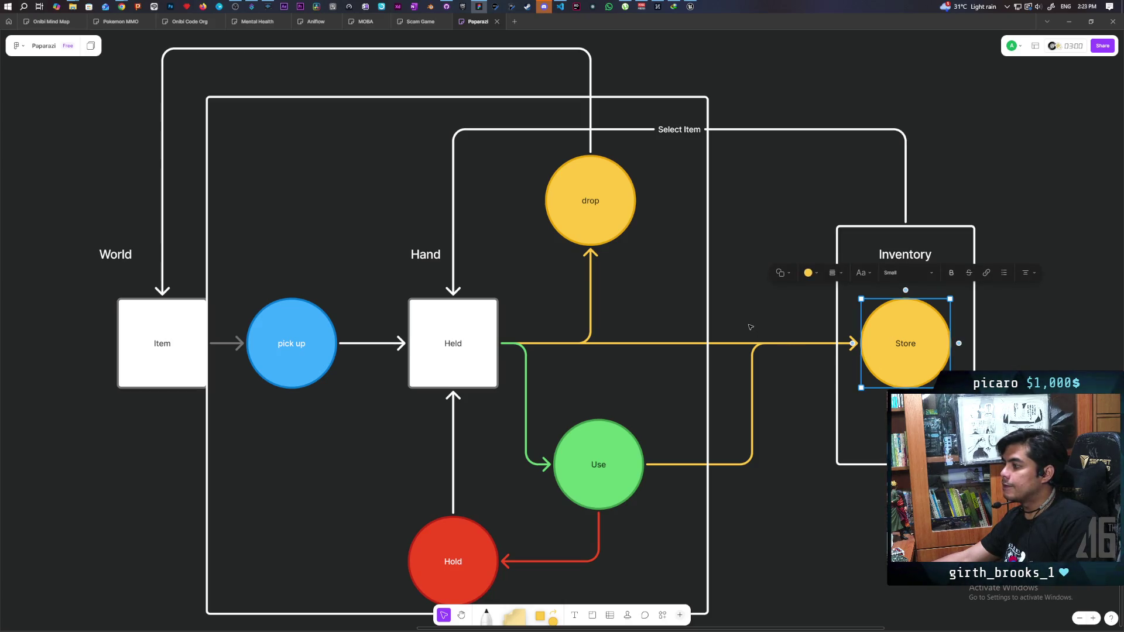
pyautogui.click(811, 273)
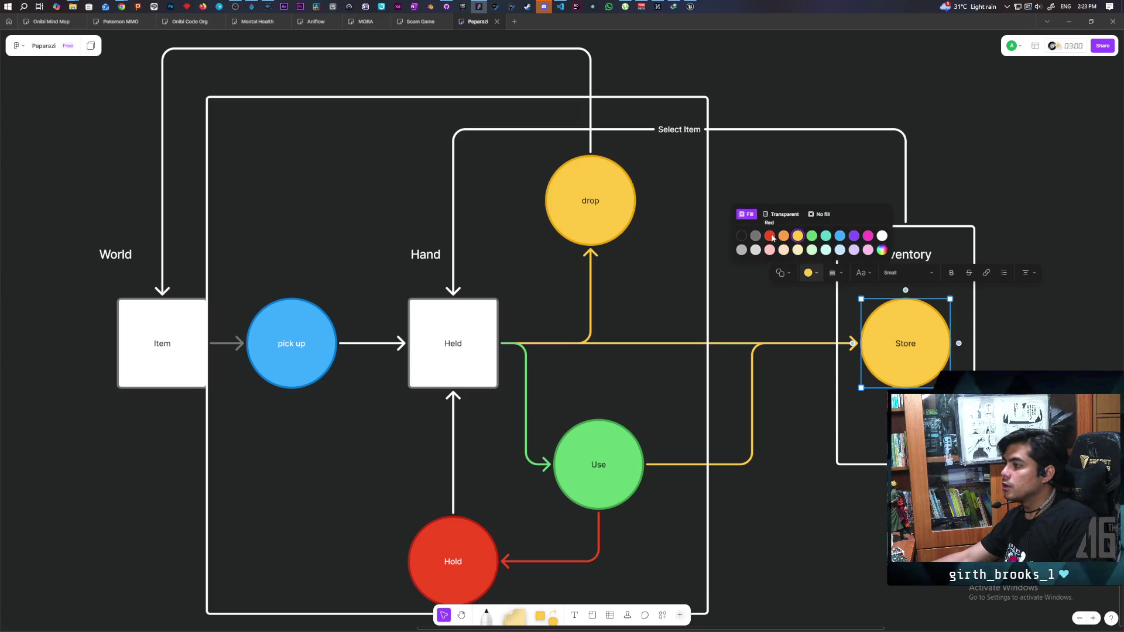
pyautogui.click(840, 236)
pyautogui.click(658, 336)
pyautogui.click(658, 343)
pyautogui.click(615, 327)
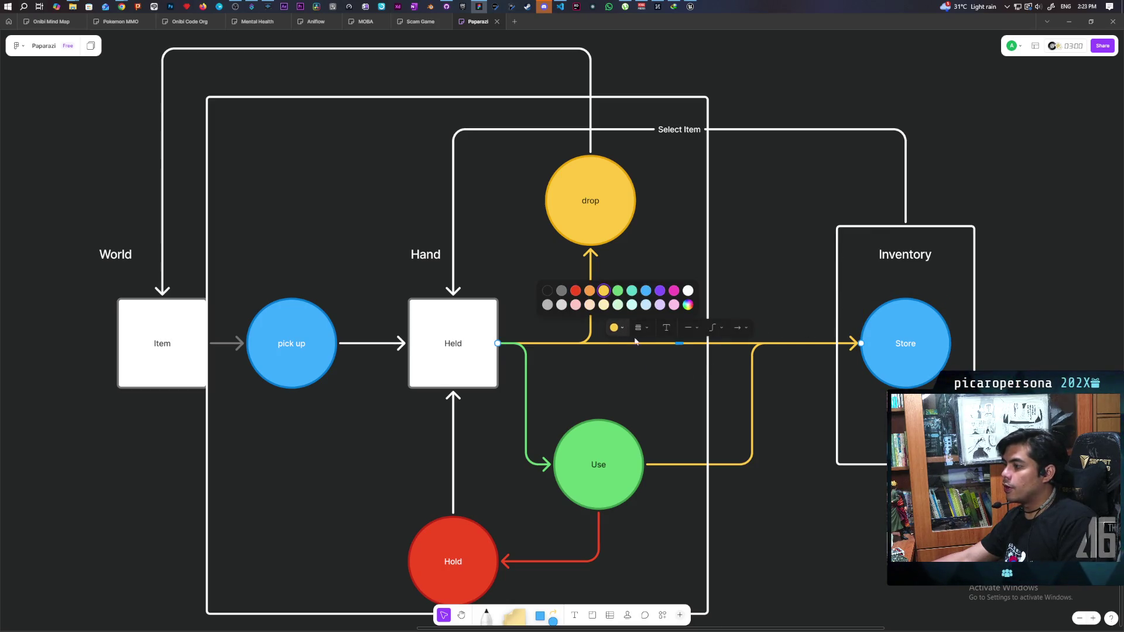
pyautogui.click(643, 291)
pyautogui.click(906, 357)
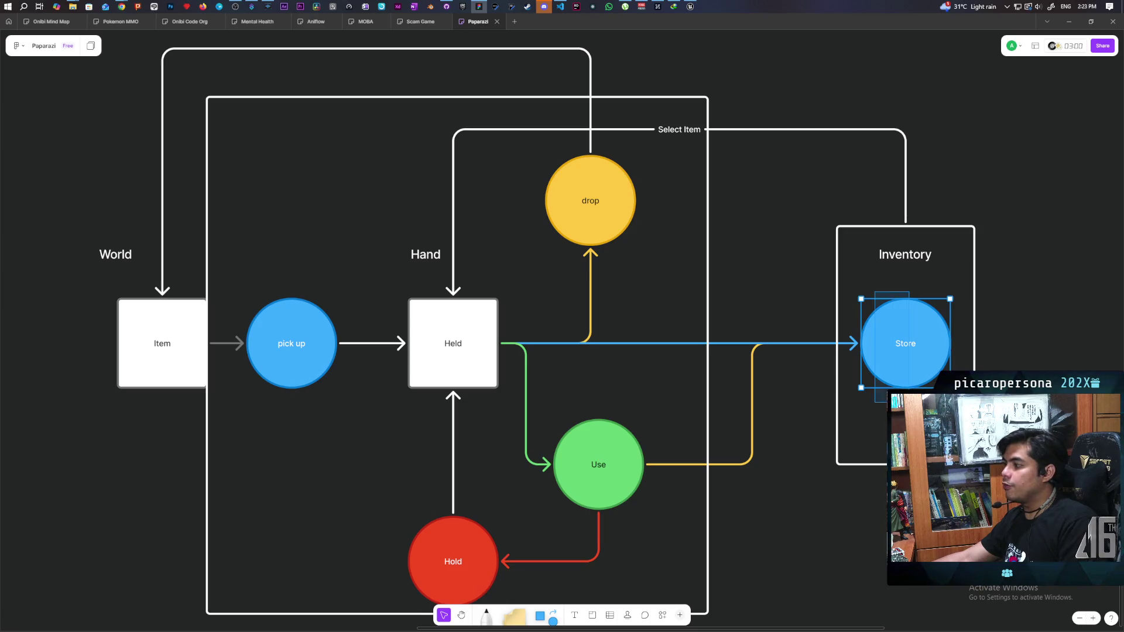
pyautogui.click(783, 457)
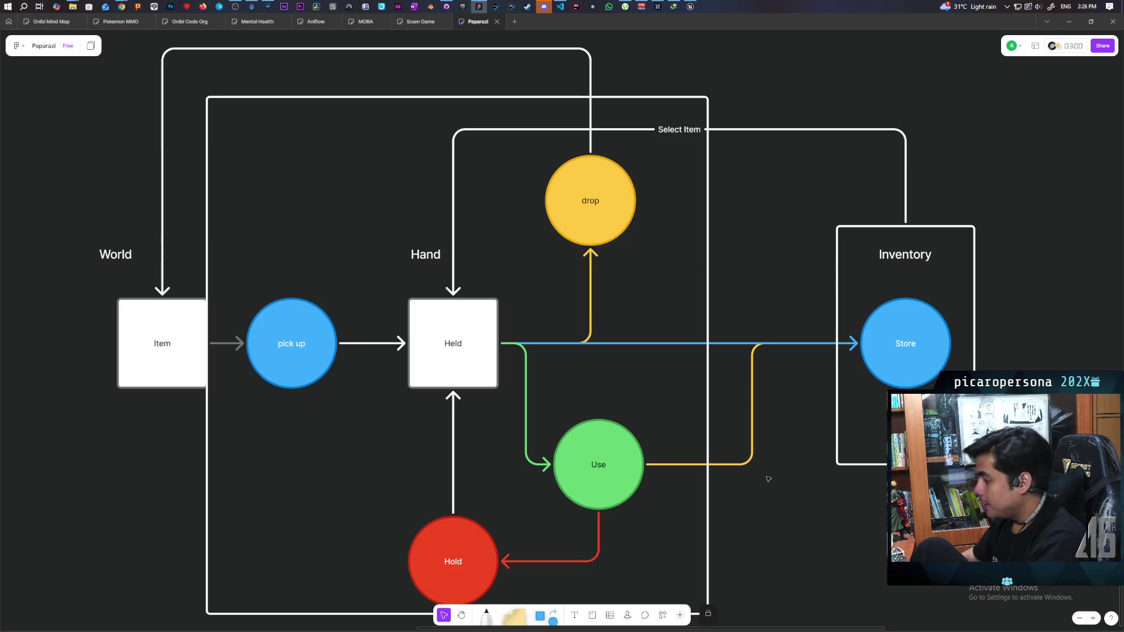
pyautogui.scroll(-1, 784, 486)
pyautogui.moveTo(806, 504)
pyautogui.mouseDown()
pyautogui.moveTo(821, 464)
pyautogui.moveTo(821, 478)
pyautogui.mouseUp()
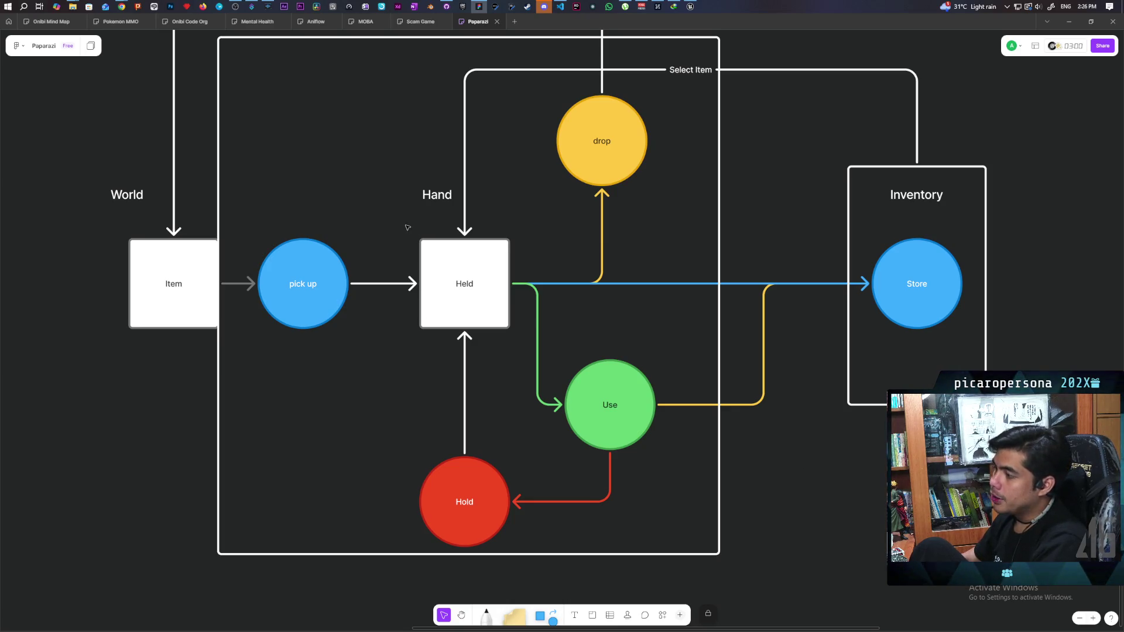
pyautogui.moveTo(408, 227); pyautogui.dragTo(441, 269)
pyautogui.click(413, 284)
pyautogui.moveTo(401, 230); pyautogui.dragTo(441, 267)
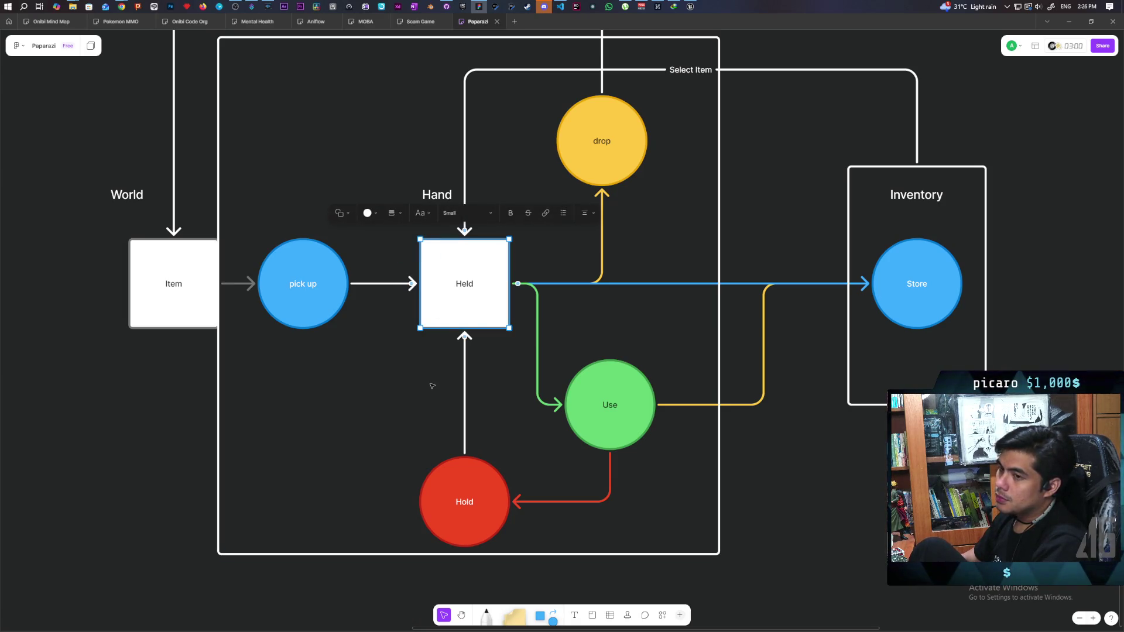
pyautogui.click(417, 318)
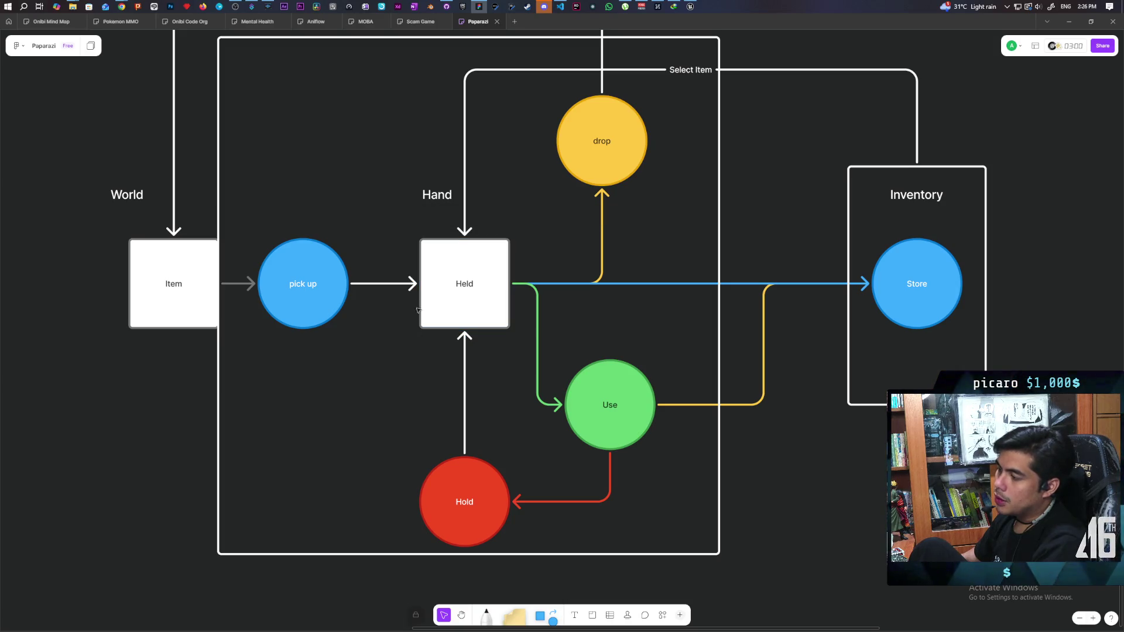
pyautogui.moveTo(405, 230); pyautogui.dragTo(441, 266)
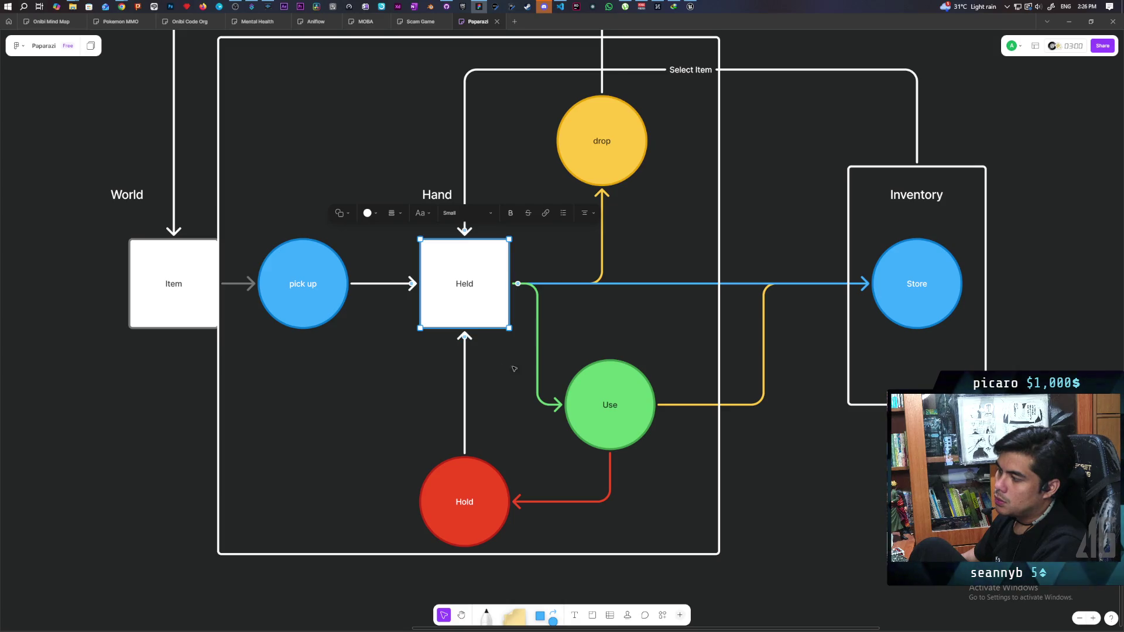
pyautogui.moveTo(580, 335)
pyautogui.mouseDown()
pyautogui.moveTo(597, 369)
pyautogui.moveTo(629, 369)
pyautogui.moveTo(585, 368)
pyautogui.mouseUp()
pyautogui.click(652, 497)
pyautogui.click(647, 476)
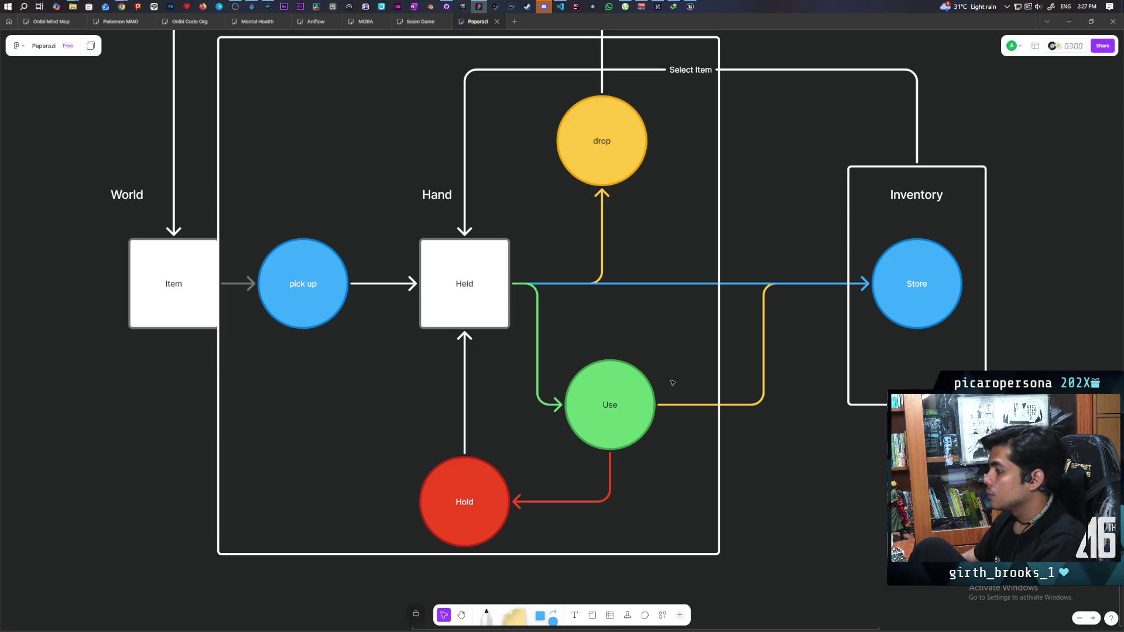
pyautogui.moveTo(643, 476); pyautogui.dragTo(641, 446)
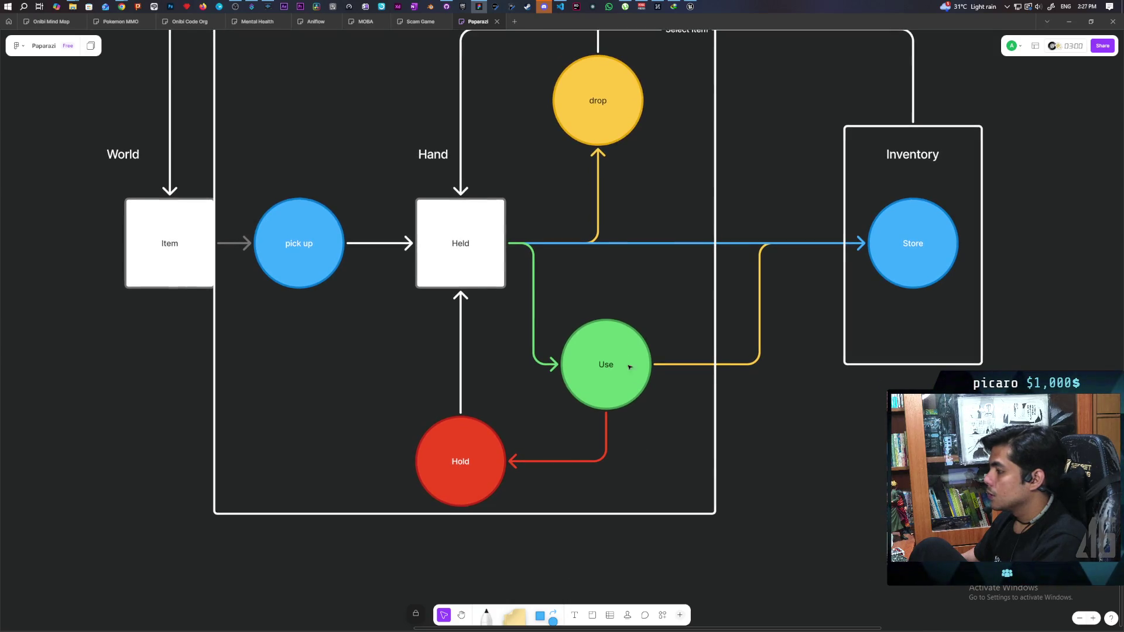
pyautogui.click(609, 338)
pyautogui.click(502, 331)
pyautogui.moveTo(502, 331); pyautogui.dragTo(547, 466)
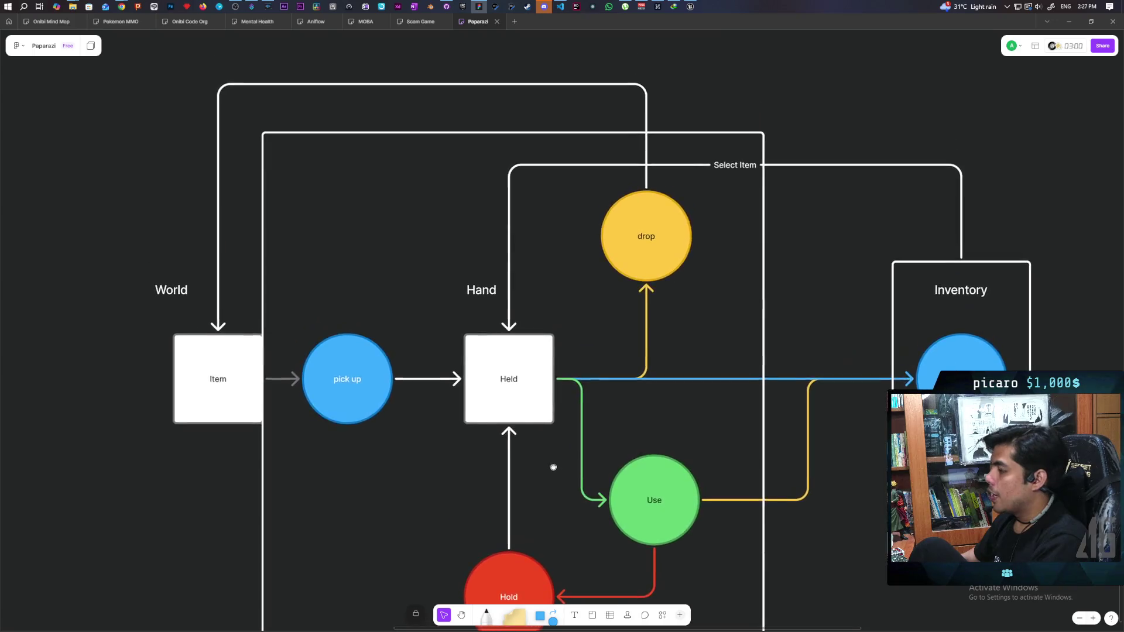
pyautogui.scroll(-2, 537, 510)
pyautogui.click(537, 510)
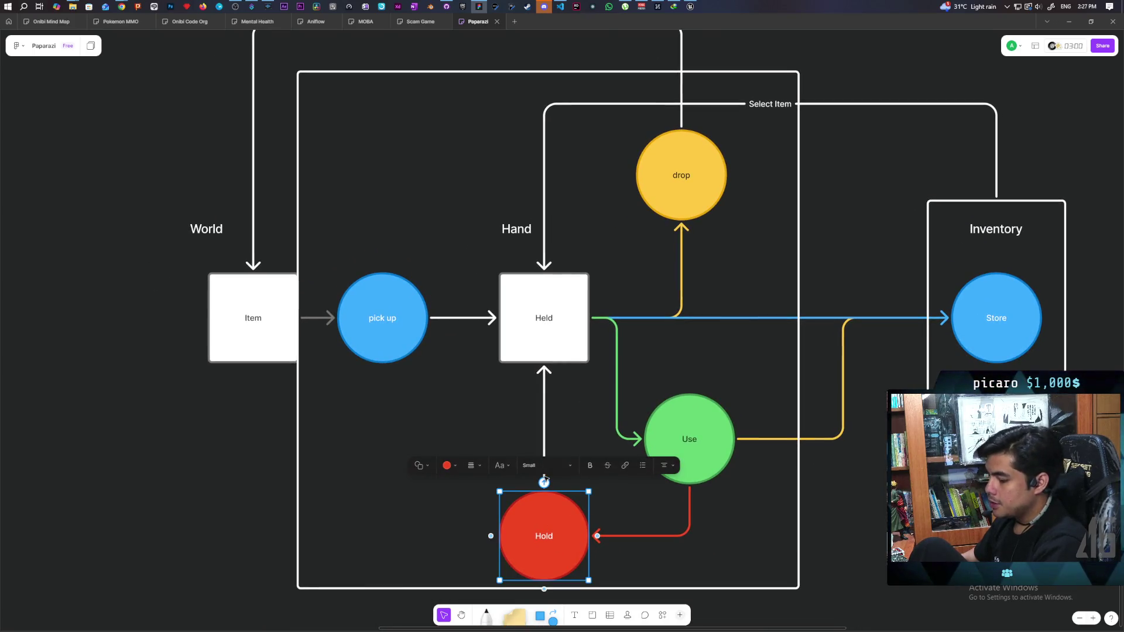
pyautogui.hscroll(5, 555, 376)
pyautogui.scroll(2, 554, 376)
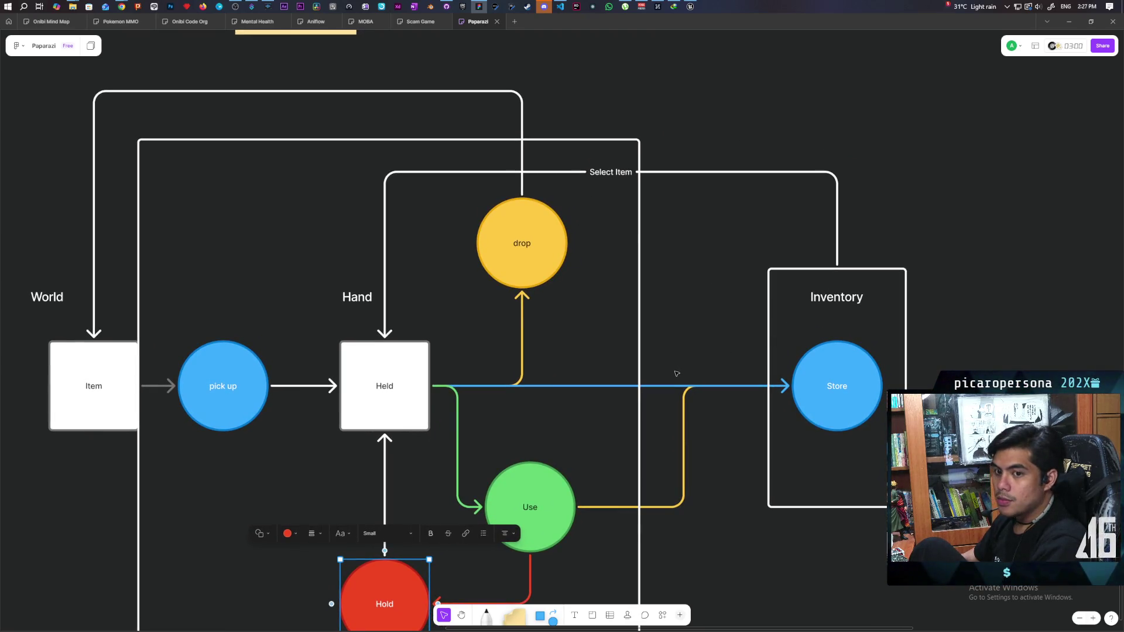
pyautogui.moveTo(642, 398)
pyautogui.mouseDown()
pyautogui.moveTo(686, 326)
pyautogui.moveTo(767, 304)
pyautogui.moveTo(778, 323)
pyautogui.moveTo(663, 297)
pyautogui.moveTo(667, 155)
pyautogui.mouseUp()
pyautogui.hotkey('ctrl', 'd')
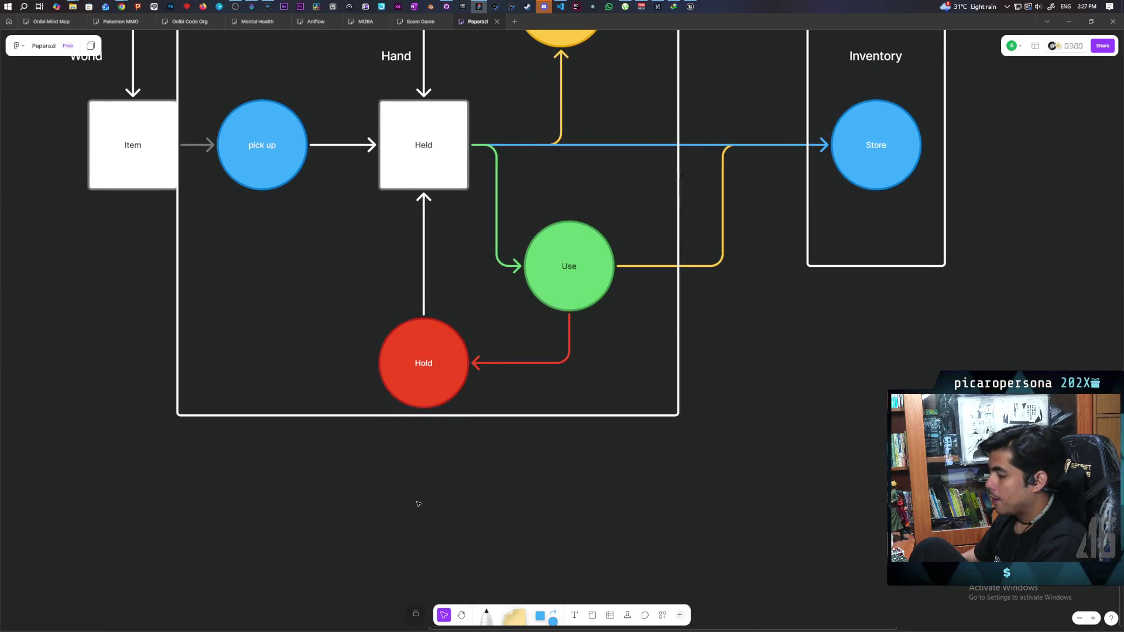
# Move the copied Hold circle below the frame, down and to the left.
pyautogui.moveTo(431, 375); pyautogui.dragTo(416, 536)
pyautogui.moveTo(547, 537); pyautogui.dragTo(664, 310)
pyautogui.moveTo(514, 334)
pyautogui.mouseDown()
pyautogui.moveTo(473, 405)
pyautogui.moveTo(409, 406)
pyautogui.mouseUp()
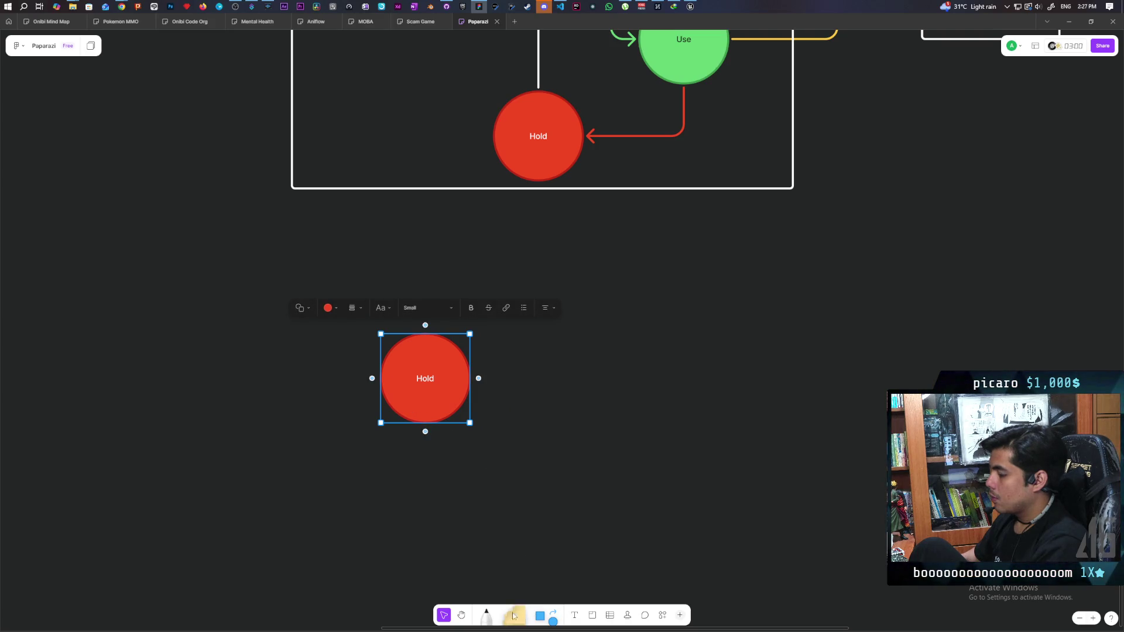
pyautogui.scroll(3, 518, 484)
pyautogui.scroll(-1, 494, 521)
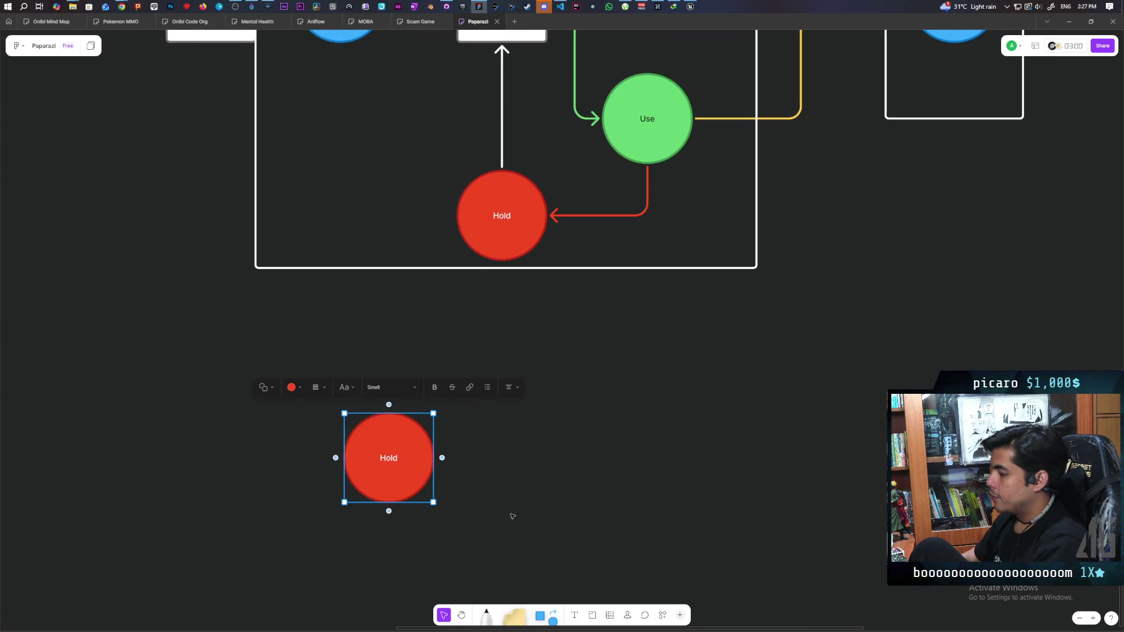
# Add a white square and connect the Hold copy to it with an arrow.
pyautogui.moveTo(538, 616); pyautogui.dragTo(638, 299)
pyautogui.click(518, 314)
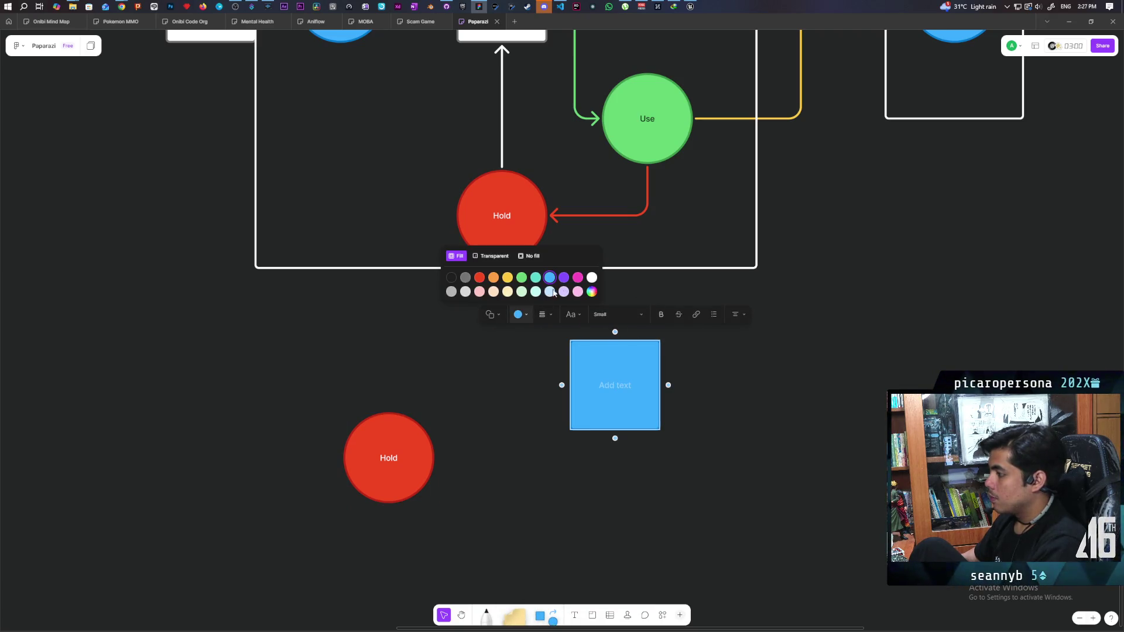
pyautogui.click(591, 278)
pyautogui.click(523, 362)
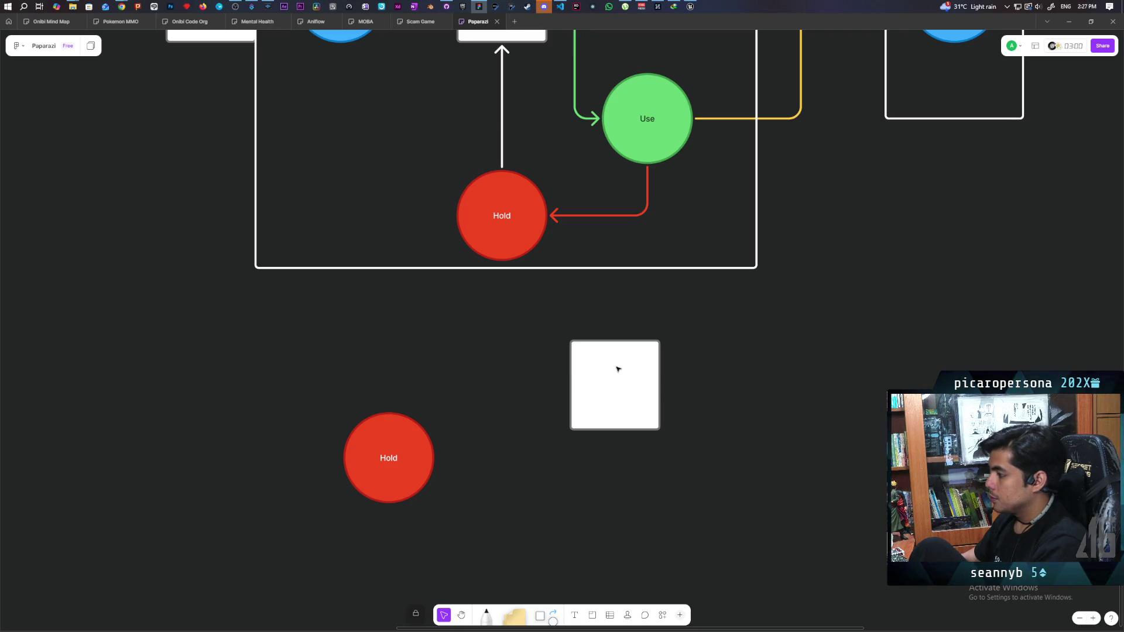
pyautogui.click(399, 455)
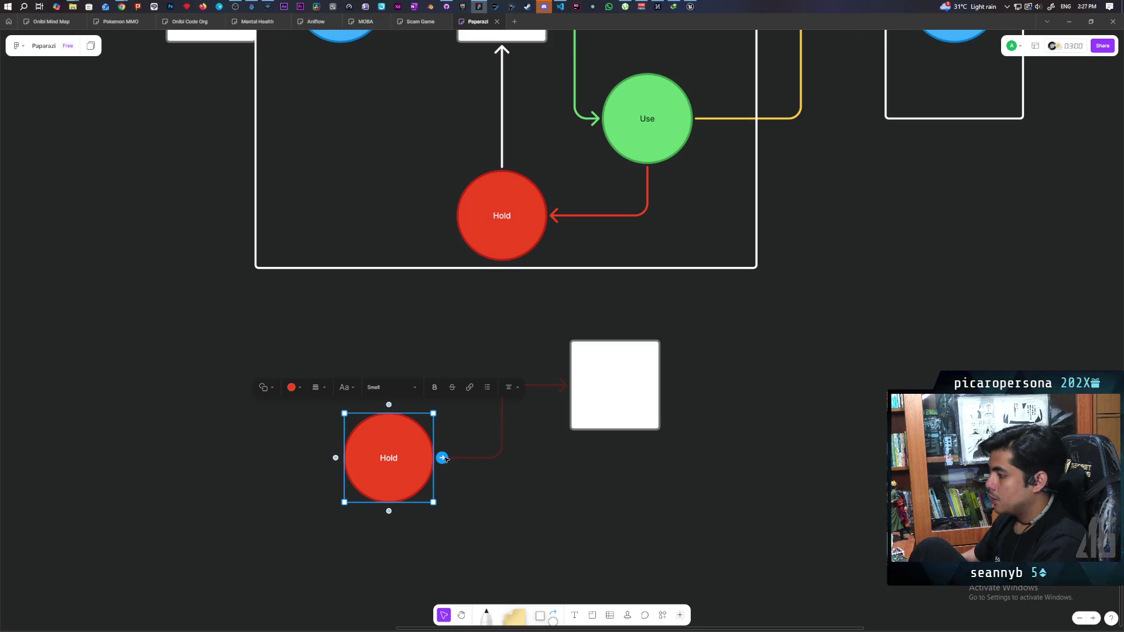
pyautogui.moveTo(442, 457); pyautogui.dragTo(630, 400)
pyautogui.click(514, 513)
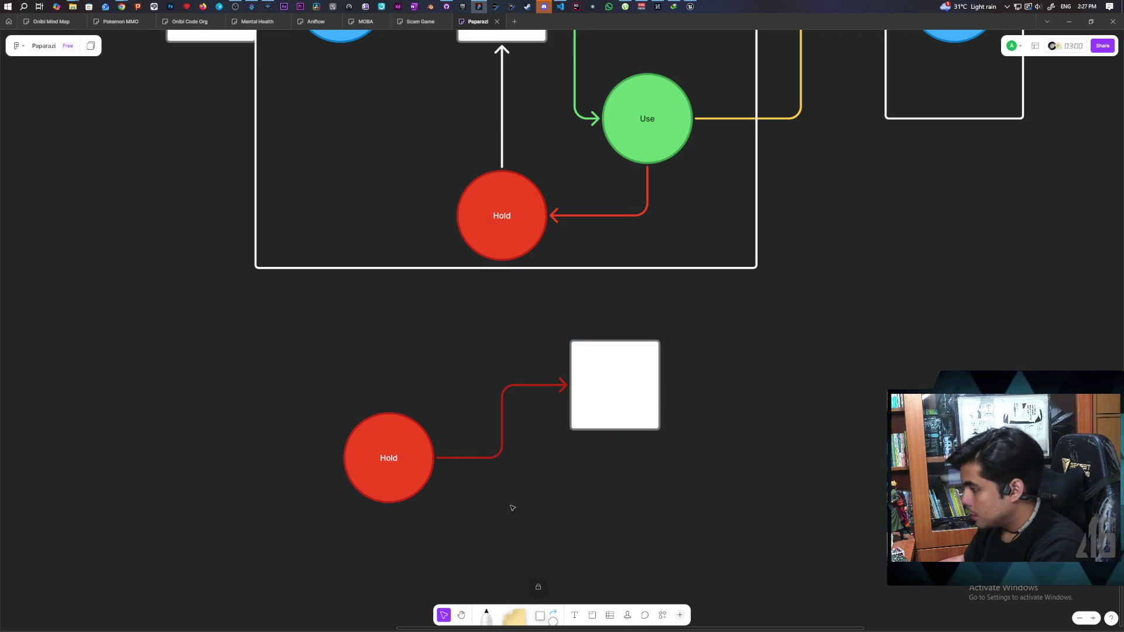
# Label the arrow 'From Inventory' in white and write 'Back to inventory' in the box.
pyautogui.doubleClick(501, 421)
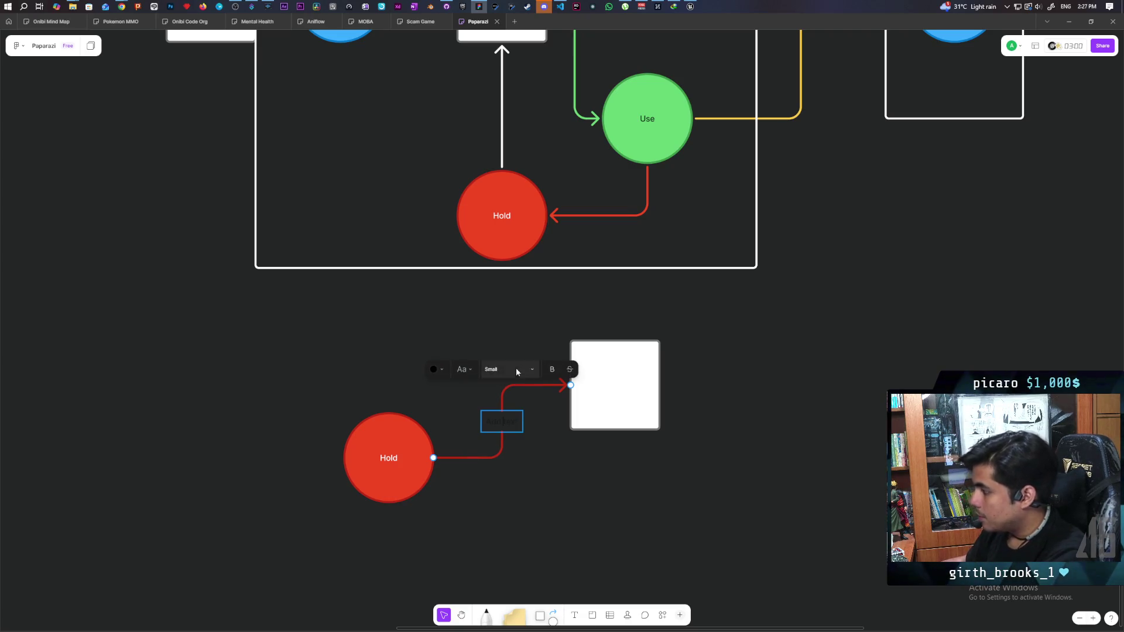
pyautogui.click(441, 369)
pyautogui.click(505, 332)
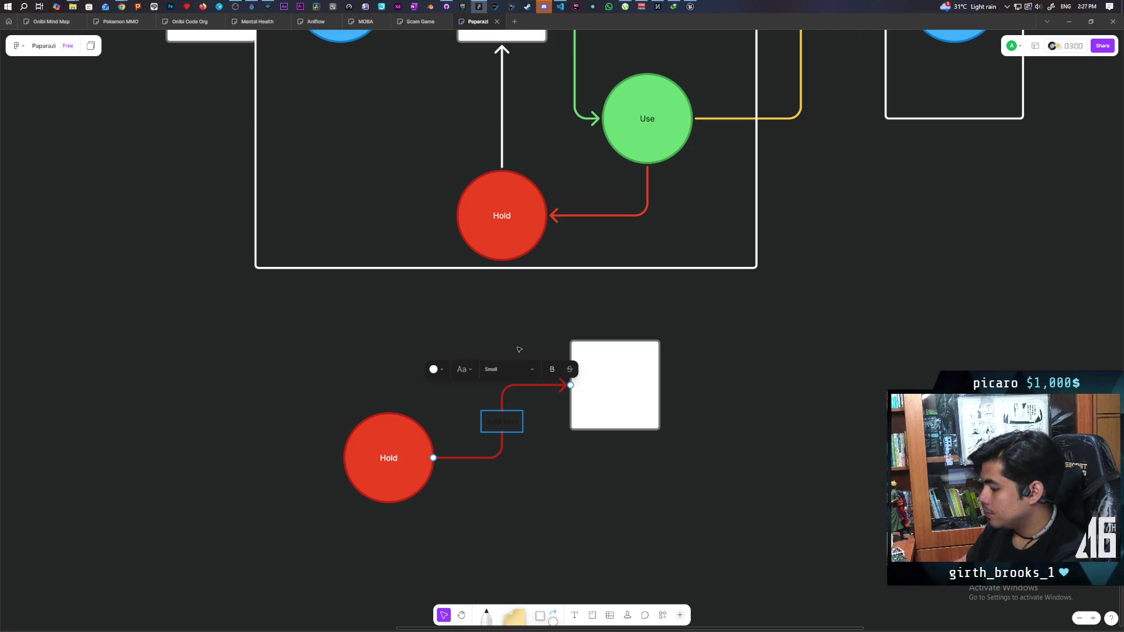
pyautogui.write('From Inventoryu')
pyautogui.press('BackSpace')
pyautogui.doubleClick(617, 386)
pyautogui.write('Back to inventory')
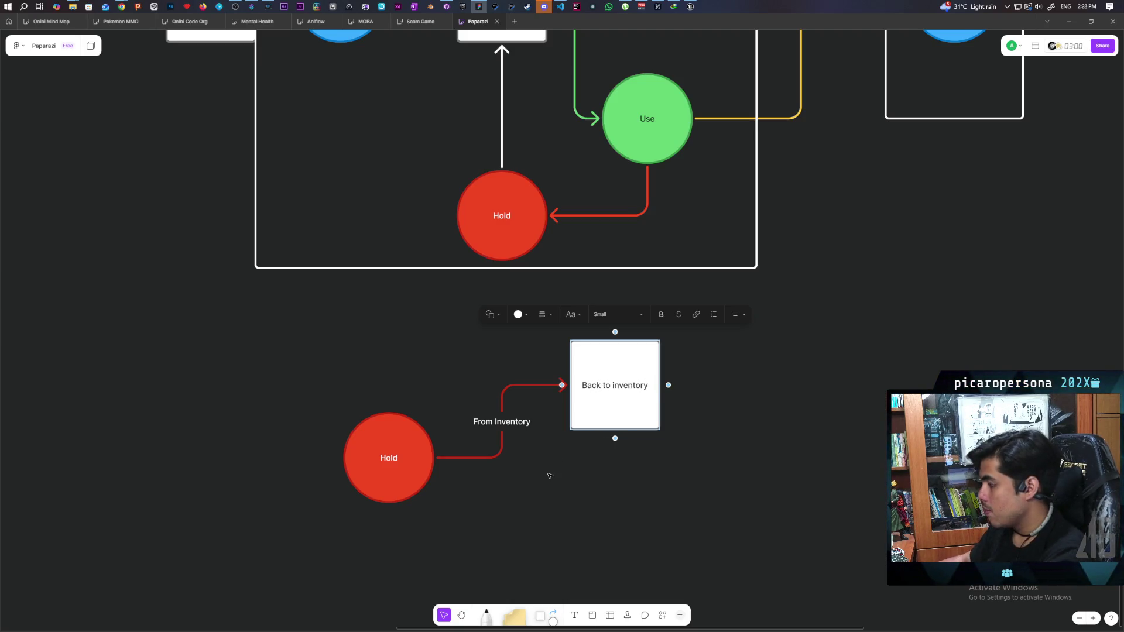
pyautogui.click(549, 476)
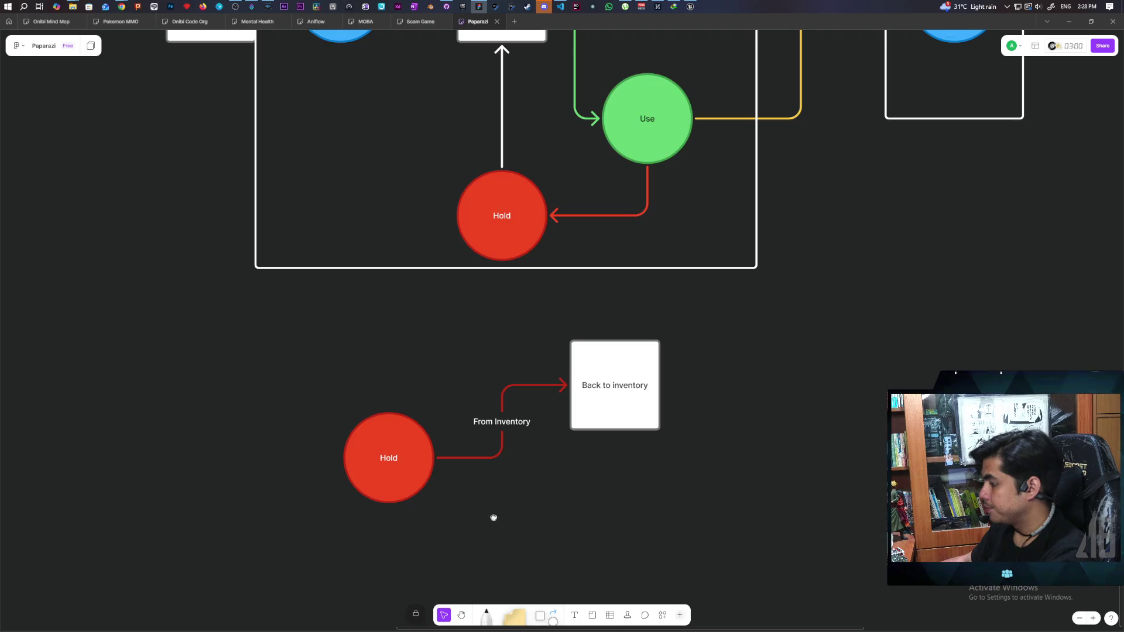
# Move the Back to inventory box up and make a copy of it below.
pyautogui.moveTo(497, 520); pyautogui.dragTo(404, 454)
pyautogui.click(559, 344)
pyautogui.moveTo(542, 321)
pyautogui.mouseDown()
pyautogui.moveTo(541, 287)
pyautogui.moveTo(544, 402)
pyautogui.mouseUp()
pyautogui.click(535, 345)
pyautogui.click(543, 283)
# Connect the Hold copy to the lower box and move that box further right.
pyautogui.click(354, 378)
pyautogui.moveTo(364, 375); pyautogui.dragTo(507, 407)
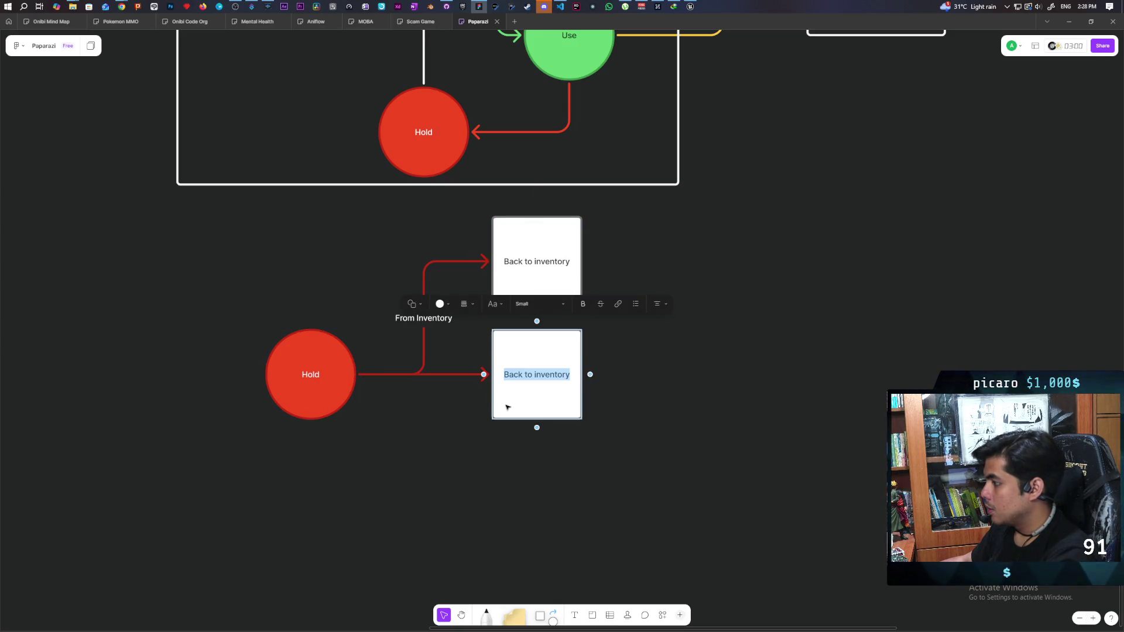
pyautogui.click(448, 374)
pyautogui.click(546, 404)
pyautogui.moveTo(546, 405); pyautogui.dragTo(739, 398)
# Label the arrow to the lower box 'From Pickup' in white text.
pyautogui.click(535, 375)
pyautogui.click(512, 359)
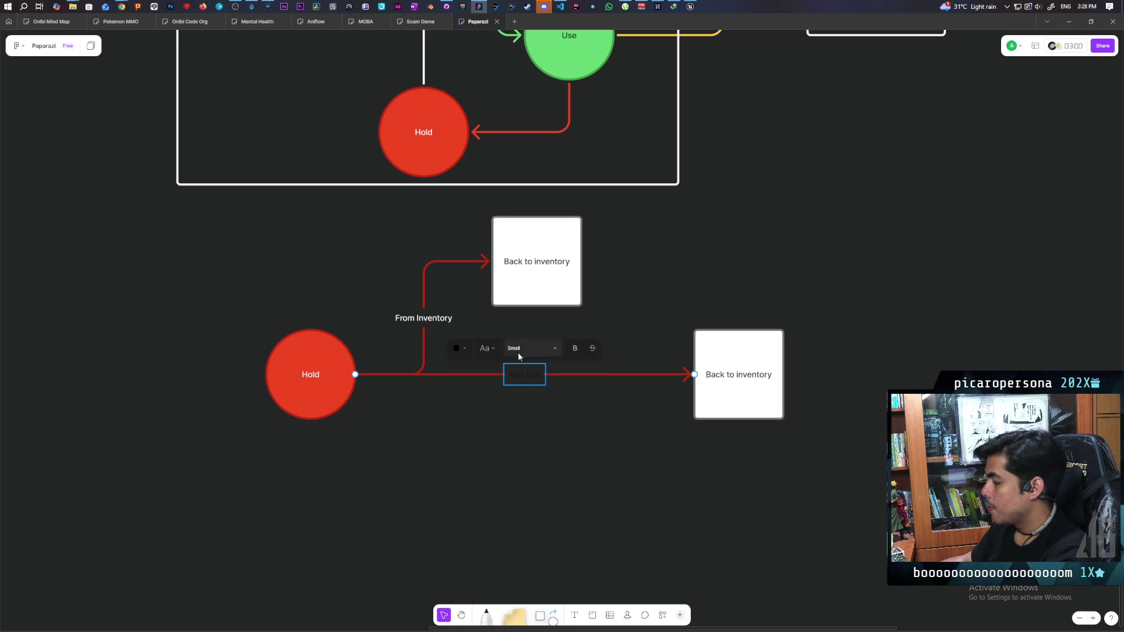
pyautogui.click(461, 348)
pyautogui.click(529, 310)
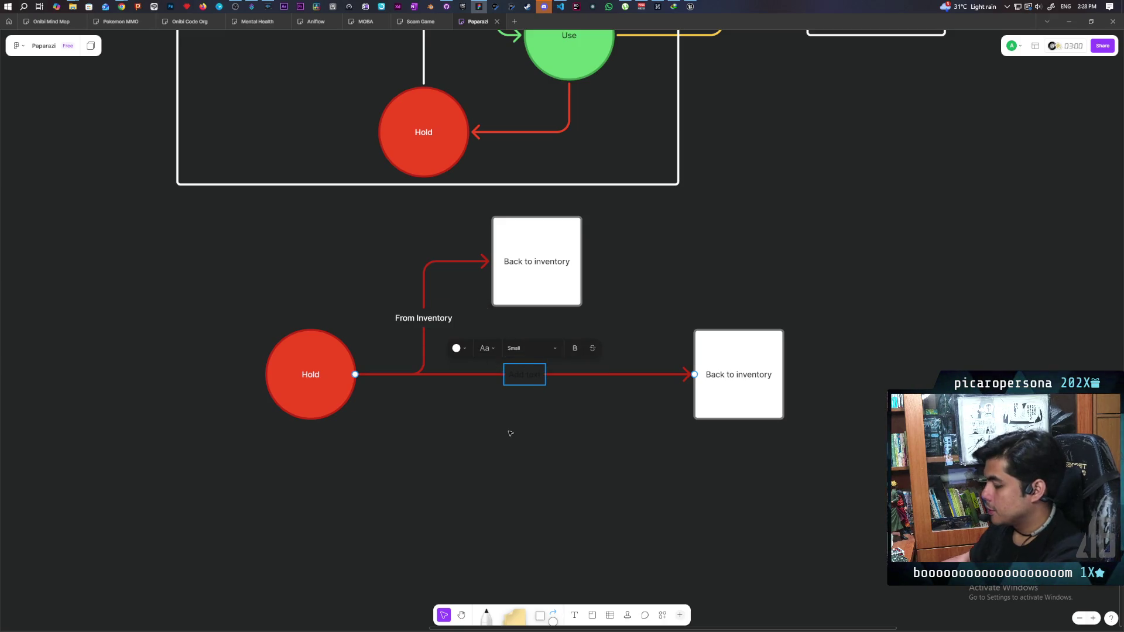
pyautogui.write('From')
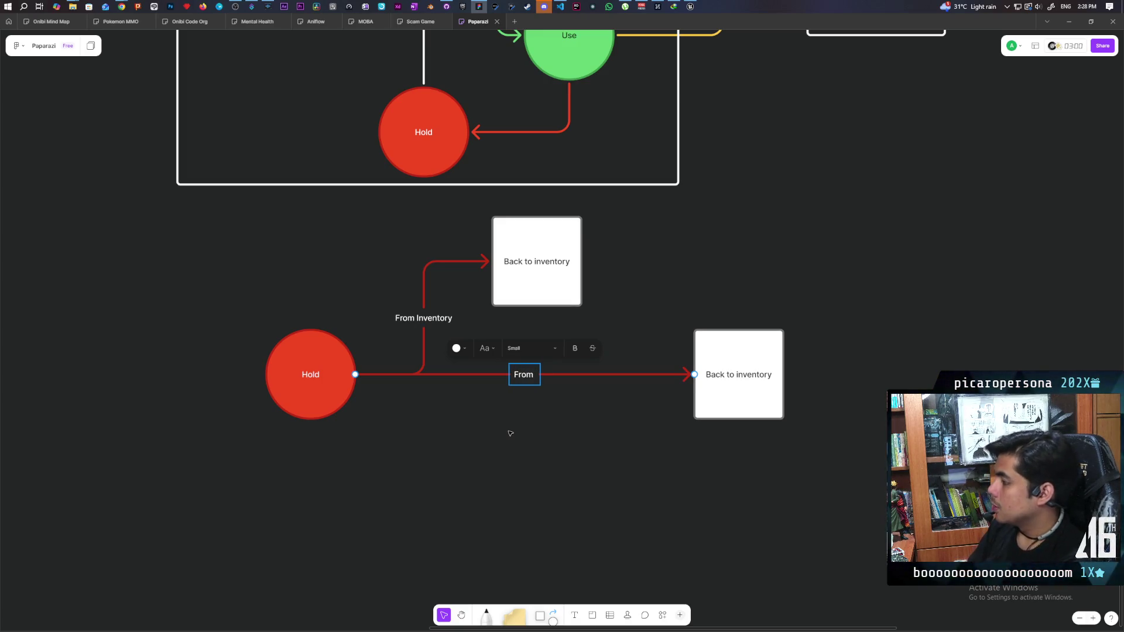
pyautogui.write(' Pickup')
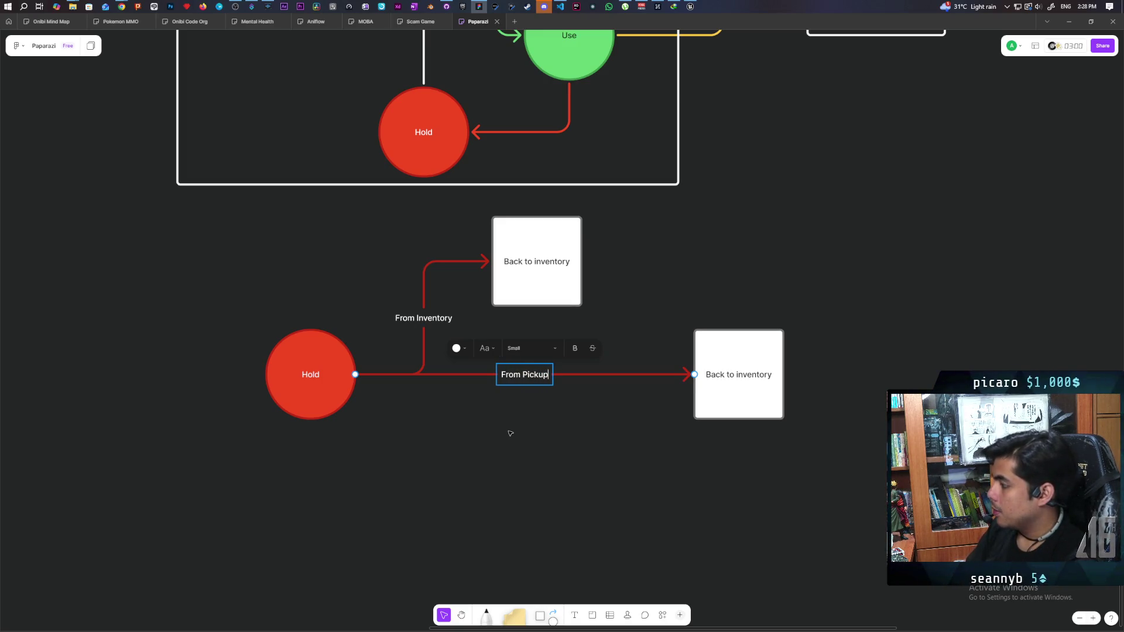
pyautogui.click(669, 438)
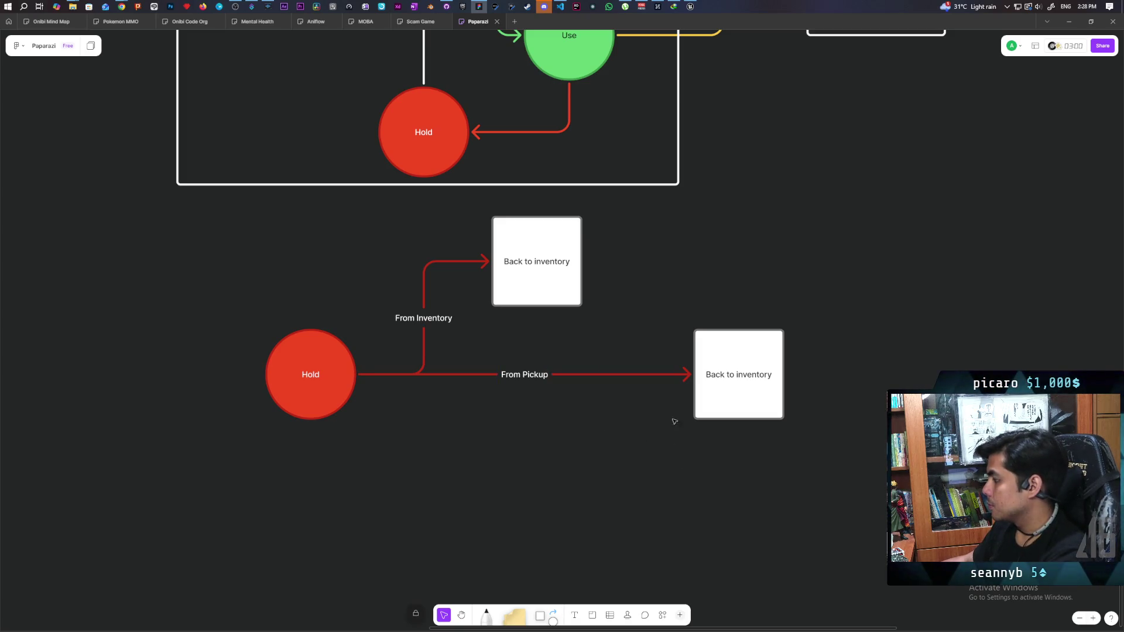
# Rename the right-hand box from 'Back to inventory' to 'Drop'.
pyautogui.doubleClick(741, 373)
pyautogui.write('Drop')
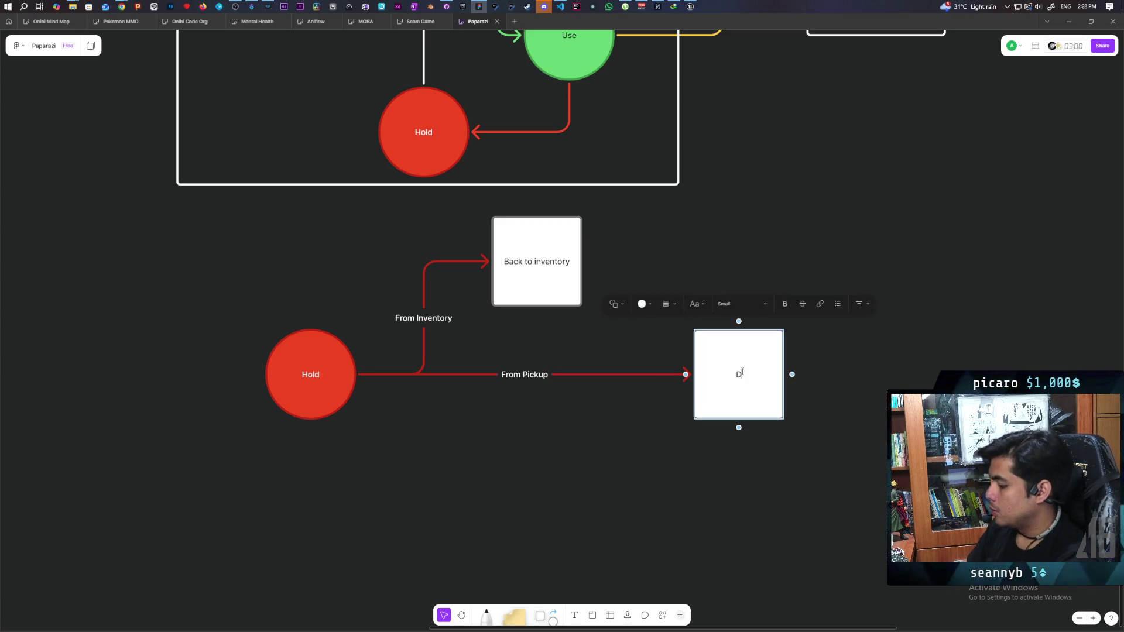
pyautogui.click(637, 431)
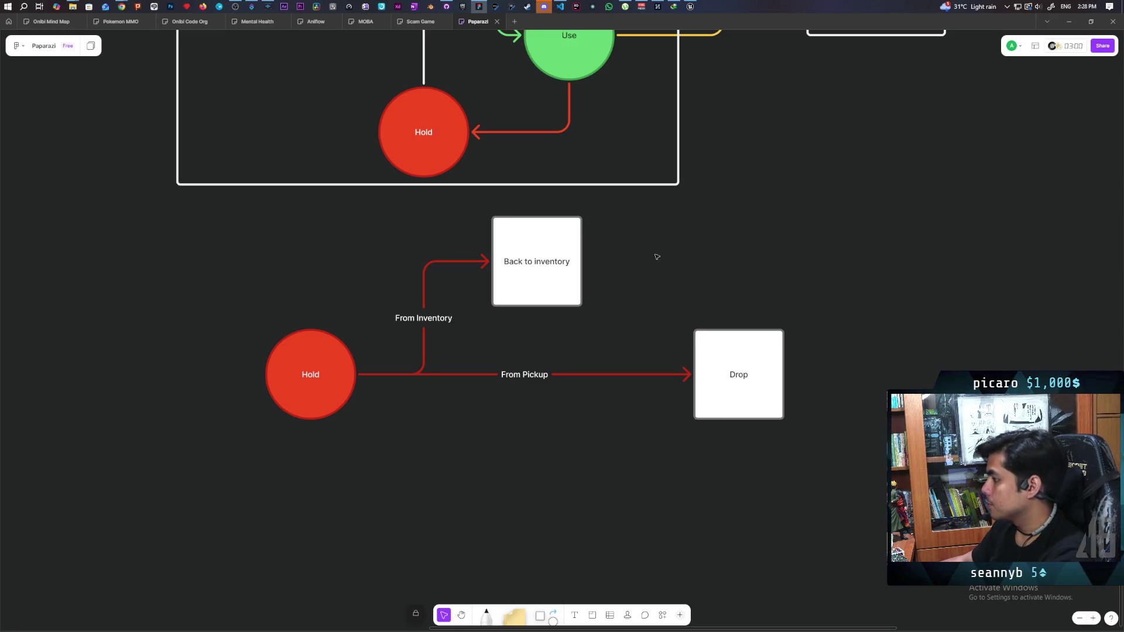
pyautogui.scroll(-3, 657, 256)
pyautogui.scroll(3, 665, 289)
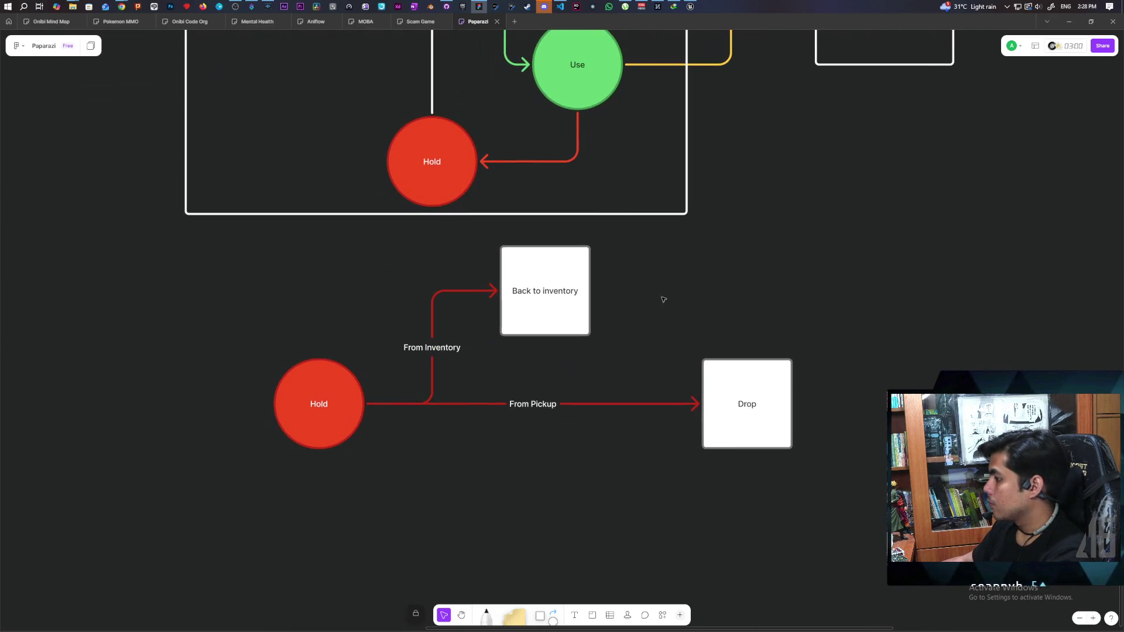
pyautogui.click(743, 428)
# Copy the Drop box below and connect Hold to it with a white 'From Use' arrow.
pyautogui.moveTo(743, 427); pyautogui.dragTo(740, 539)
pyautogui.click(319, 410)
pyautogui.moveTo(368, 404)
pyautogui.mouseDown()
pyautogui.moveTo(654, 529)
pyautogui.moveTo(720, 514)
pyautogui.mouseUp()
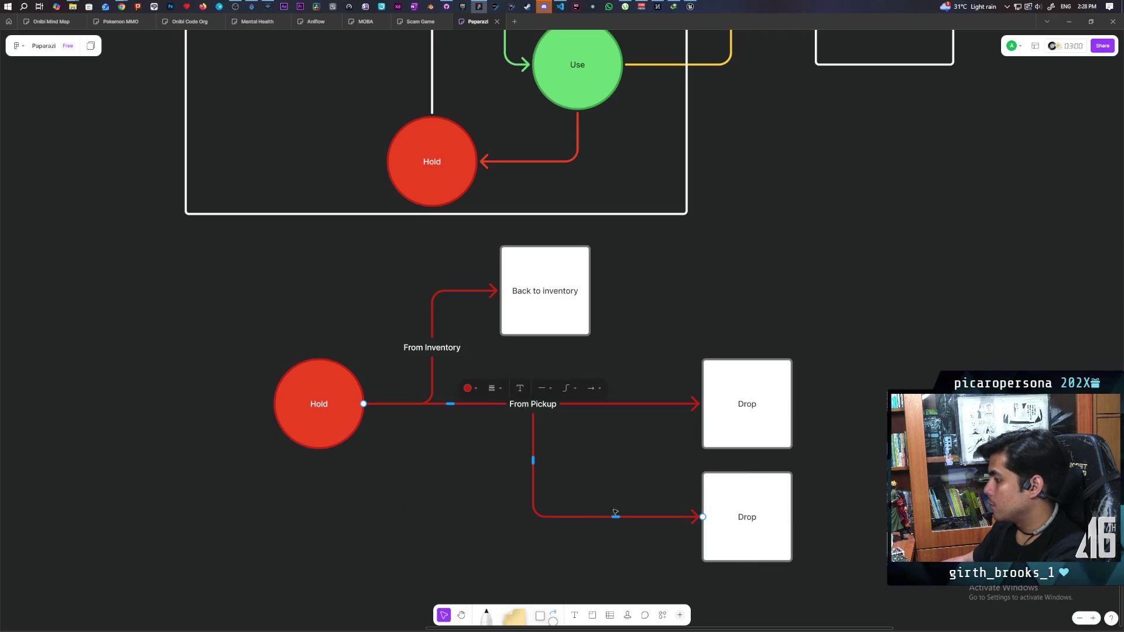
pyautogui.click(520, 388)
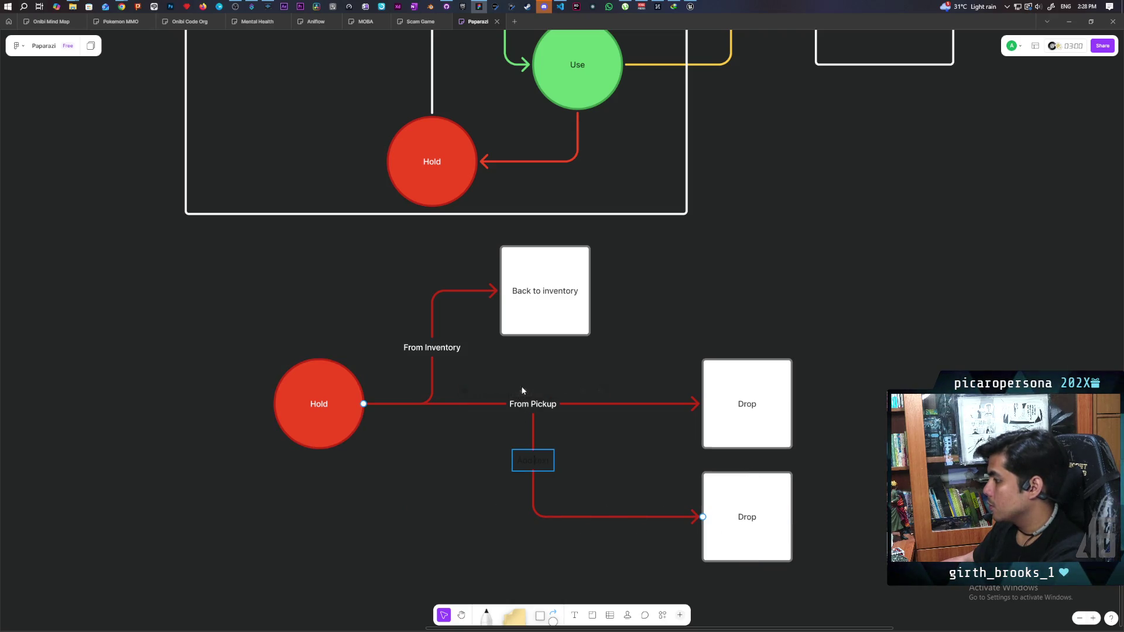
pyautogui.write('From')
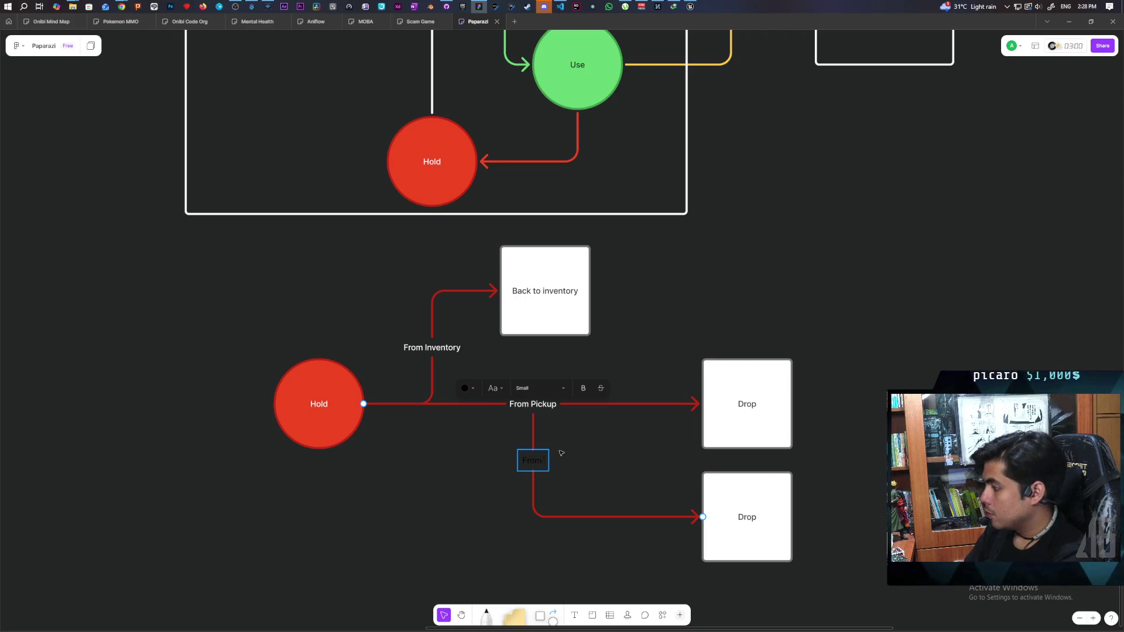
pyautogui.write(' Use')
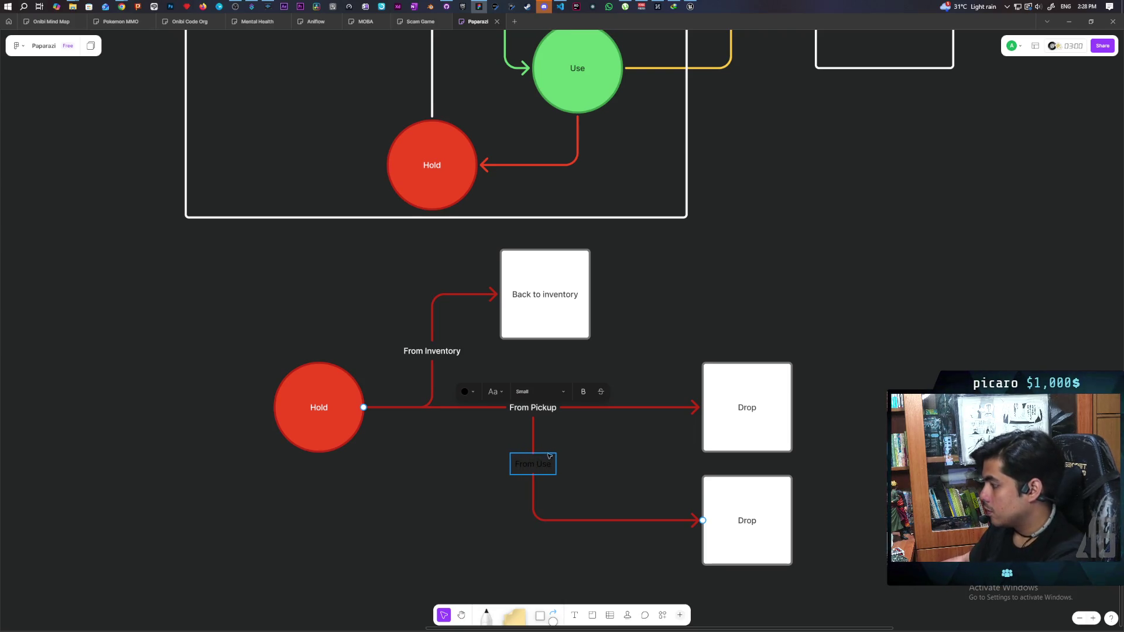
pyautogui.click(466, 392)
pyautogui.click(536, 366)
pyautogui.click(536, 366)
# Align the branches: line up Back to inventory with the Drop boxes and share one bend point.
pyautogui.click(532, 430)
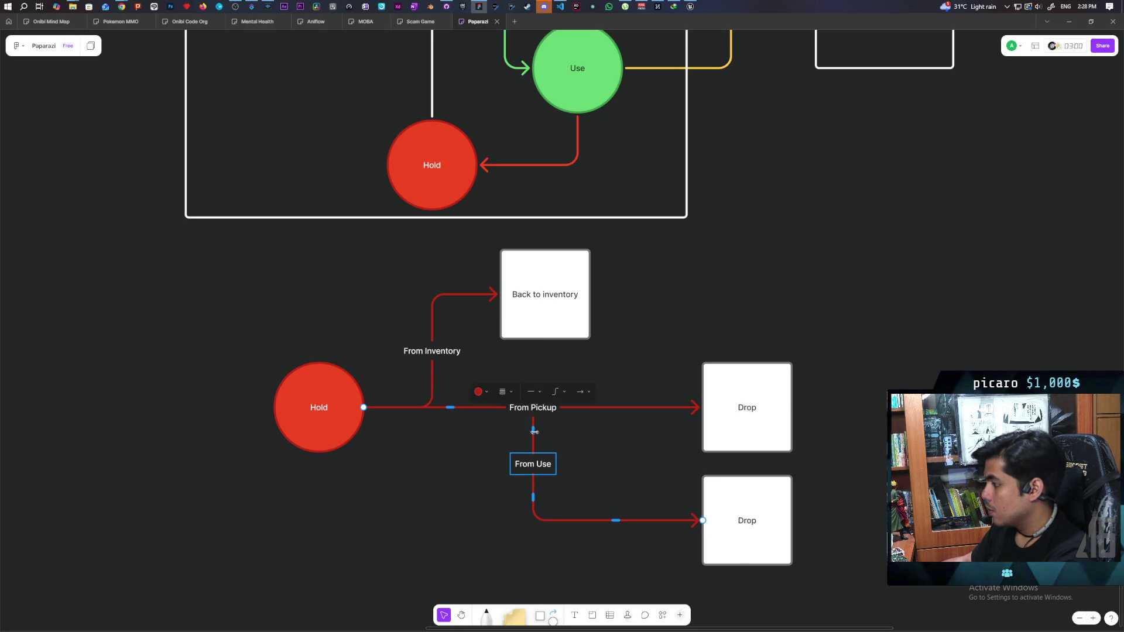
pyautogui.moveTo(532, 430); pyautogui.dragTo(437, 431)
pyautogui.click(637, 465)
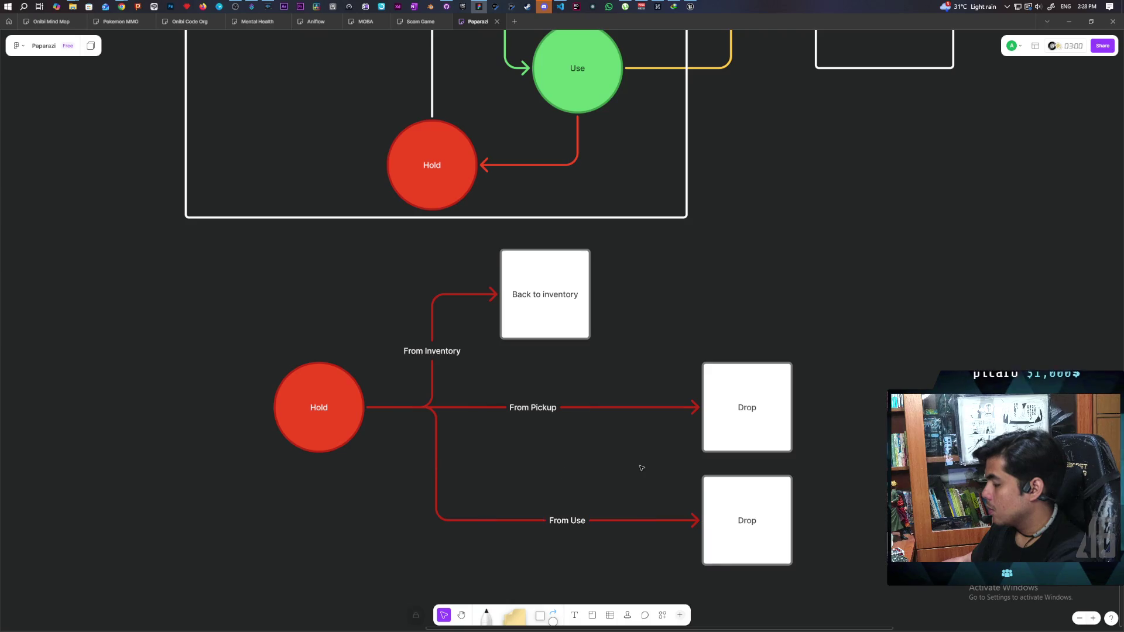
pyautogui.click(566, 309)
pyautogui.moveTo(567, 308); pyautogui.dragTo(766, 307)
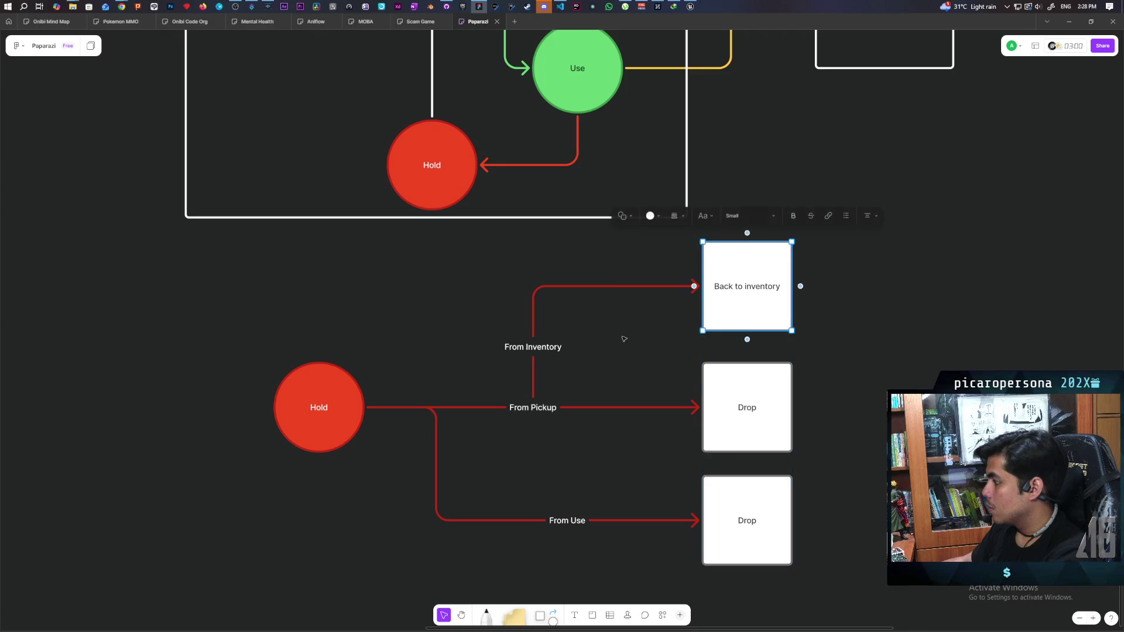
pyautogui.click(627, 334)
pyautogui.click(528, 347)
pyautogui.moveTo(528, 307); pyautogui.dragTo(437, 305)
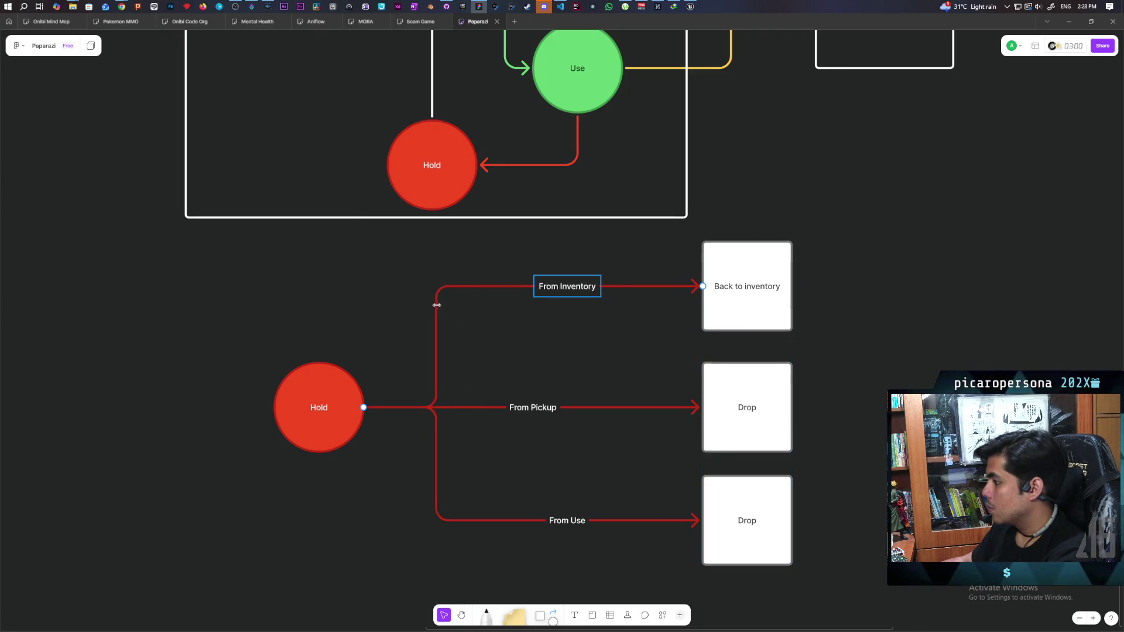
pyautogui.hscroll(3, 586, 366)
pyautogui.click(504, 369)
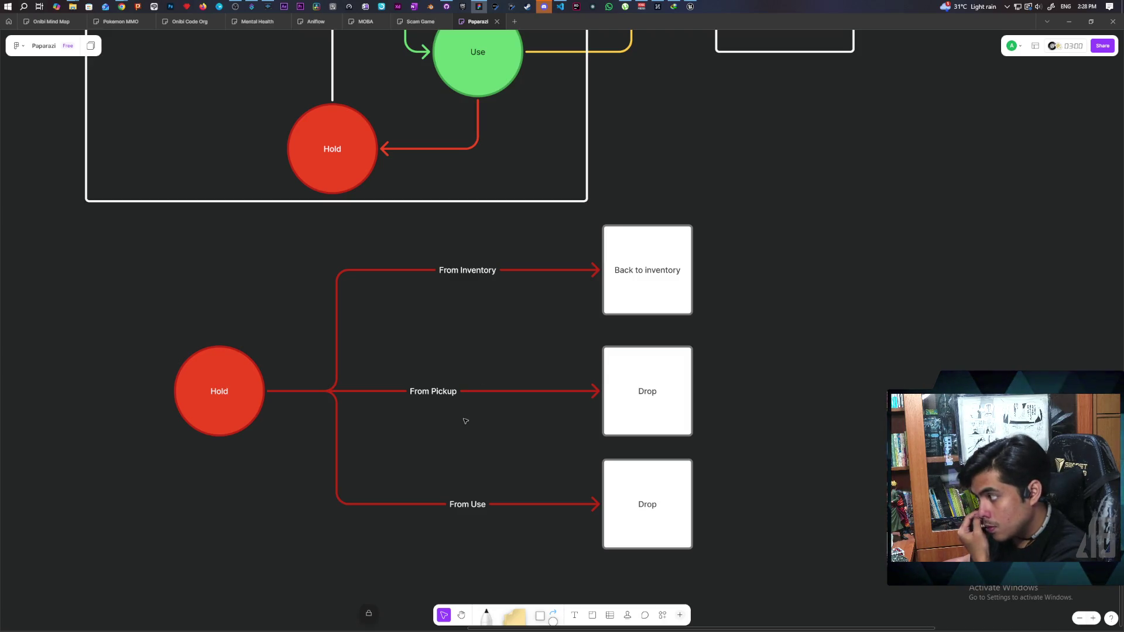
# Rename the bottom Drop box to 'Back to hold'.
pyautogui.doubleClick(647, 504)
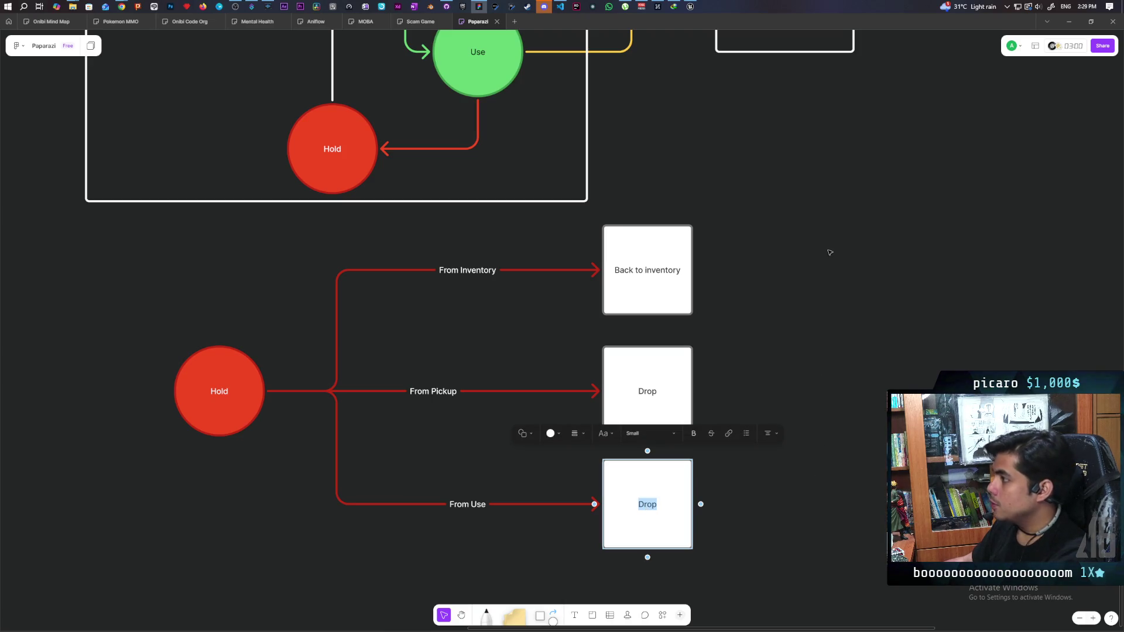
pyautogui.scroll(3, 818, 475)
pyautogui.scroll(-3, 780, 382)
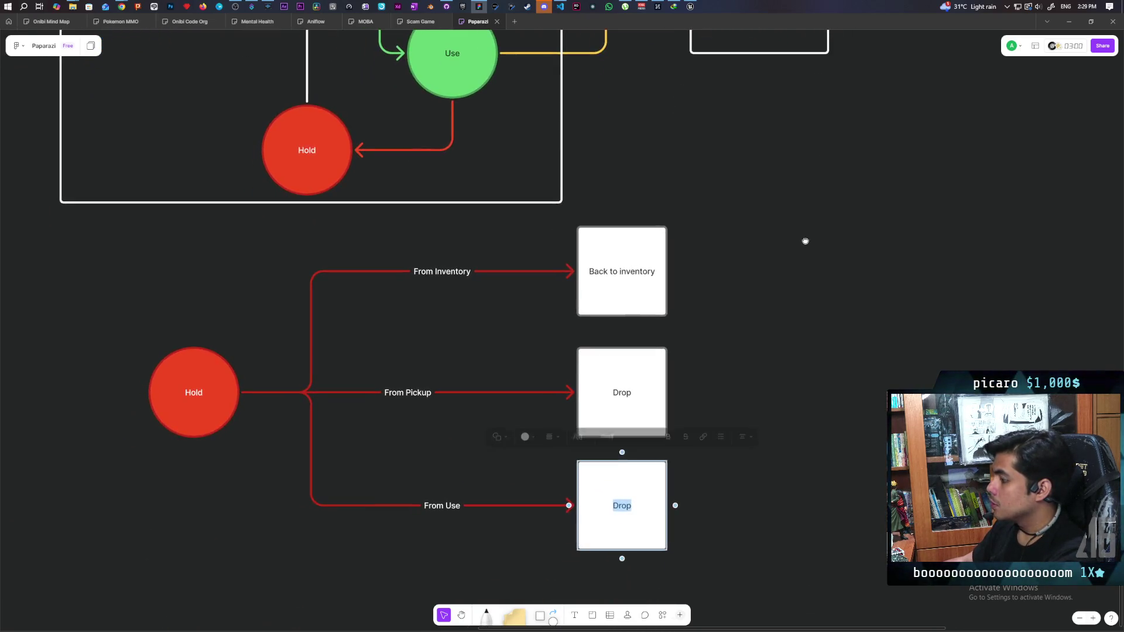
pyautogui.write('Back to')
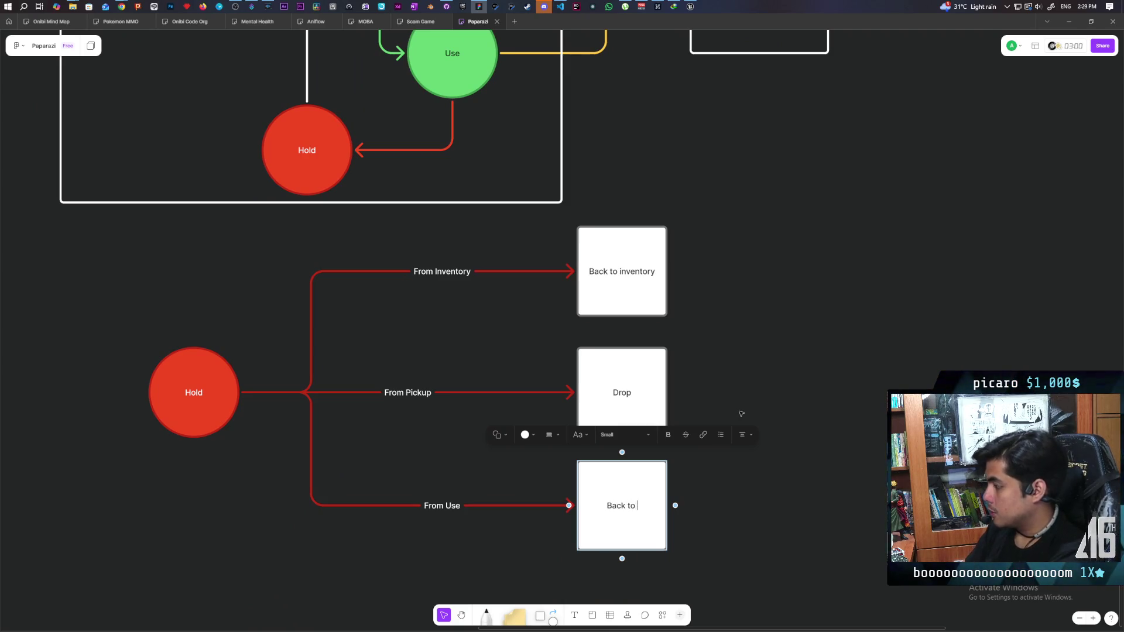
pyautogui.write('hold')
pyautogui.click(726, 375)
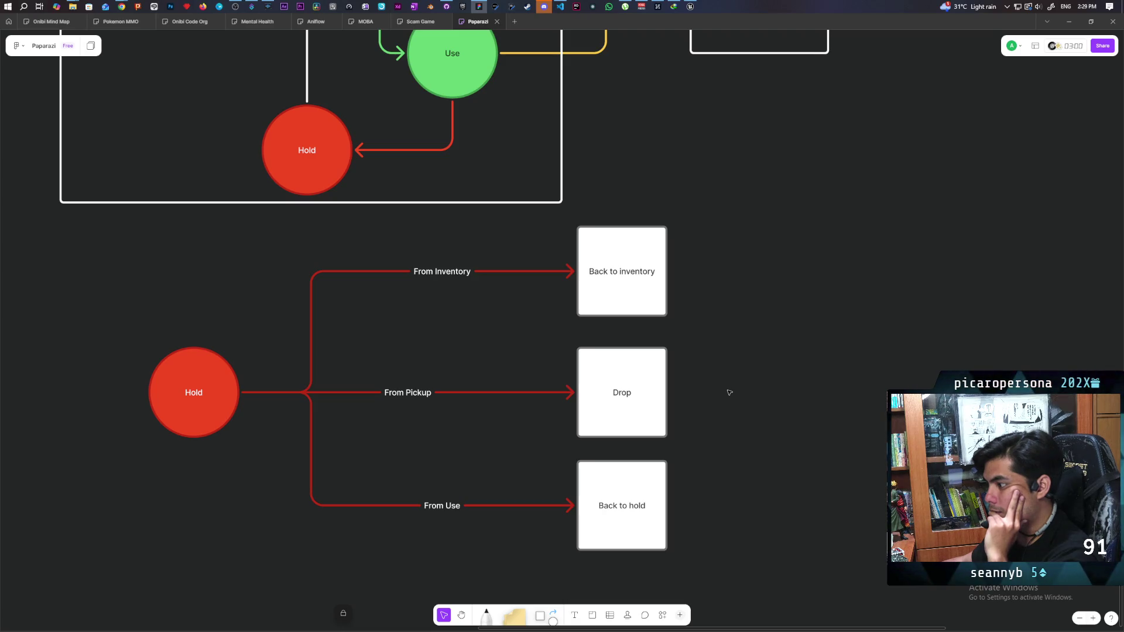
pyautogui.scroll(-5, 691, 340)
pyautogui.scroll(3, 648, 324)
pyautogui.scroll(-1, 645, 322)
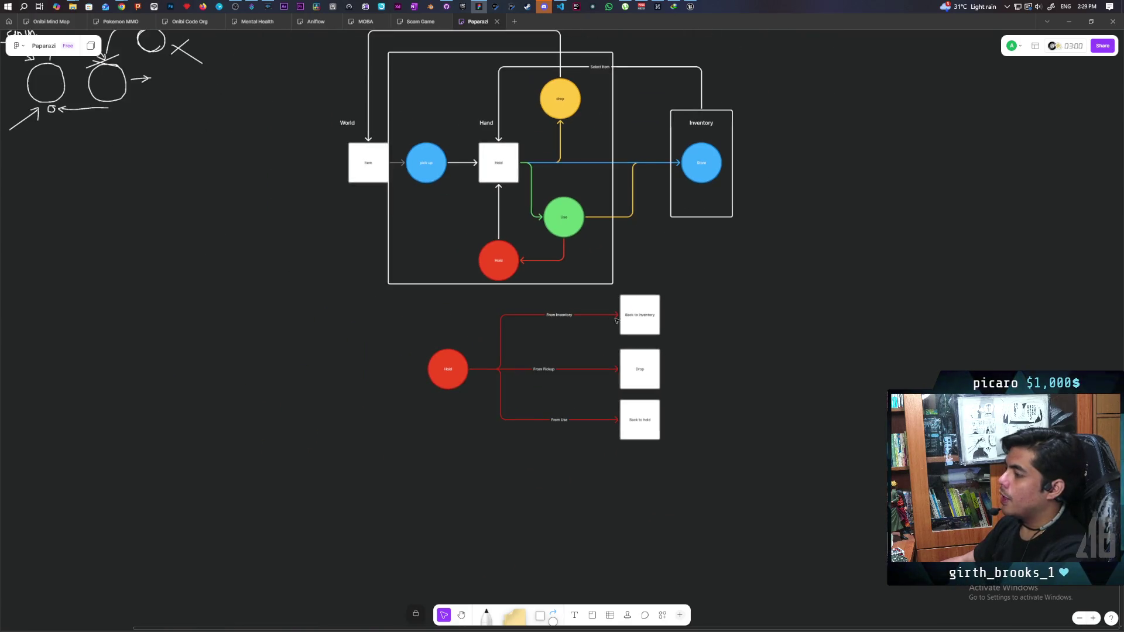
pyautogui.moveTo(439, 329); pyautogui.dragTo(707, 436)
pyautogui.scroll(2, 708, 436)
pyautogui.click(695, 434)
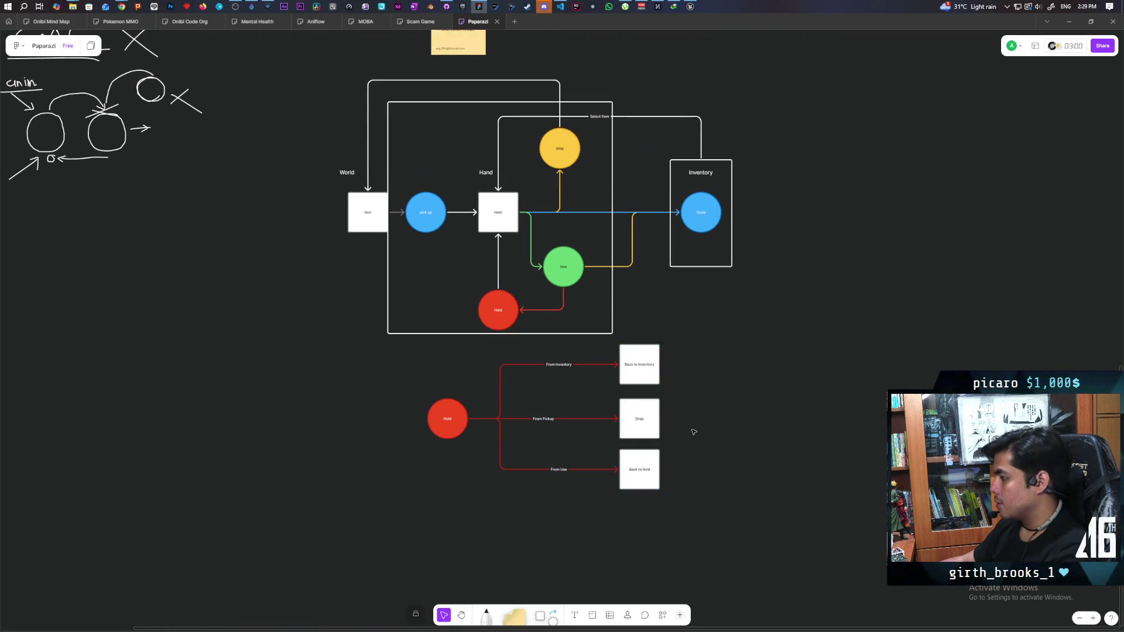
pyautogui.scroll(3, 695, 434)
pyautogui.scroll(-1, 691, 422)
pyautogui.moveTo(372, 327); pyautogui.dragTo(778, 503)
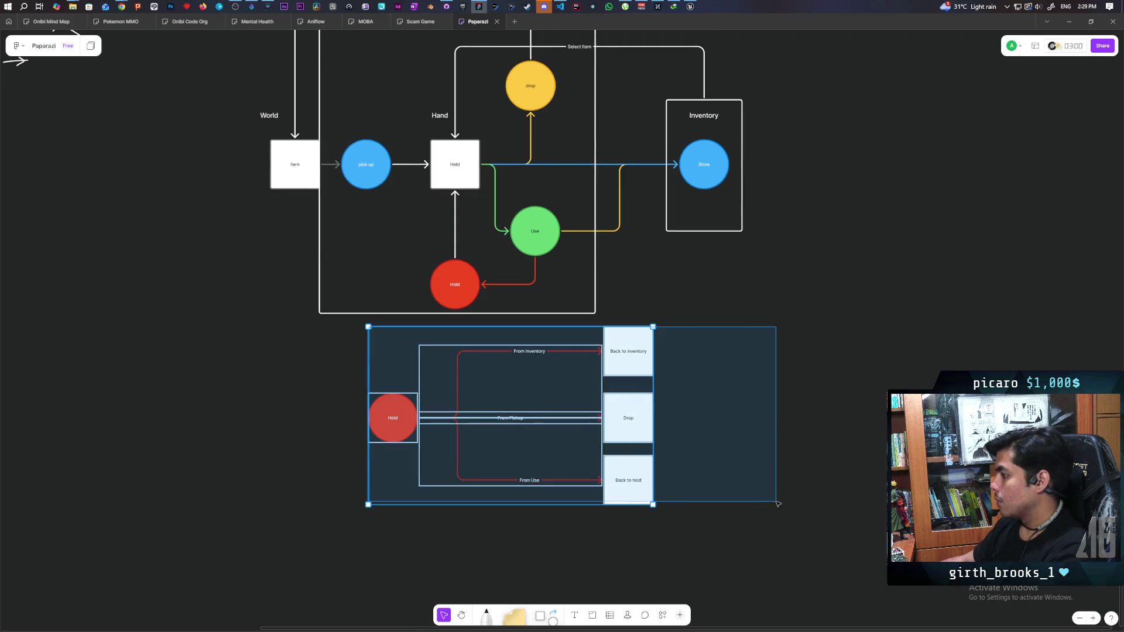
pyautogui.scroll(2, 720, 463)
pyautogui.click(746, 408)
pyautogui.scroll(2, 747, 408)
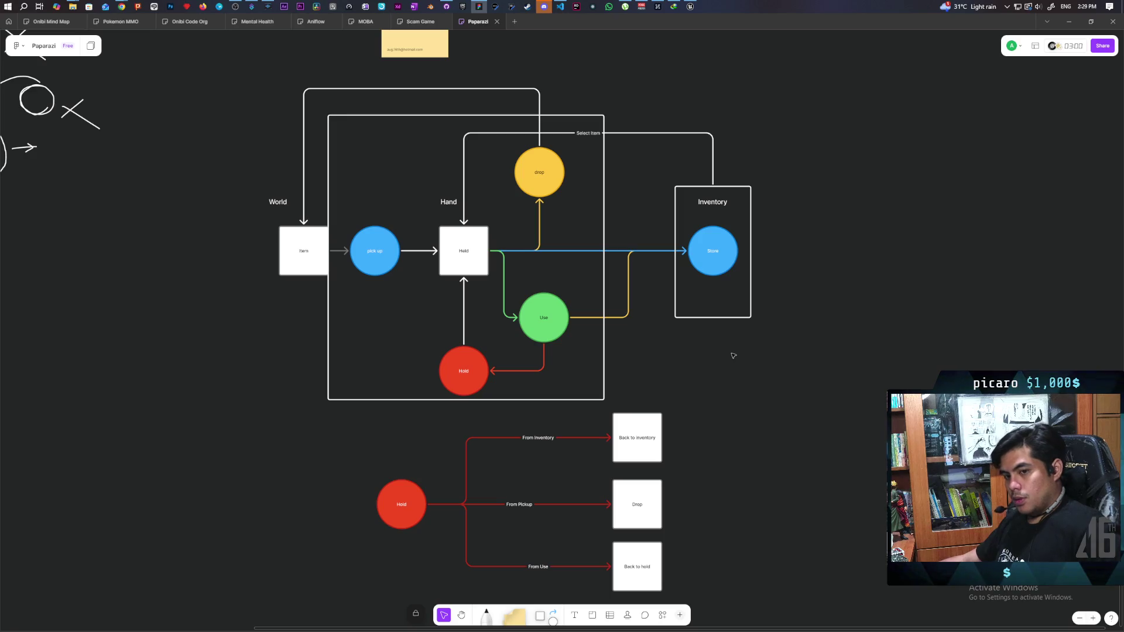
pyautogui.moveTo(363, 439); pyautogui.dragTo(665, 594)
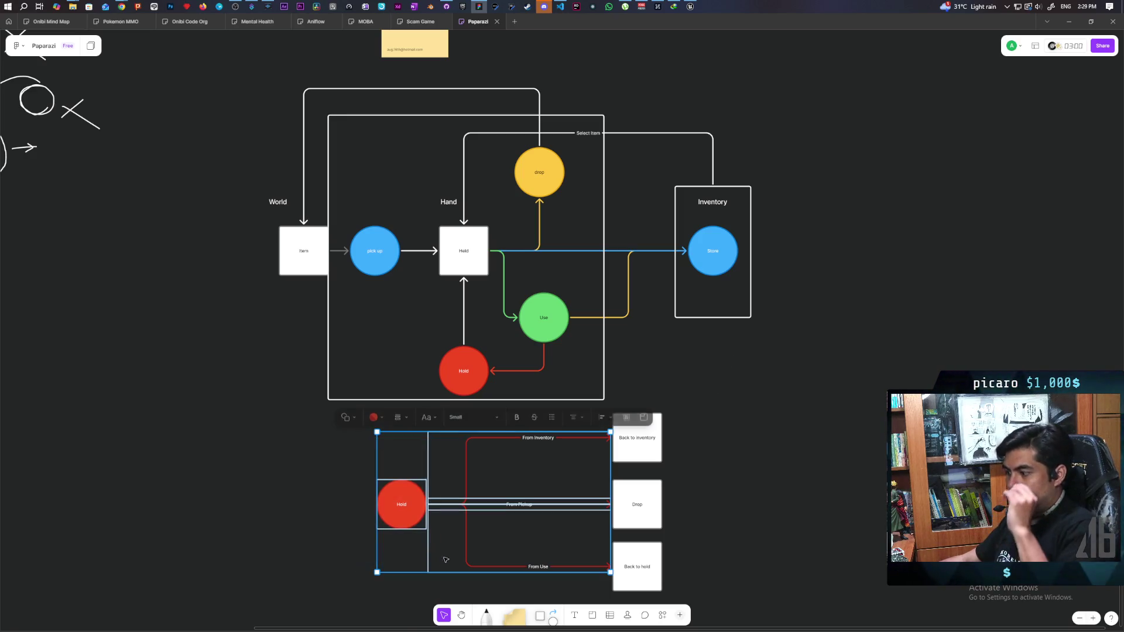
pyautogui.click(797, 417)
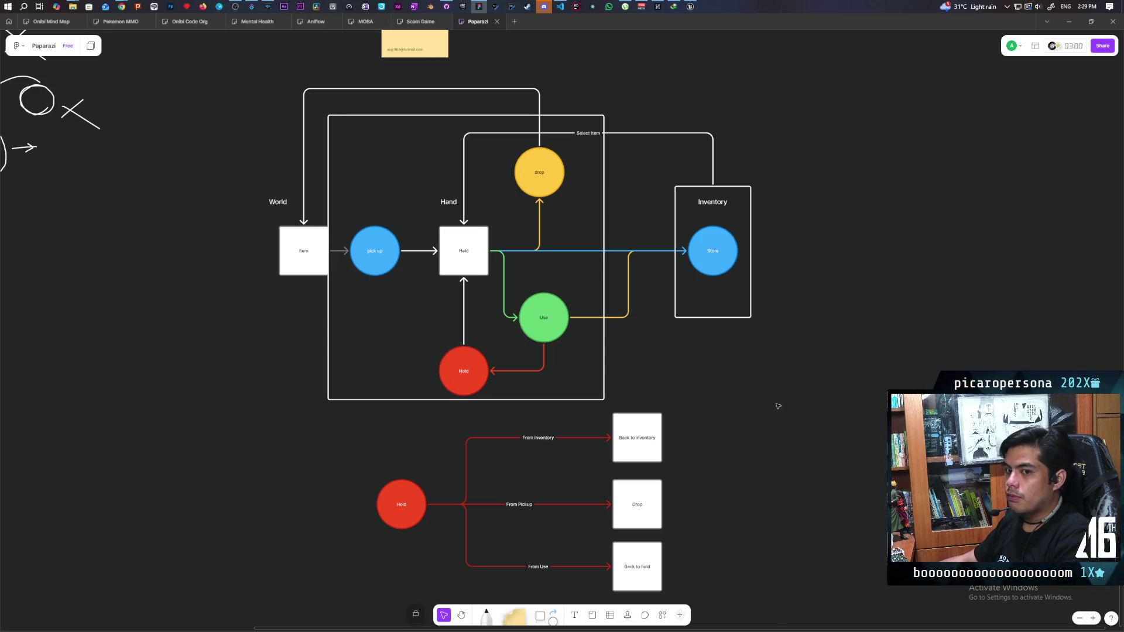
pyautogui.scroll(2, 584, 325)
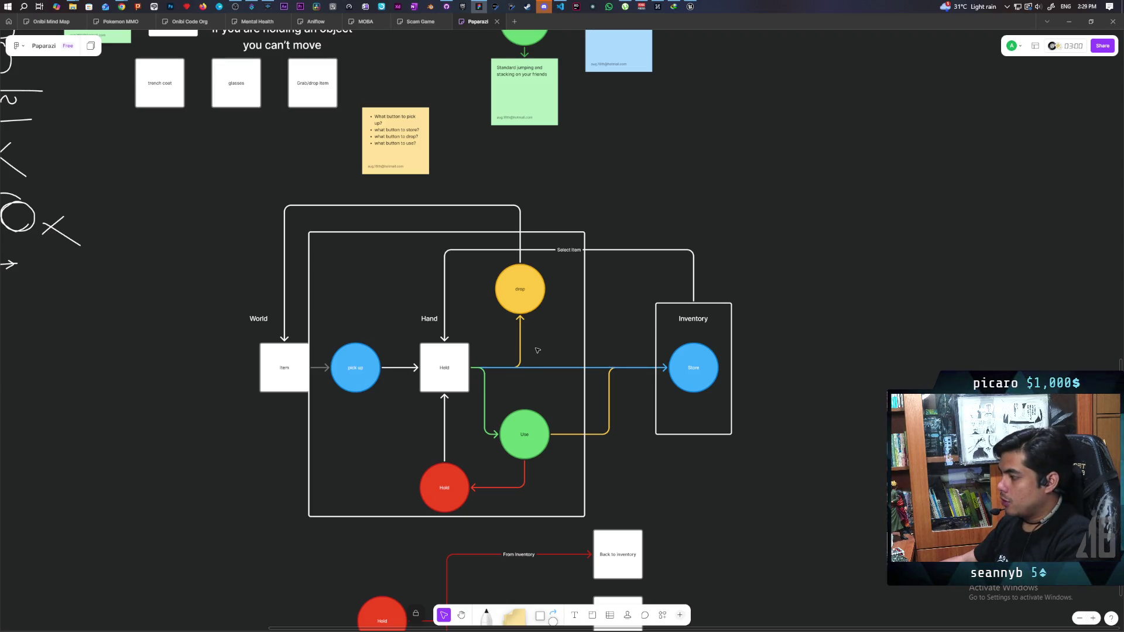
pyautogui.moveTo(539, 359)
pyautogui.mouseDown()
pyautogui.moveTo(443, 213)
pyautogui.moveTo(453, 280)
pyautogui.mouseUp()
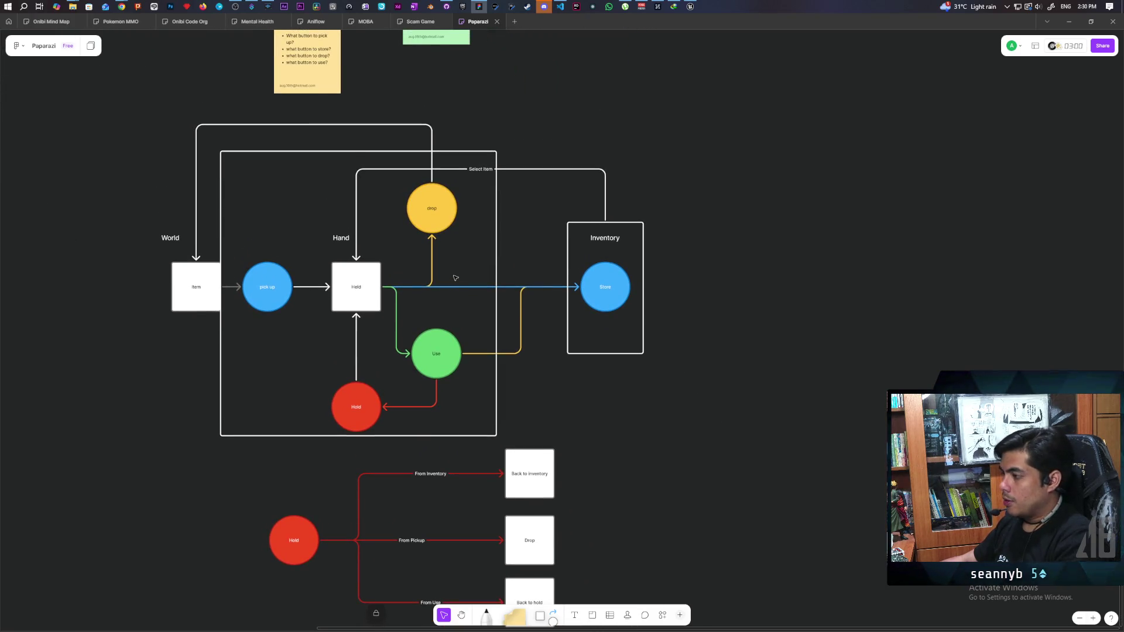
pyautogui.scroll(2, 456, 277)
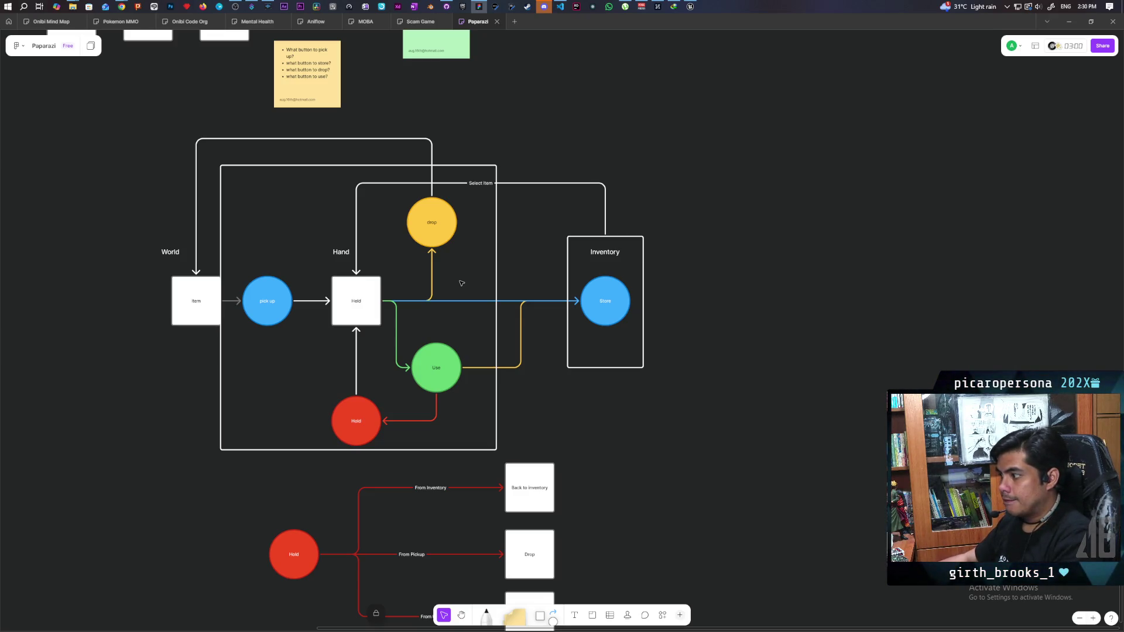
pyautogui.hscroll(1, 433, 293)
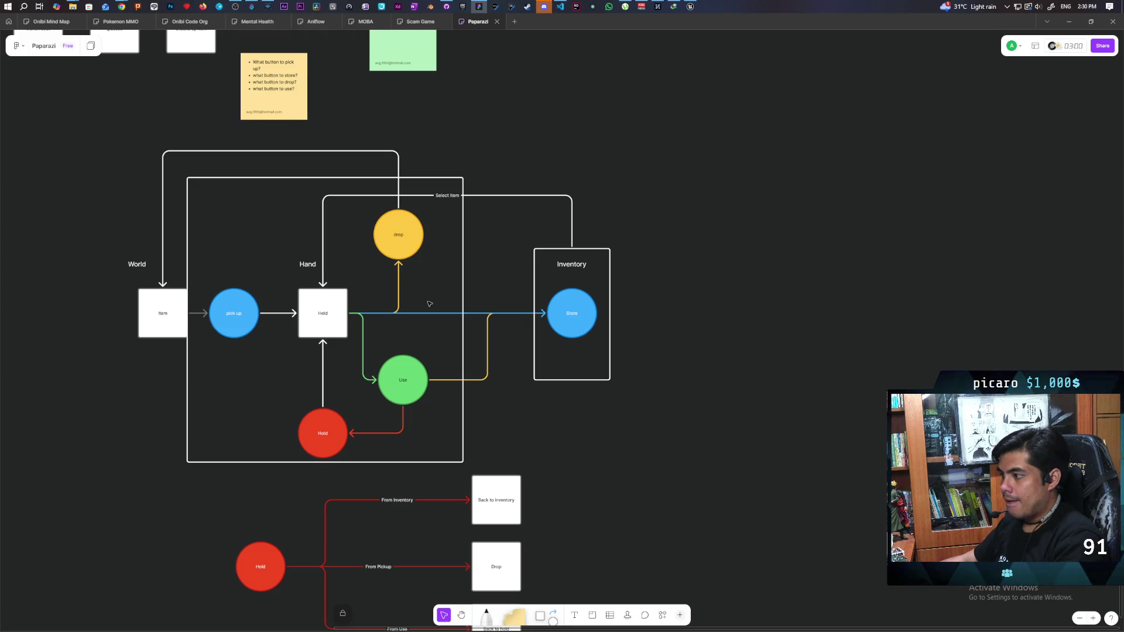
pyautogui.scroll(1, 431, 303)
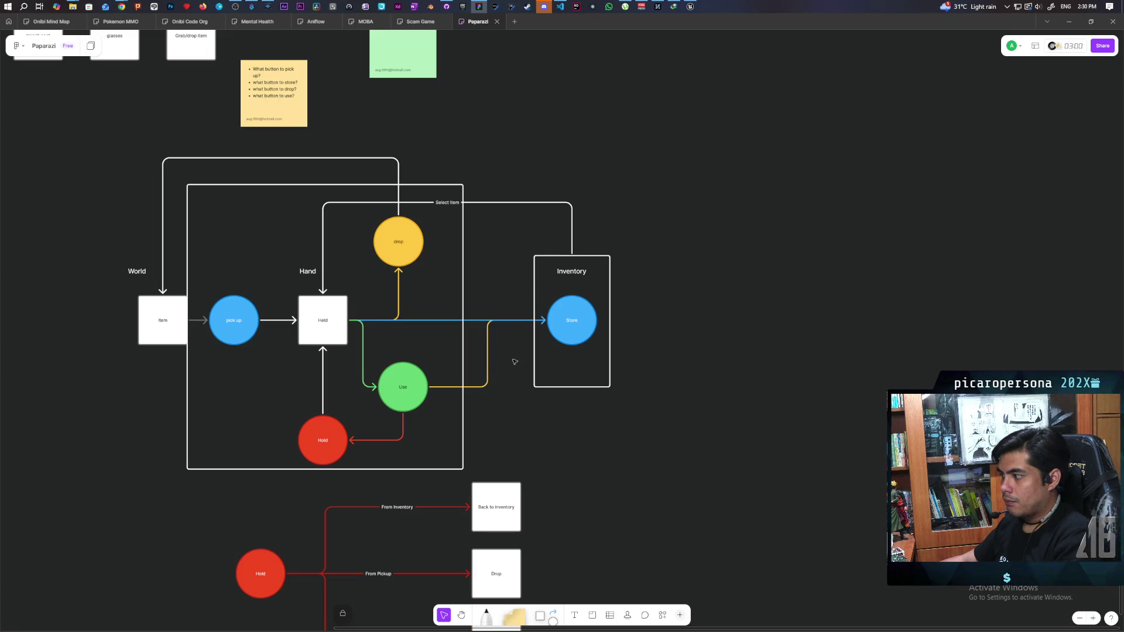
pyautogui.click(573, 330)
# Make the Store circle and the arrow into Store yellow.
pyautogui.click(477, 269)
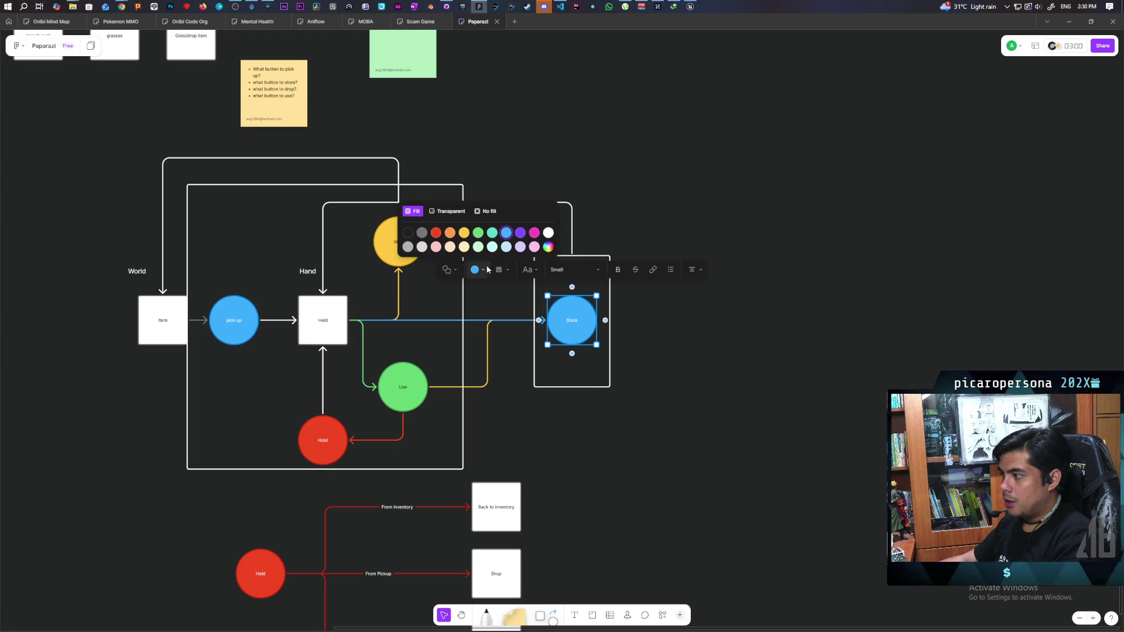
pyautogui.click(455, 231)
pyautogui.click(477, 320)
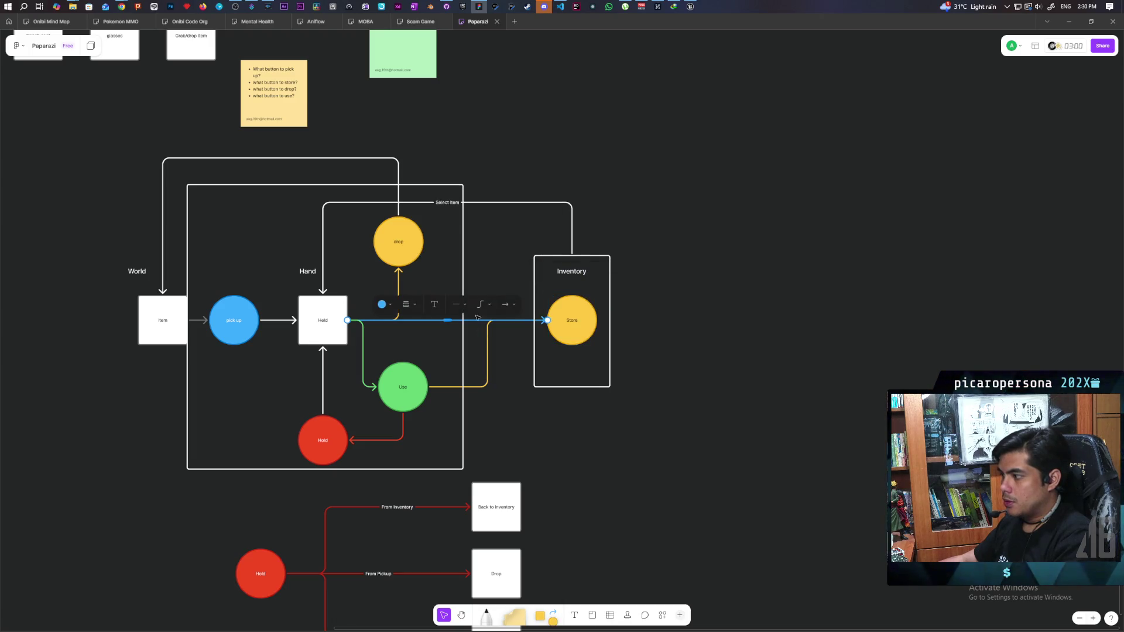
pyautogui.click(383, 303)
pyautogui.click(373, 268)
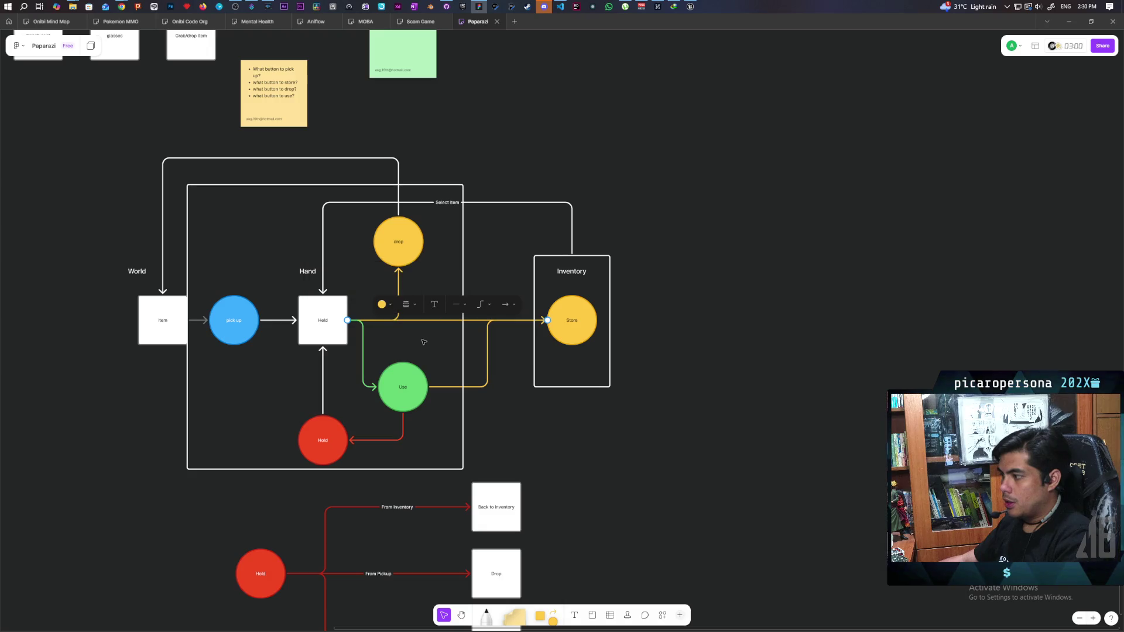
# Make the drop circle and the Held-to-drop arrow red.
pyautogui.click(375, 274)
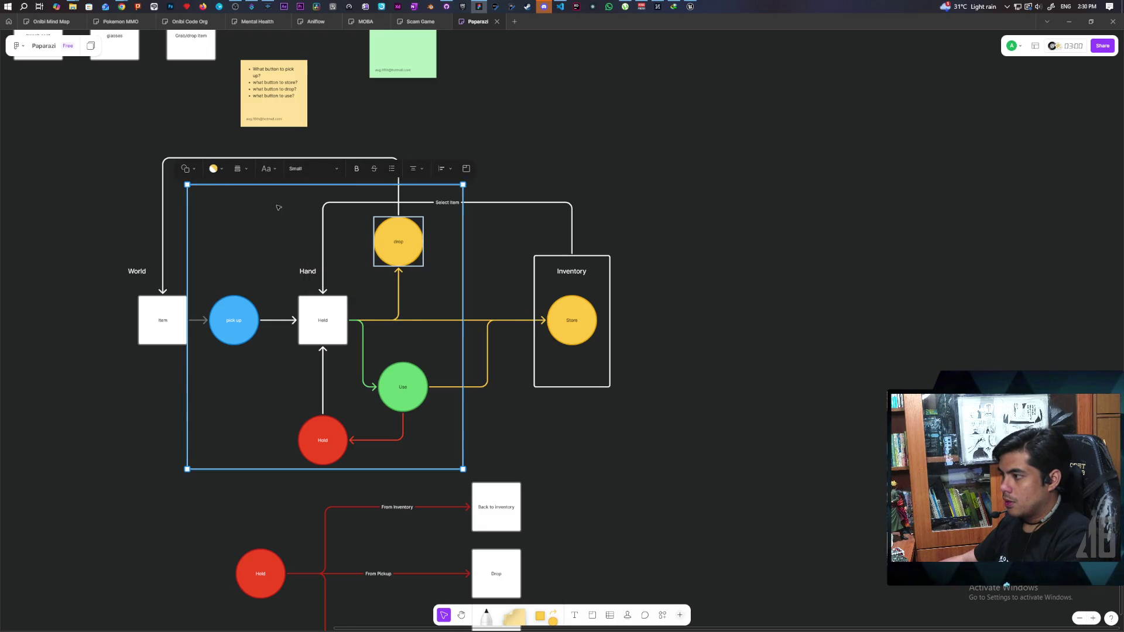
pyautogui.click(213, 168)
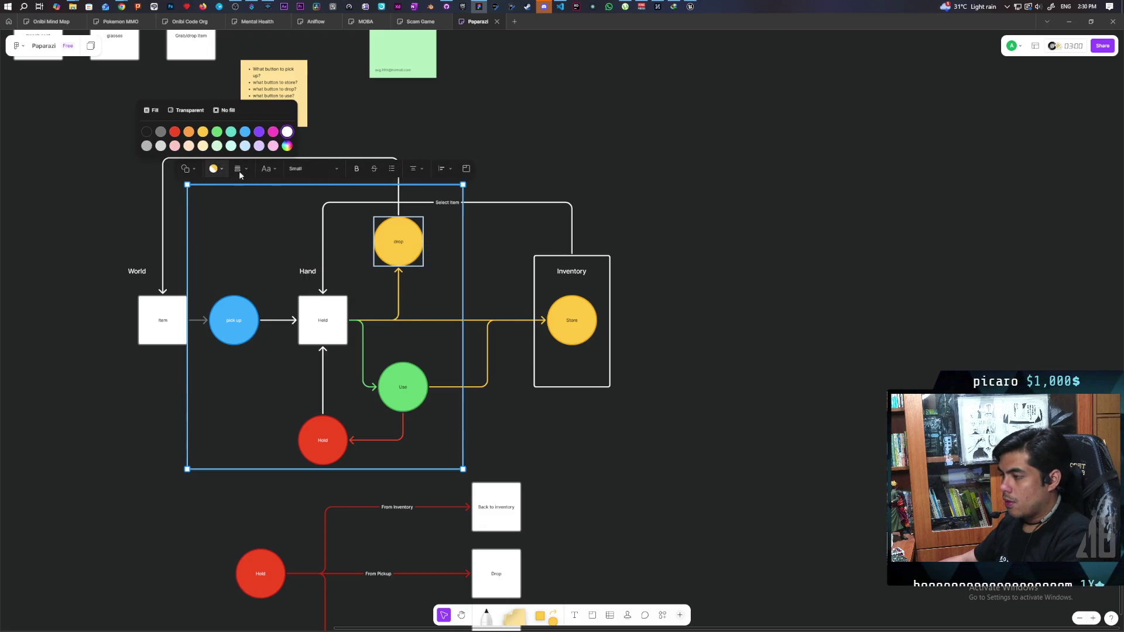
pyautogui.click(175, 132)
pyautogui.click(398, 298)
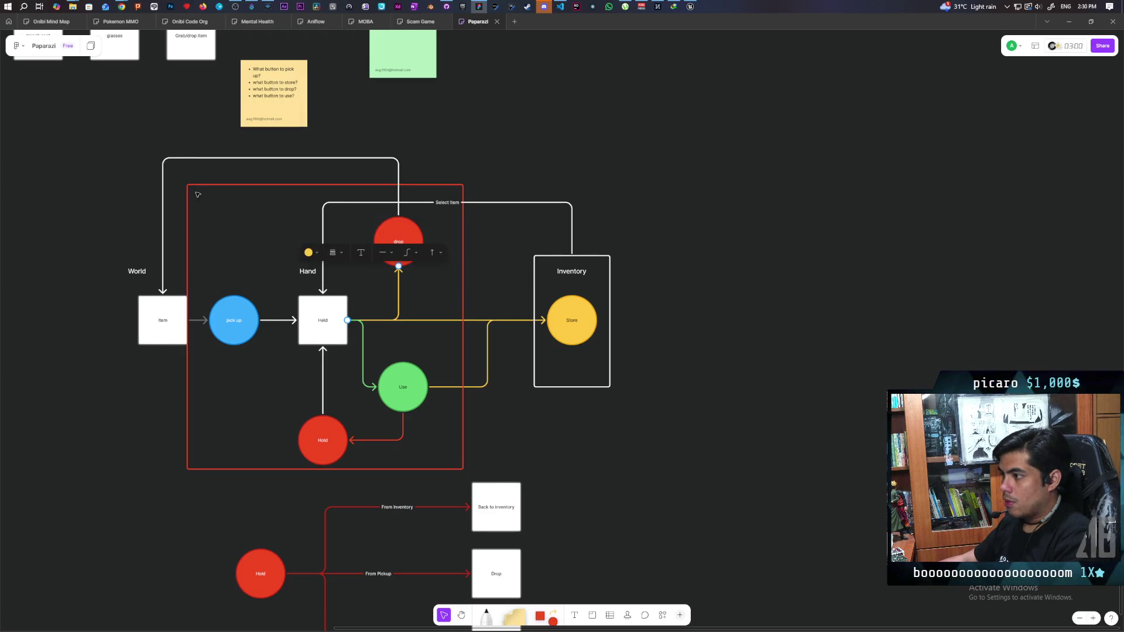
pyautogui.click(306, 252)
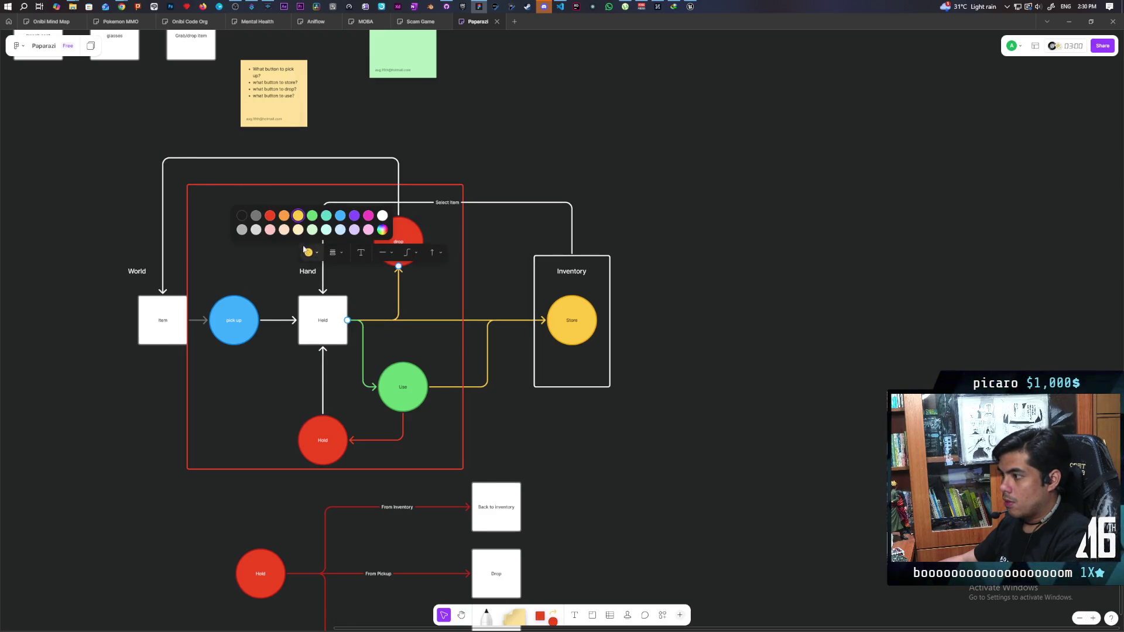
pyautogui.click(269, 217)
pyautogui.click(196, 213)
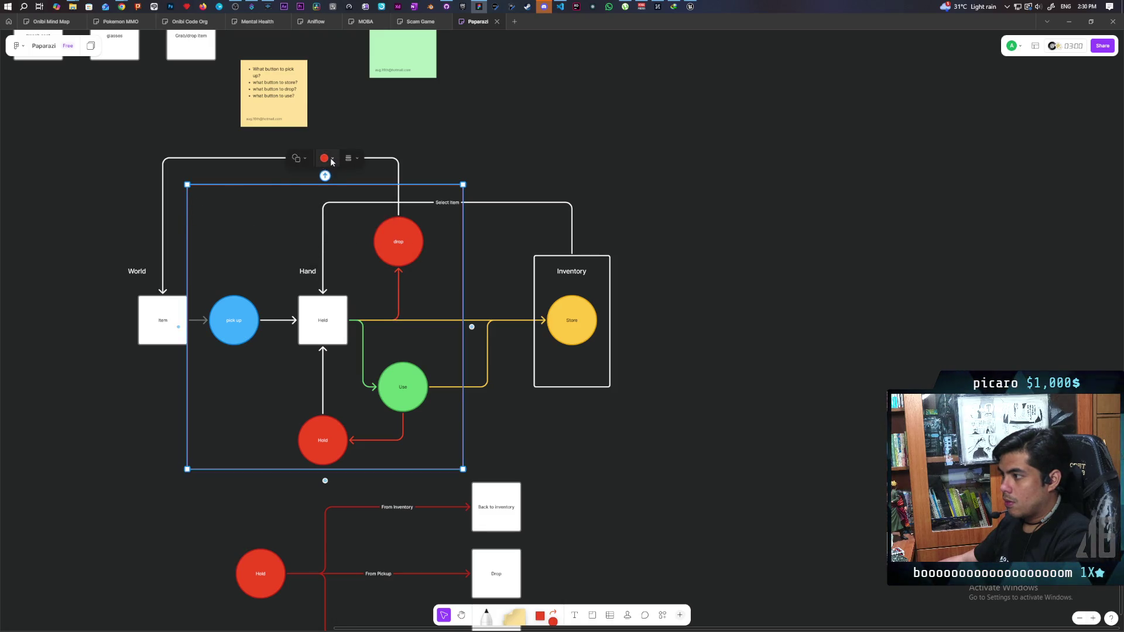
# Set the Hand container's outline back to white.
pyautogui.click(331, 162)
pyautogui.click(328, 158)
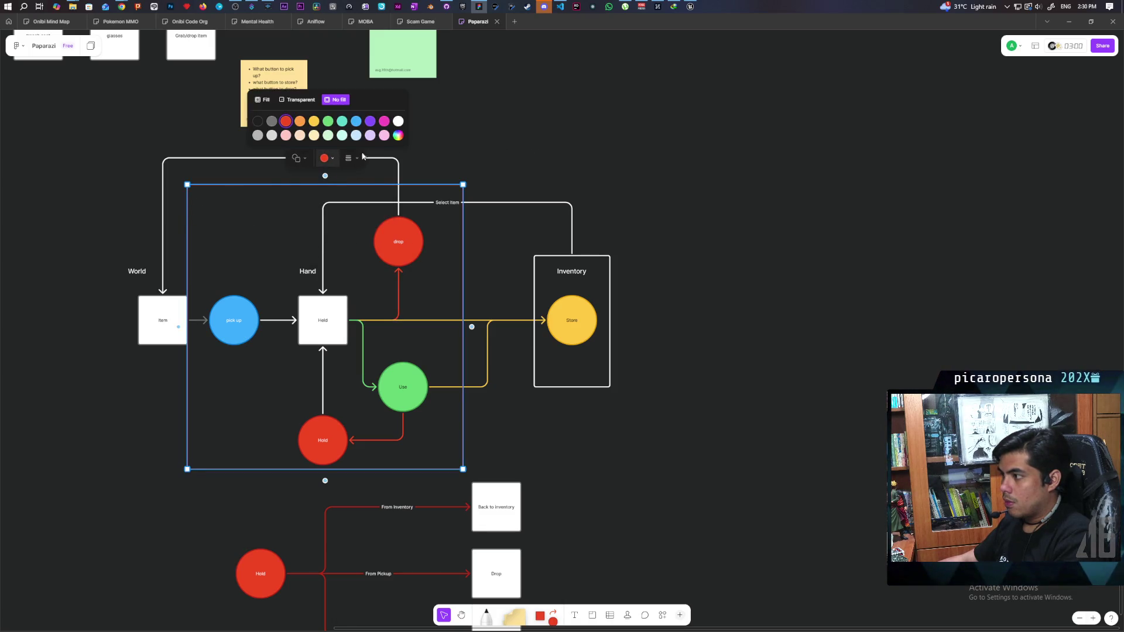
pyautogui.click(398, 121)
pyautogui.click(534, 189)
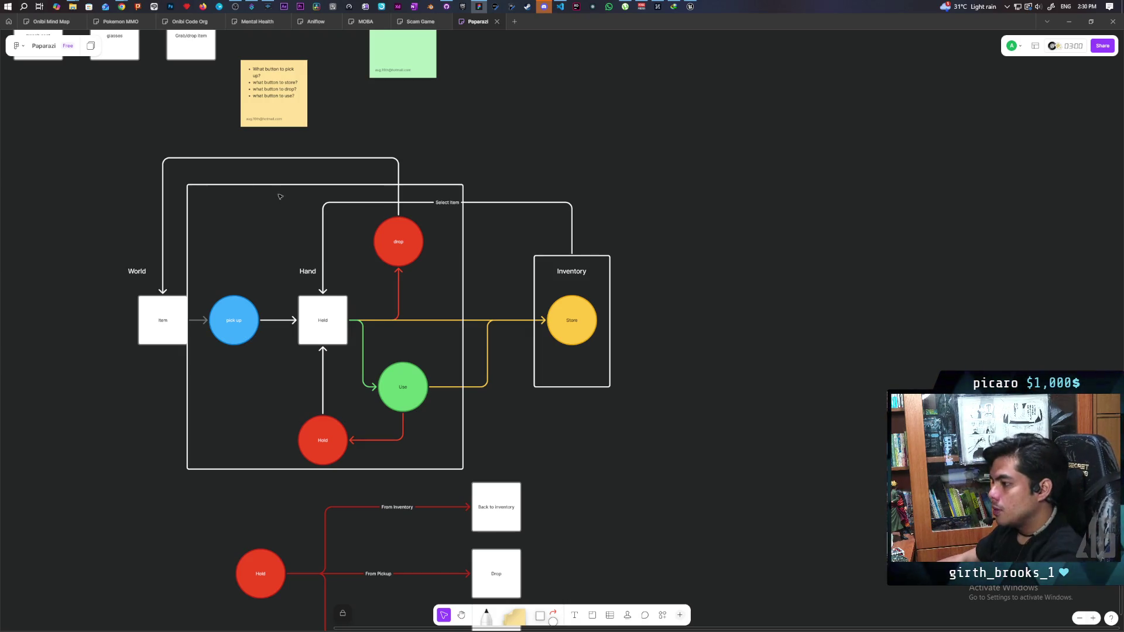
pyautogui.hscroll(-4, 701, 420)
pyautogui.scroll(-2, 700, 419)
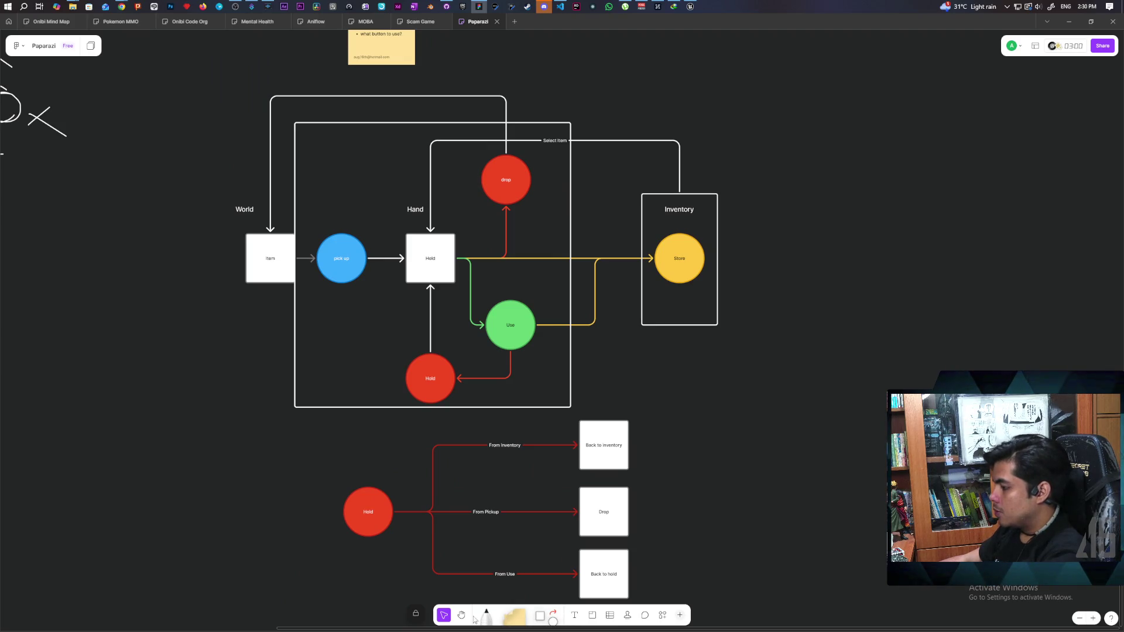
# Add a white 'F' text label just above the blue pick up circle.
pyautogui.click(573, 616)
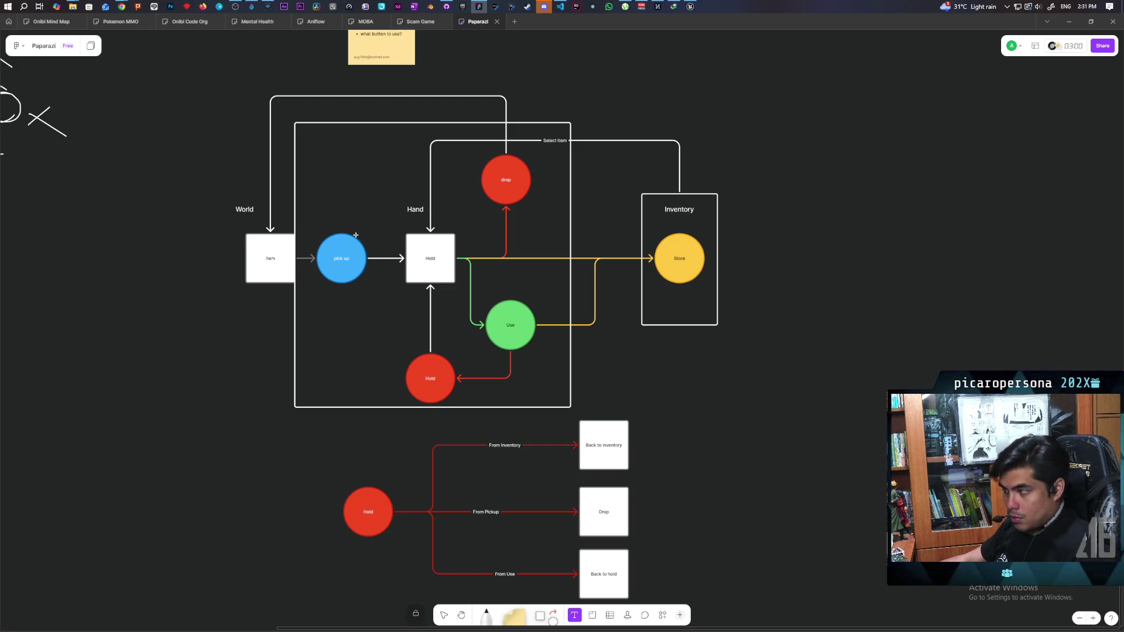
pyautogui.click(338, 208)
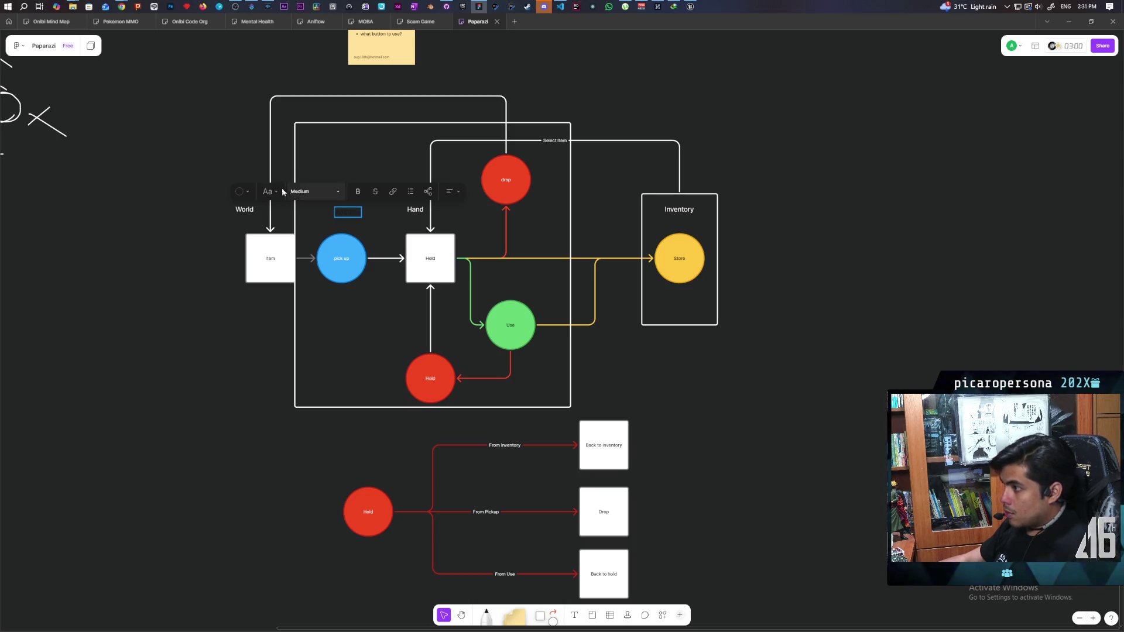
pyautogui.click(248, 192)
pyautogui.click(311, 158)
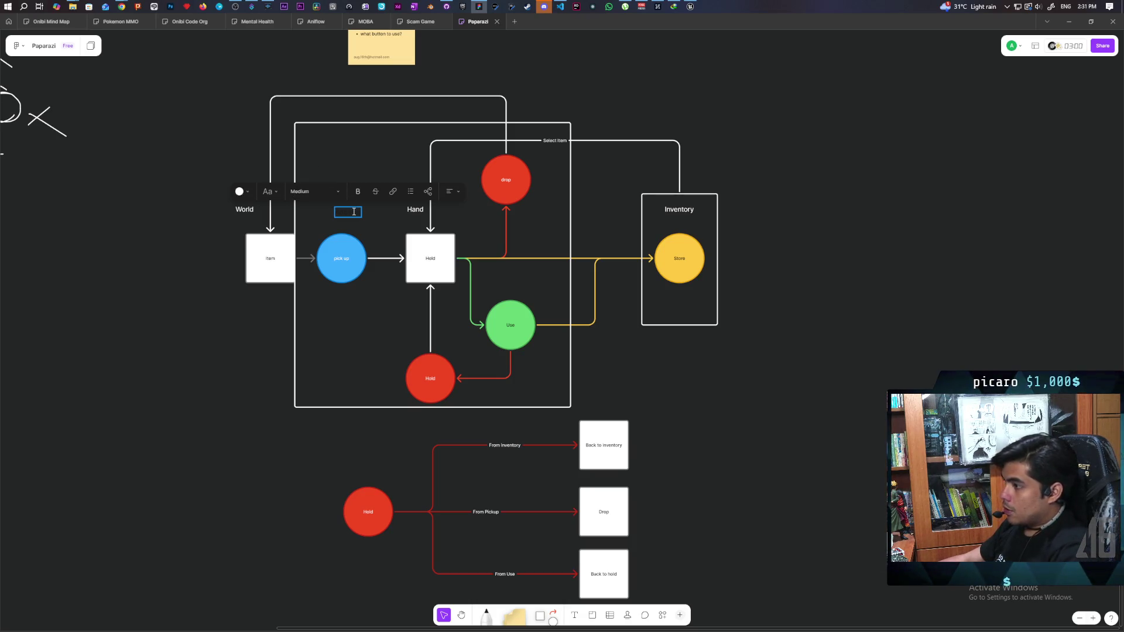
pyautogui.write('F')
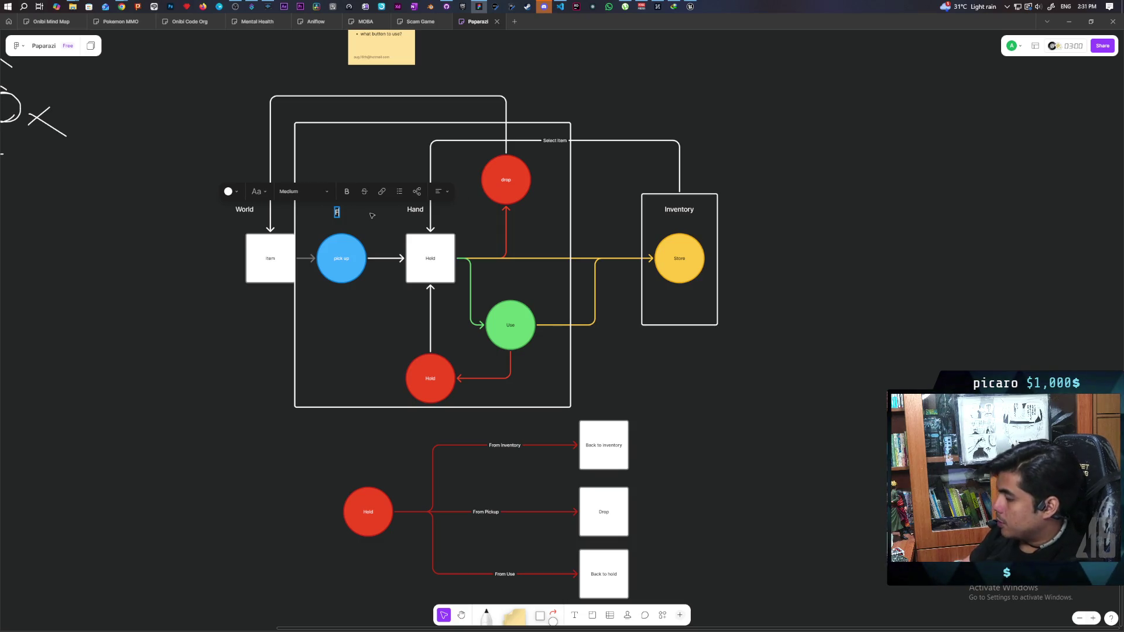
pyautogui.click(234, 346)
# Undo an accidental container shift and reselect the F label.
pyautogui.scroll(2, 301, 274)
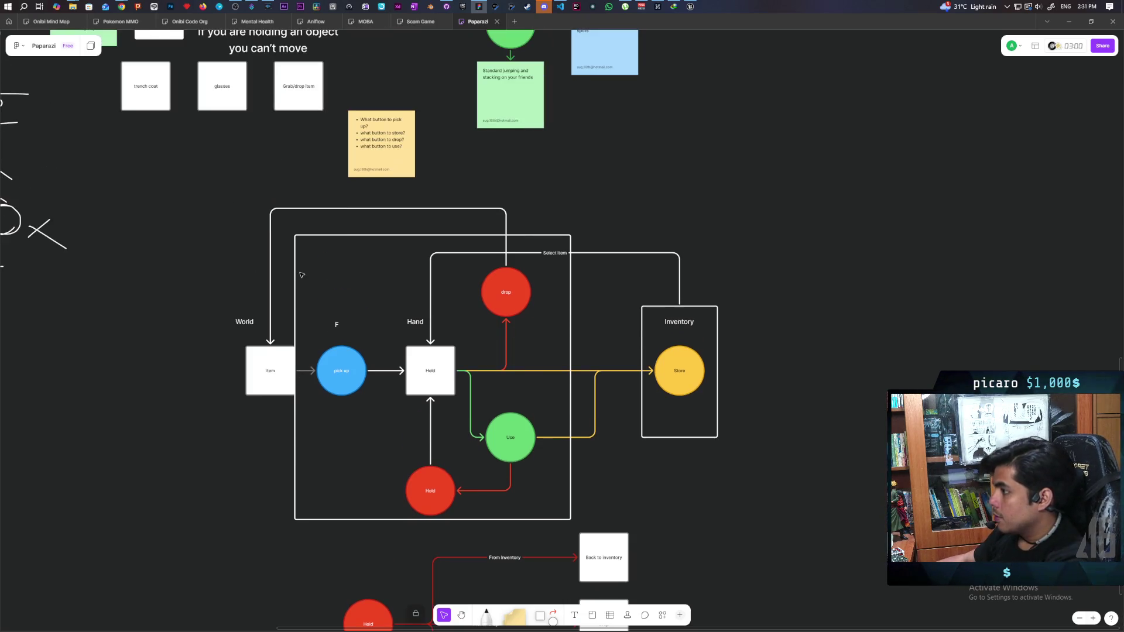
pyautogui.scroll(5, 324, 367)
pyautogui.moveTo(345, 274); pyautogui.dragTo(360, 301)
pyautogui.hotkey('ctrl', 'z')
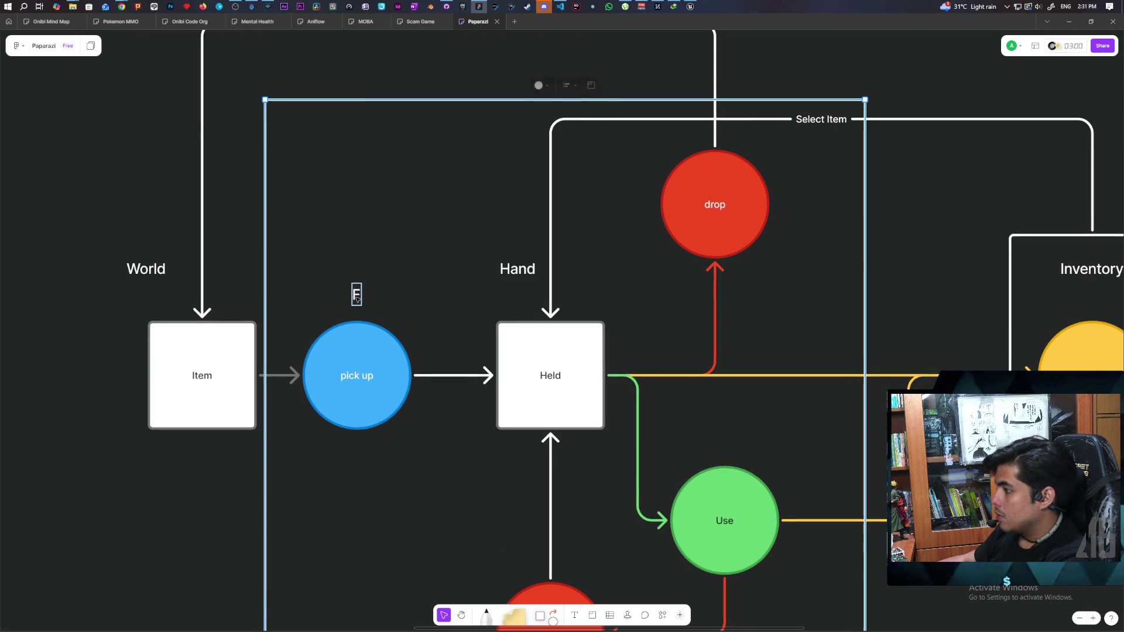
pyautogui.click(216, 514)
pyautogui.scroll(-1, 234, 503)
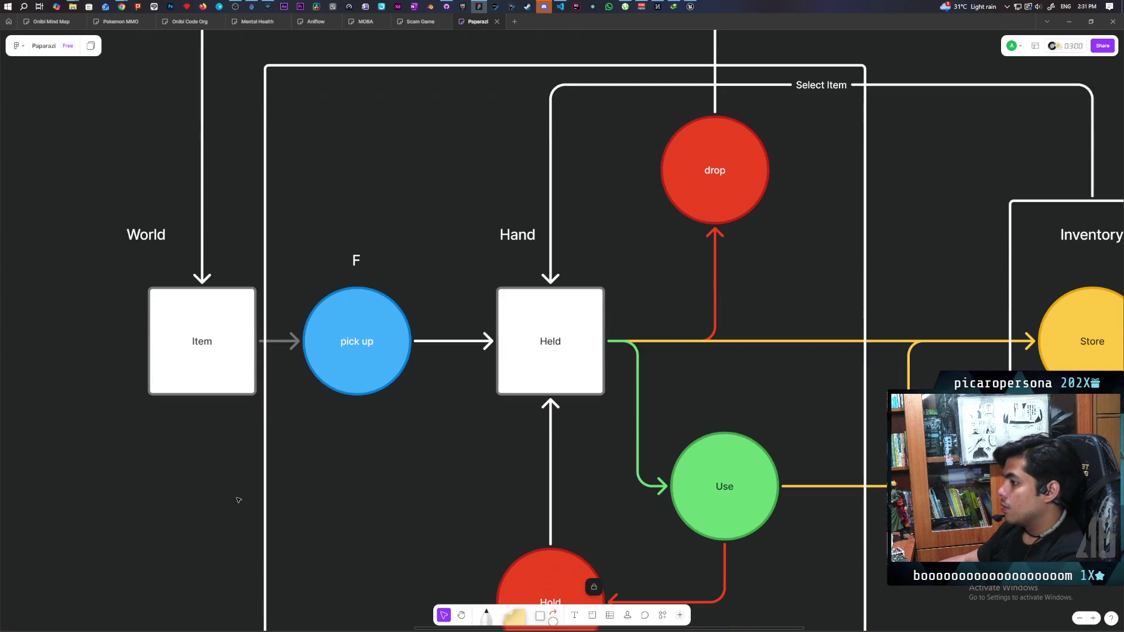
pyautogui.click(357, 260)
pyautogui.scroll(-2, 773, 331)
pyautogui.hscroll(3, 773, 331)
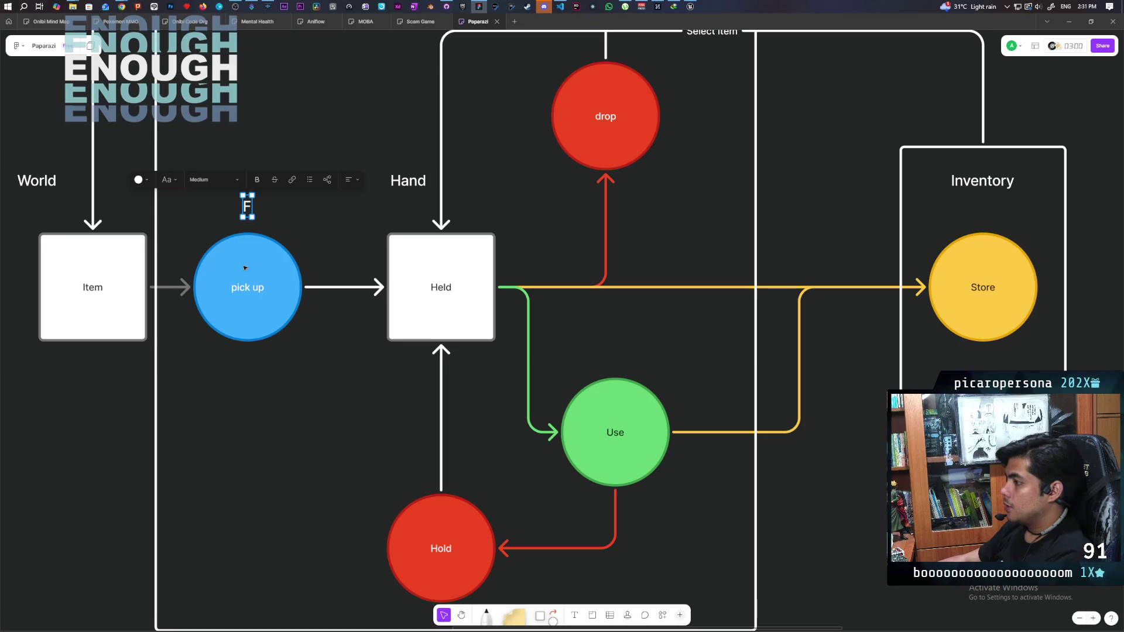
pyautogui.scroll(1, 510, 304)
pyautogui.hscroll(1, 509, 304)
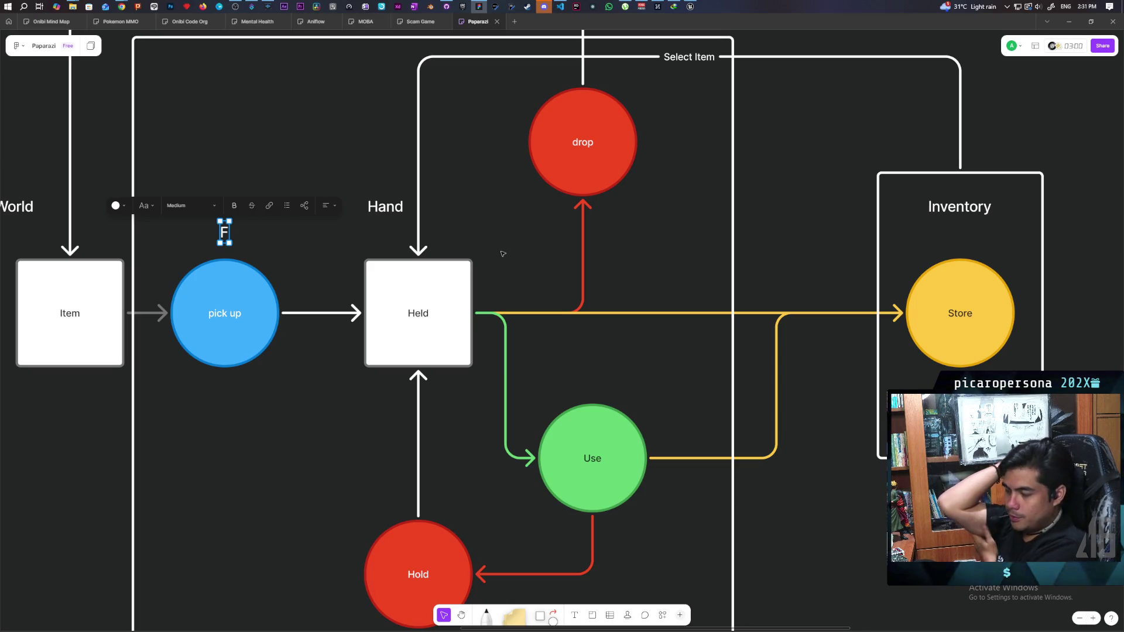
# Nudge the Dive/Interact circle in the notes so it aligns with Pick up item.
pyautogui.scroll(-5, 700, 421)
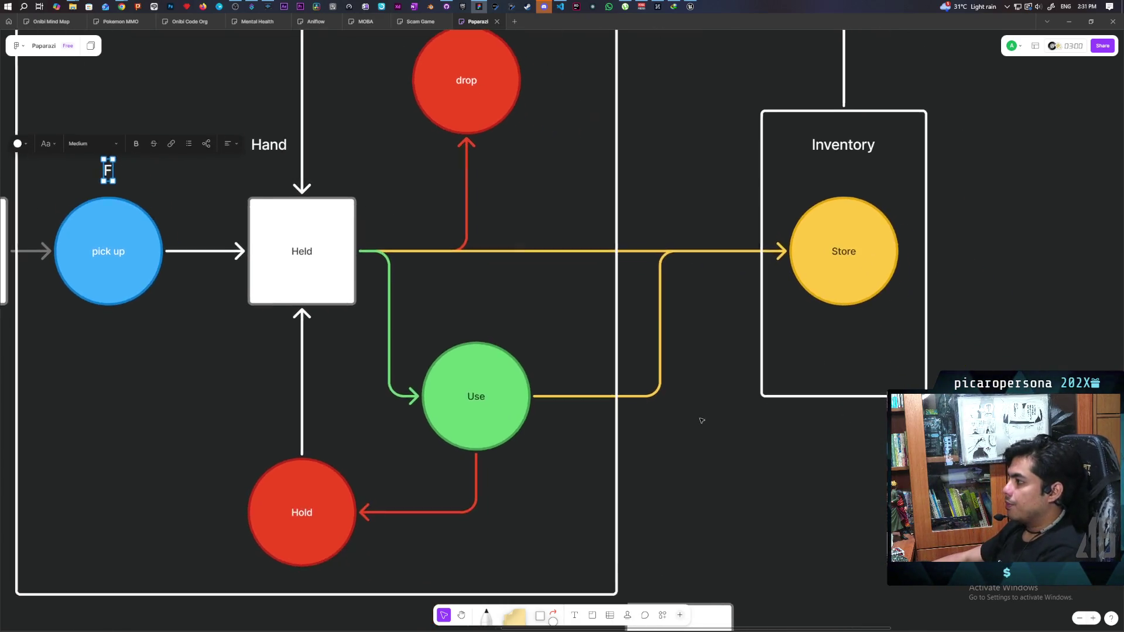
pyautogui.moveTo(680, 336)
pyautogui.mouseDown()
pyautogui.moveTo(691, 384)
pyautogui.moveTo(680, 369)
pyautogui.mouseUp()
pyautogui.click(682, 370)
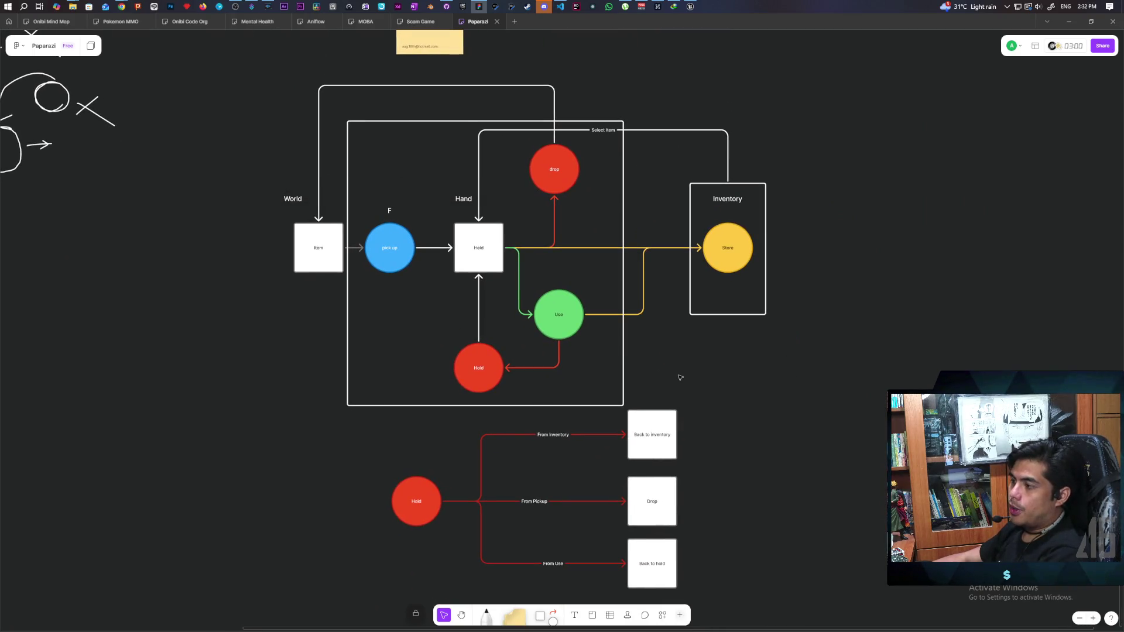
pyautogui.scroll(1, 680, 377)
pyautogui.scroll(3, 502, 350)
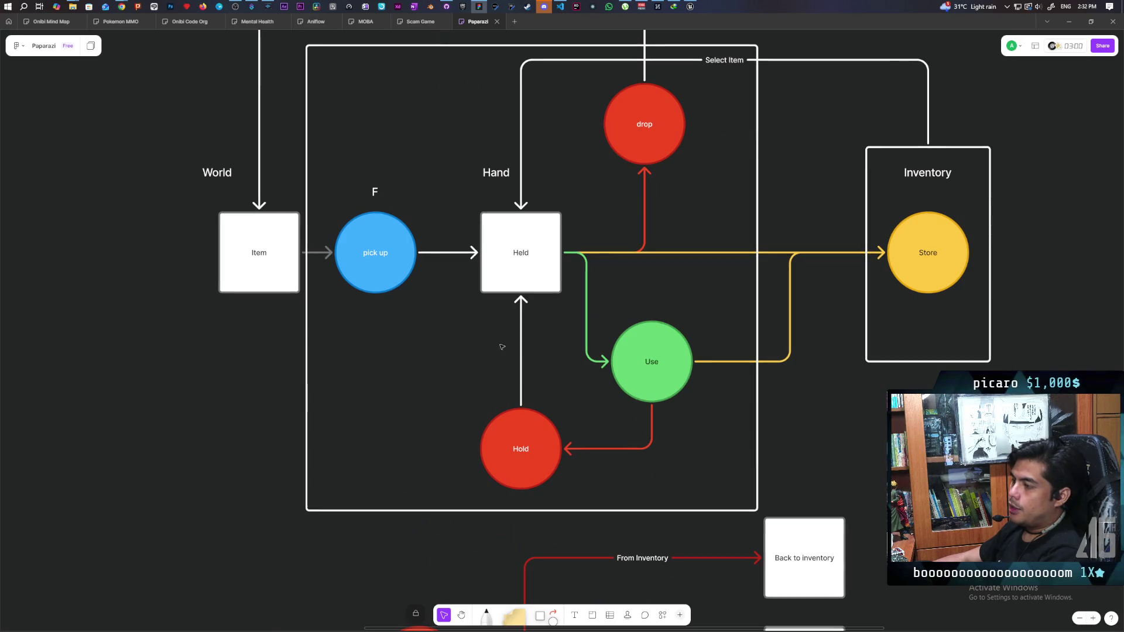
pyautogui.scroll(5, 560, 511)
pyautogui.scroll(4, 561, 511)
pyautogui.moveTo(528, 89)
pyautogui.mouseDown()
pyautogui.moveTo(667, 257)
pyautogui.moveTo(693, 265)
pyautogui.moveTo(752, 163)
pyautogui.mouseUp()
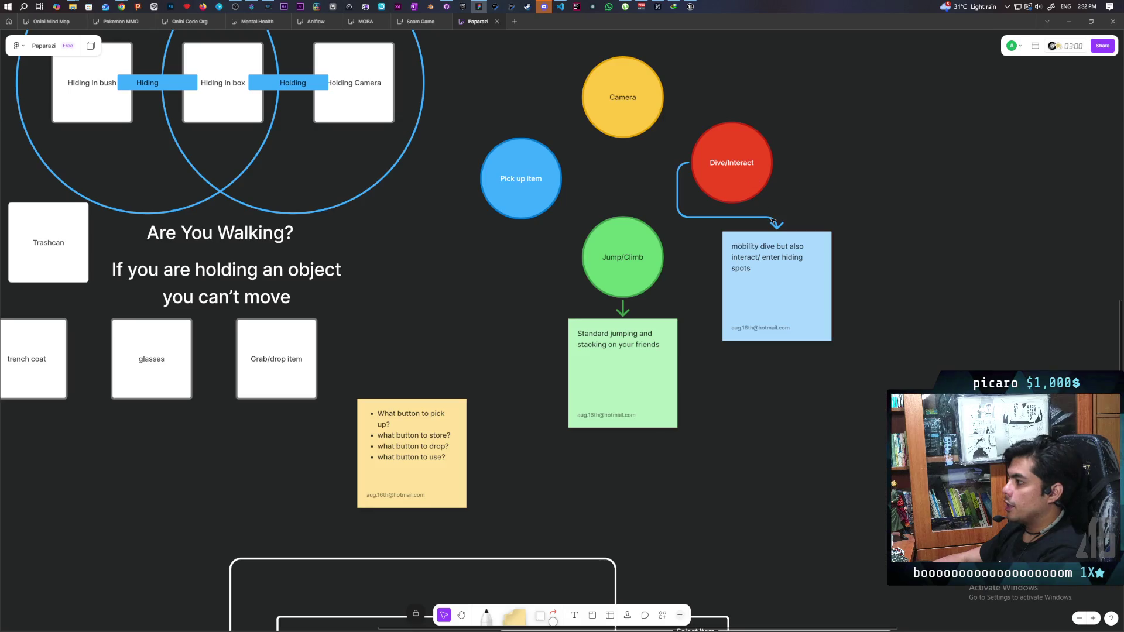
pyautogui.click(751, 186)
pyautogui.moveTo(753, 198); pyautogui.dragTo(737, 200)
pyautogui.press('Escape')
# Select the blue pick up circle together with its F label.
pyautogui.scroll(-10, 827, 334)
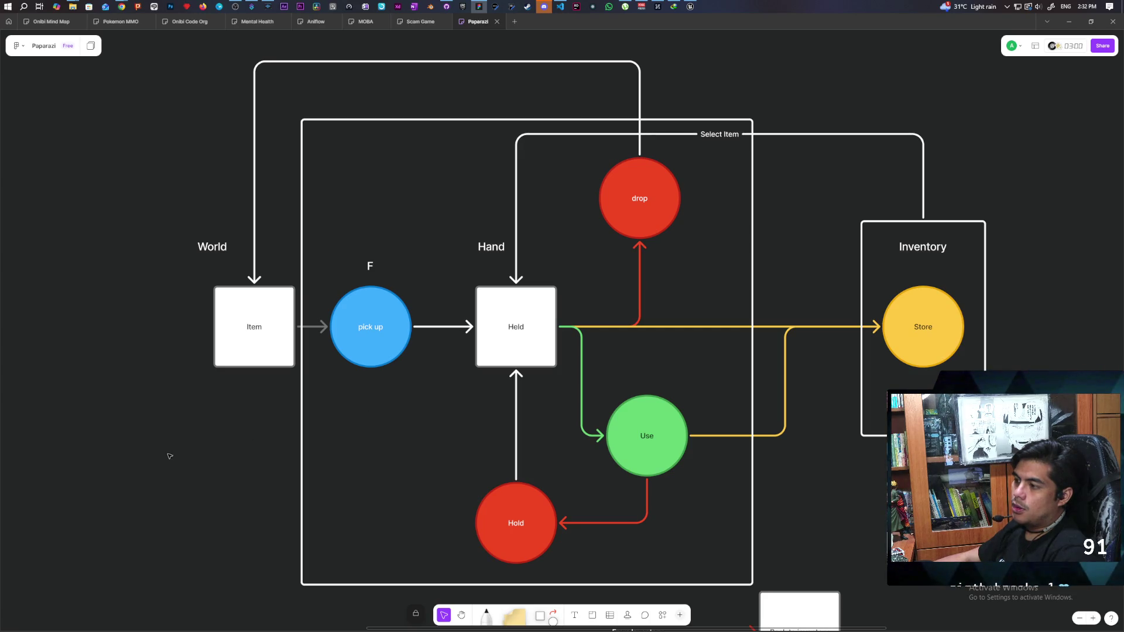
pyautogui.moveTo(348, 404)
pyautogui.mouseDown()
pyautogui.moveTo(389, 363)
pyautogui.moveTo(389, 234)
pyautogui.mouseUp()
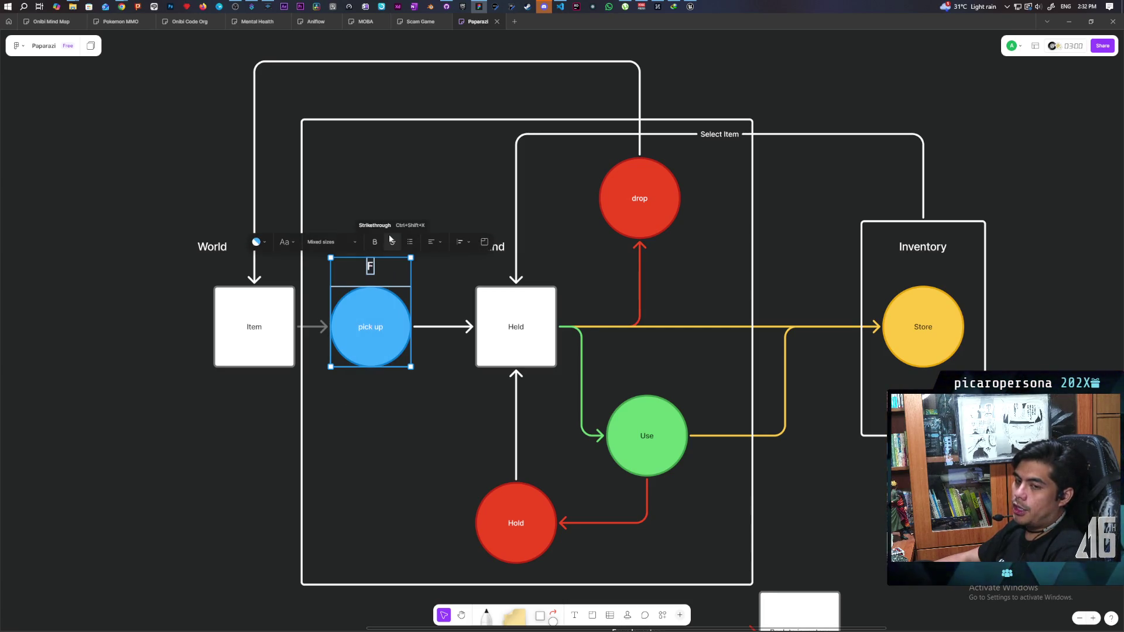
pyautogui.moveTo(362, 219)
pyautogui.mouseDown()
pyautogui.moveTo(388, 394)
pyautogui.moveTo(381, 411)
pyautogui.mouseUp()
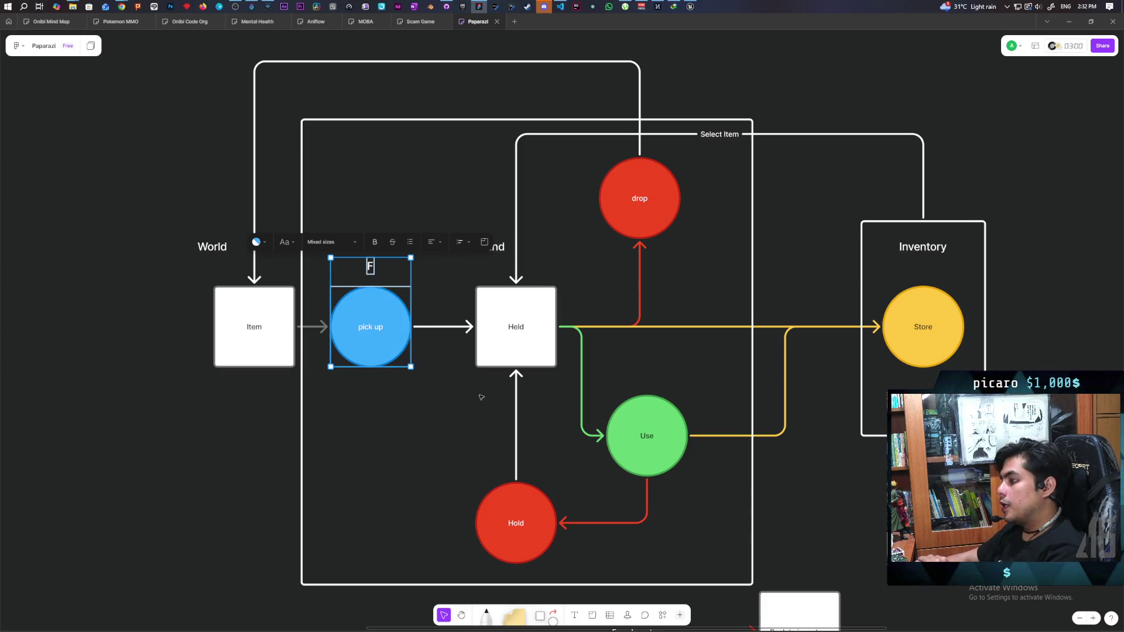
pyautogui.click(514, 349)
pyautogui.moveTo(490, 431); pyautogui.dragTo(326, 414)
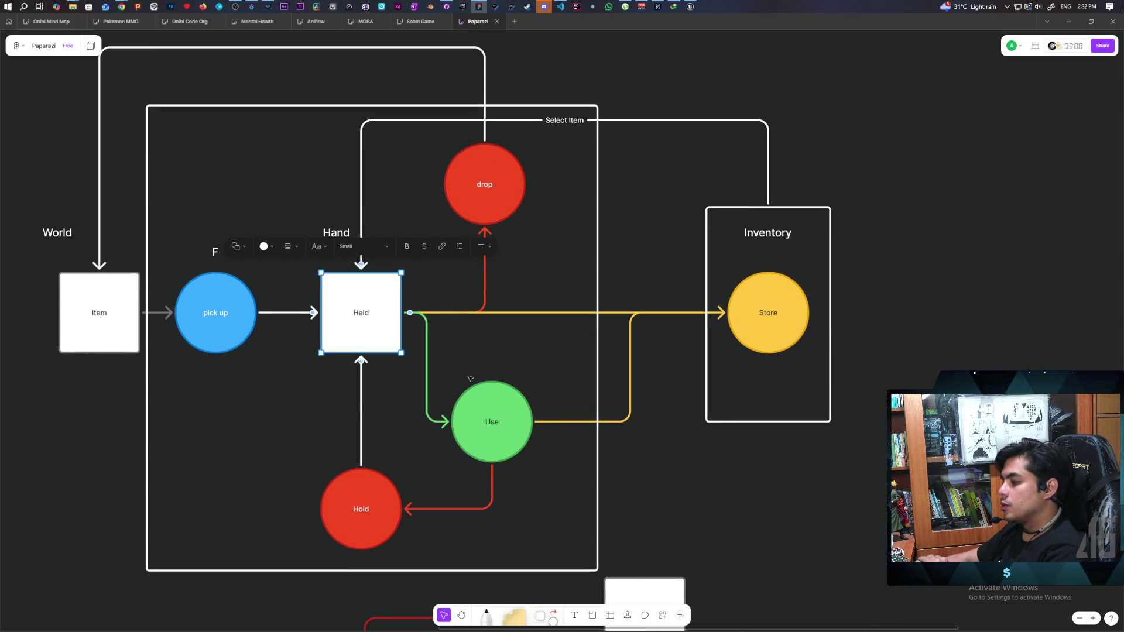
pyautogui.click(479, 391)
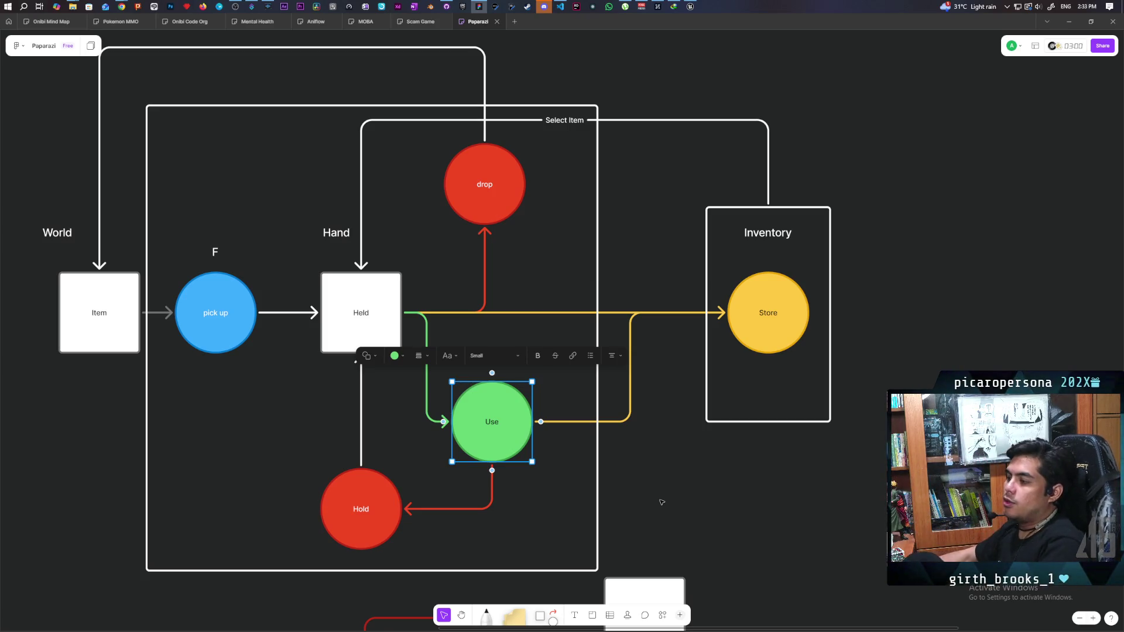
pyautogui.click(338, 402)
pyautogui.click(248, 316)
pyautogui.click(323, 318)
pyautogui.click(503, 443)
pyautogui.click(392, 486)
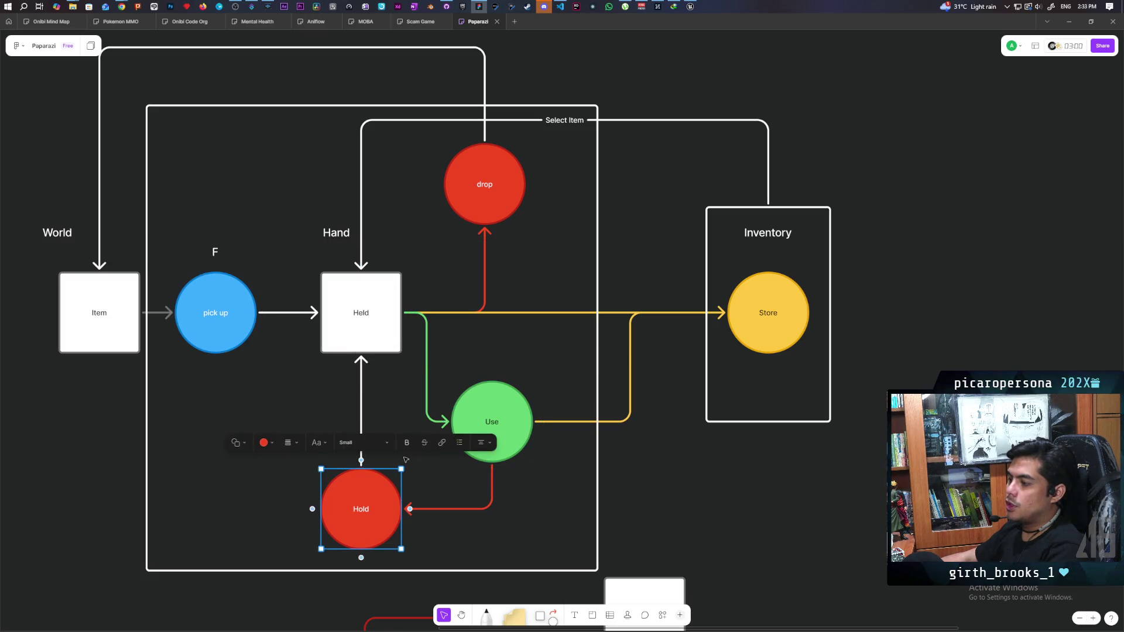
pyautogui.click(367, 344)
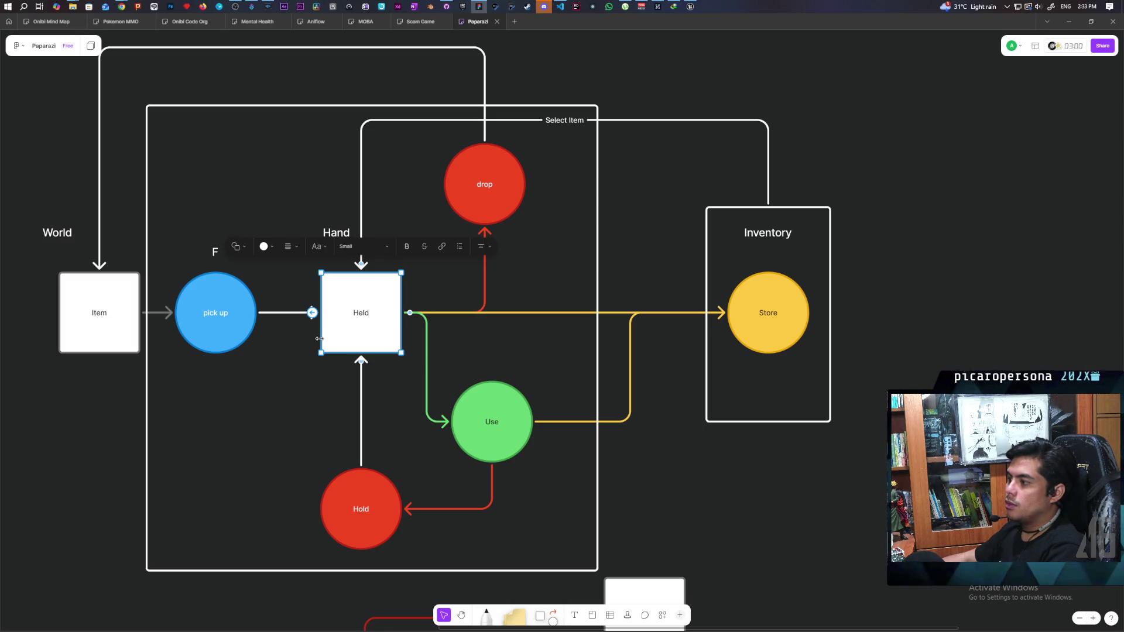
pyautogui.click(469, 211)
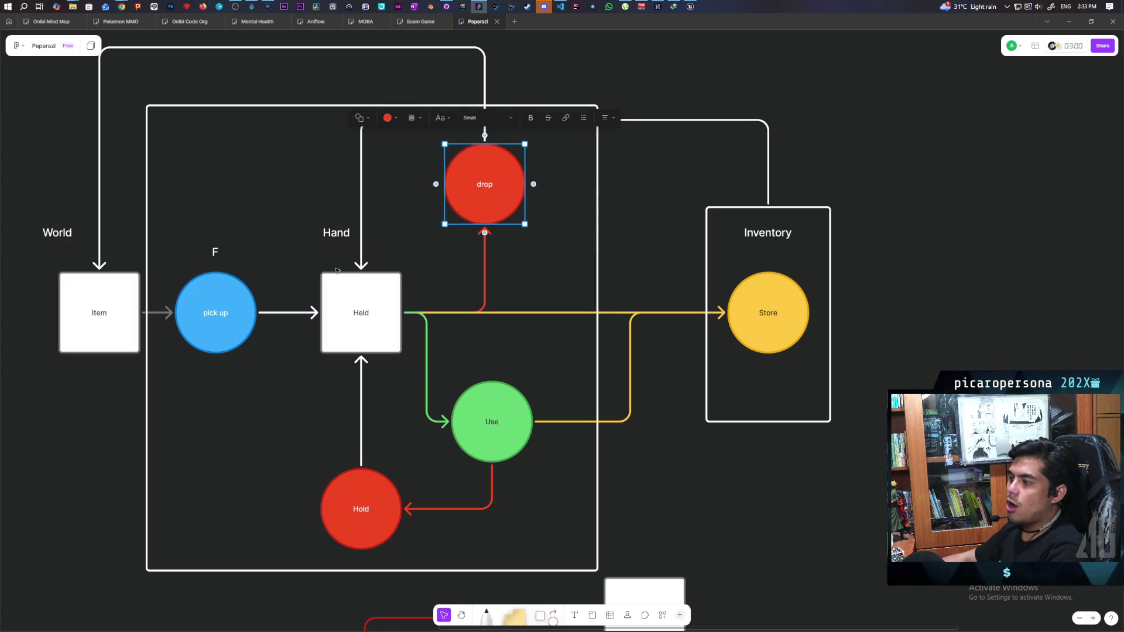
pyautogui.click(389, 248)
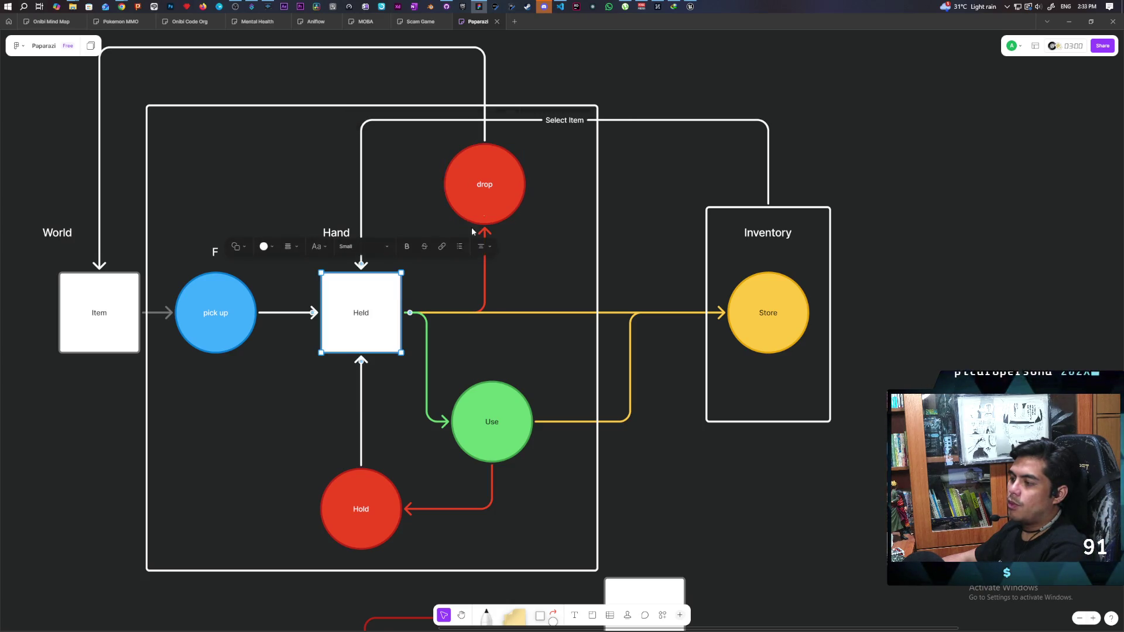
pyautogui.click(417, 162)
pyautogui.click(416, 163)
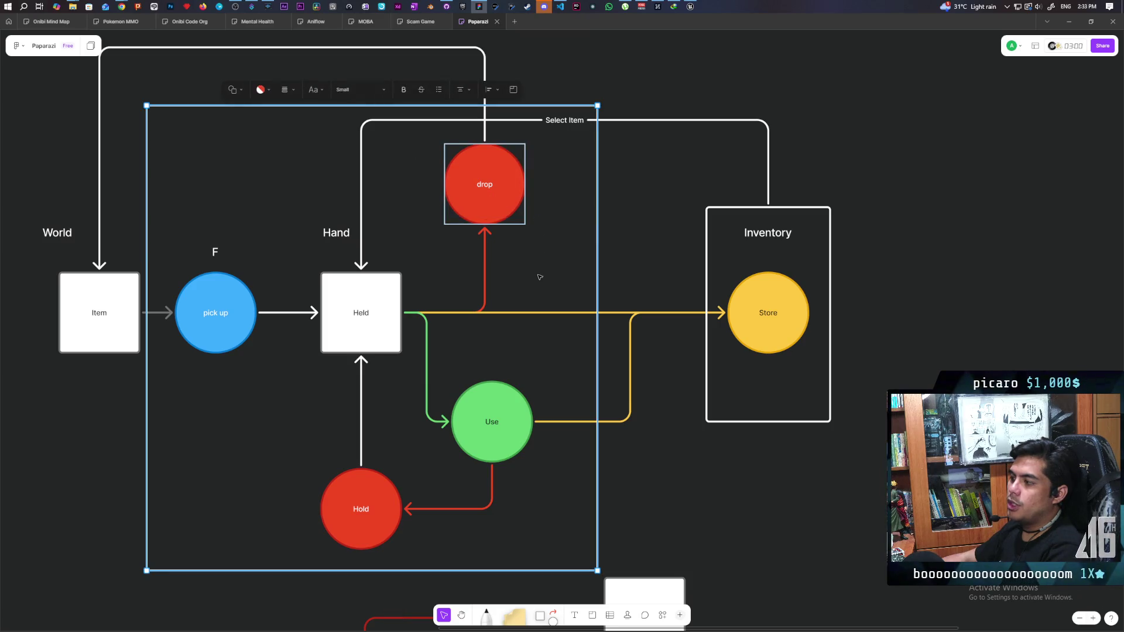
pyautogui.click(754, 378)
pyautogui.click(767, 319)
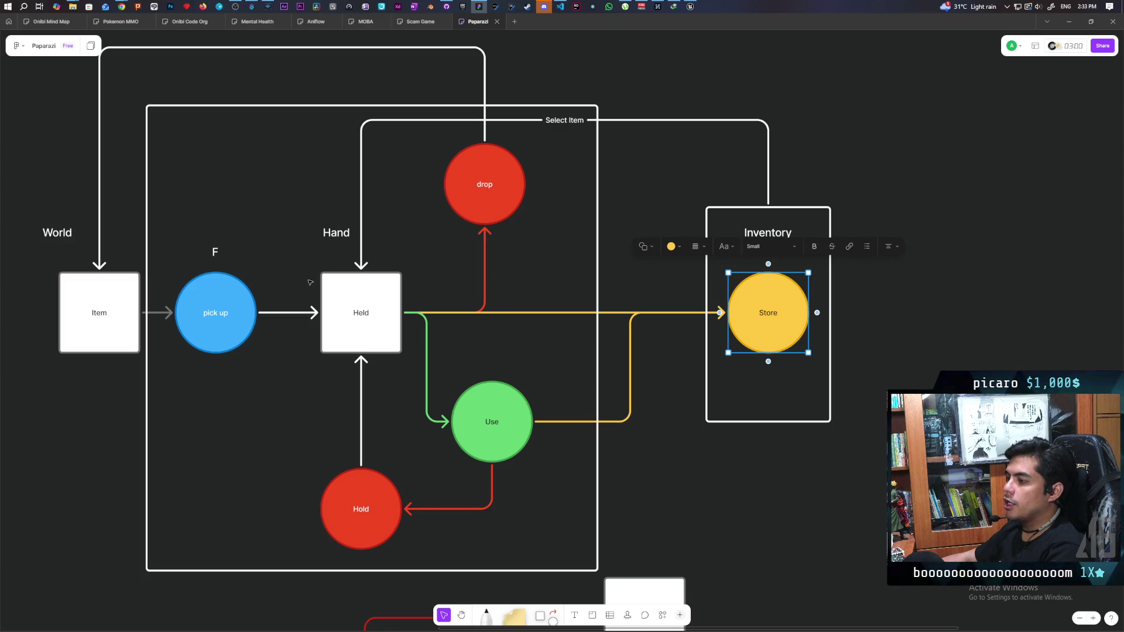
pyautogui.click(363, 300)
pyautogui.moveTo(290, 261); pyautogui.dragTo(422, 371)
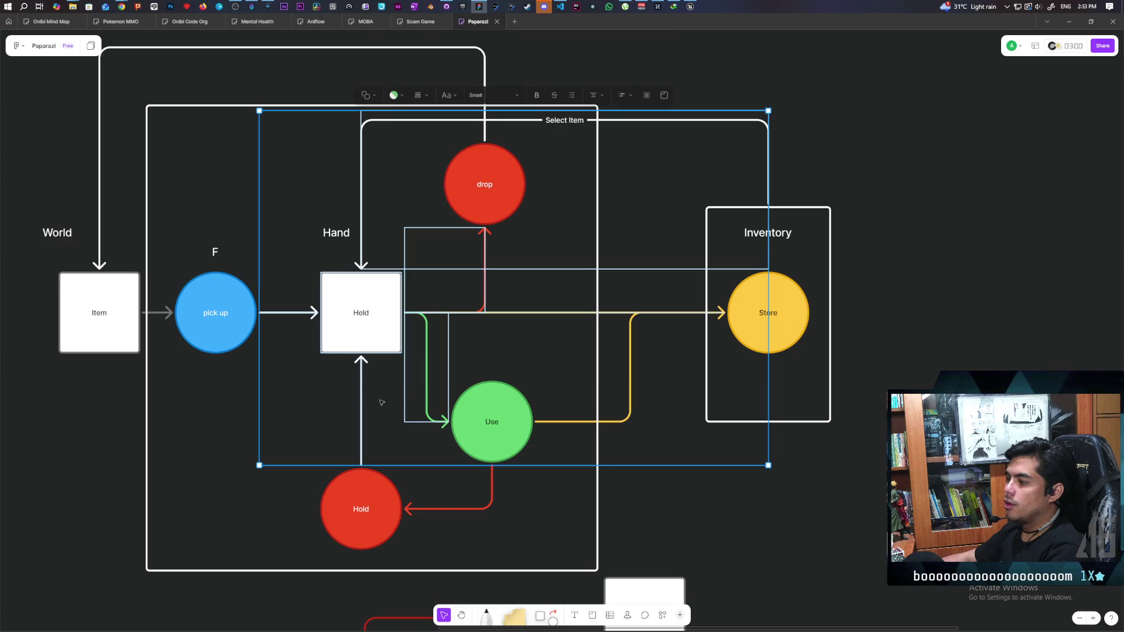
pyautogui.click(221, 465)
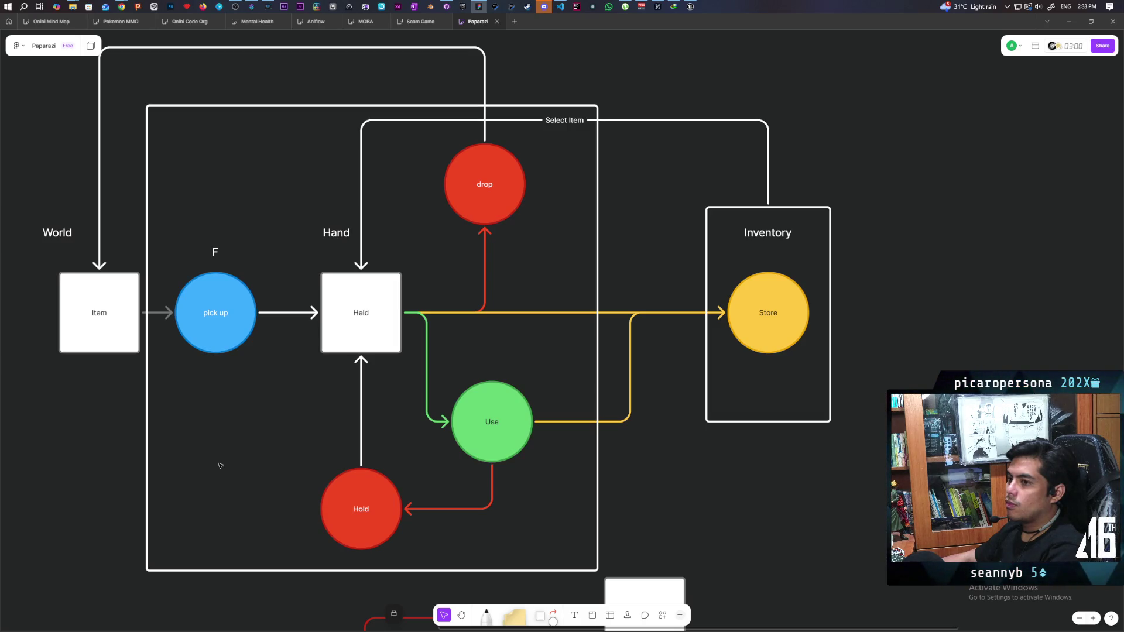
pyautogui.scroll(3, 451, 328)
pyautogui.scroll(3, 452, 333)
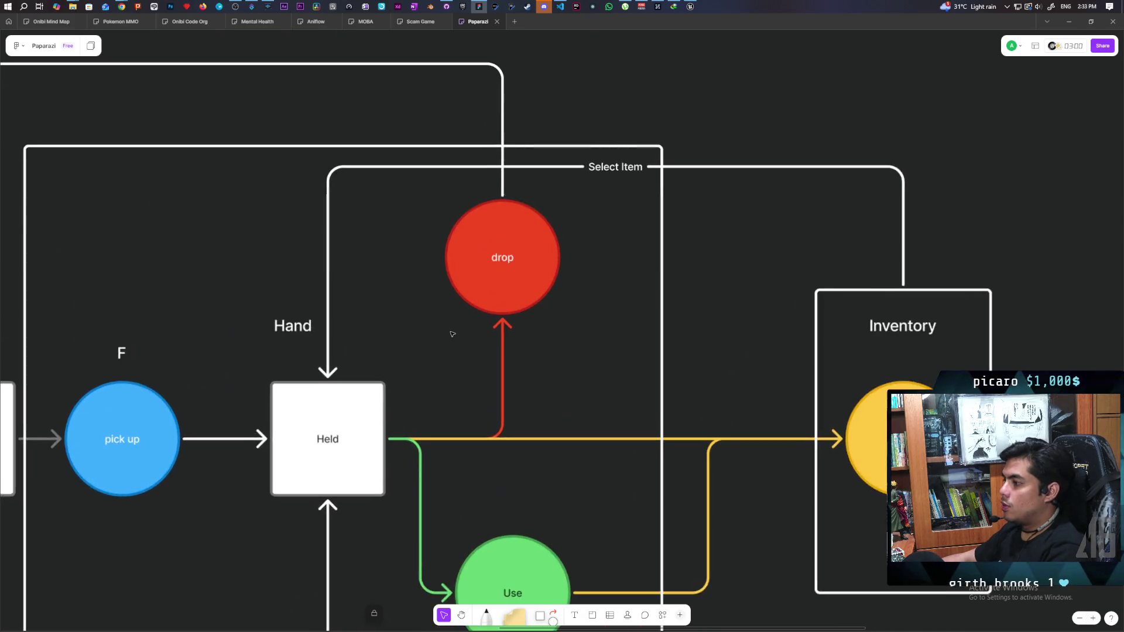
# Change the red drop node's label from 'drop' to 'hold to drop'.
pyautogui.click(503, 240)
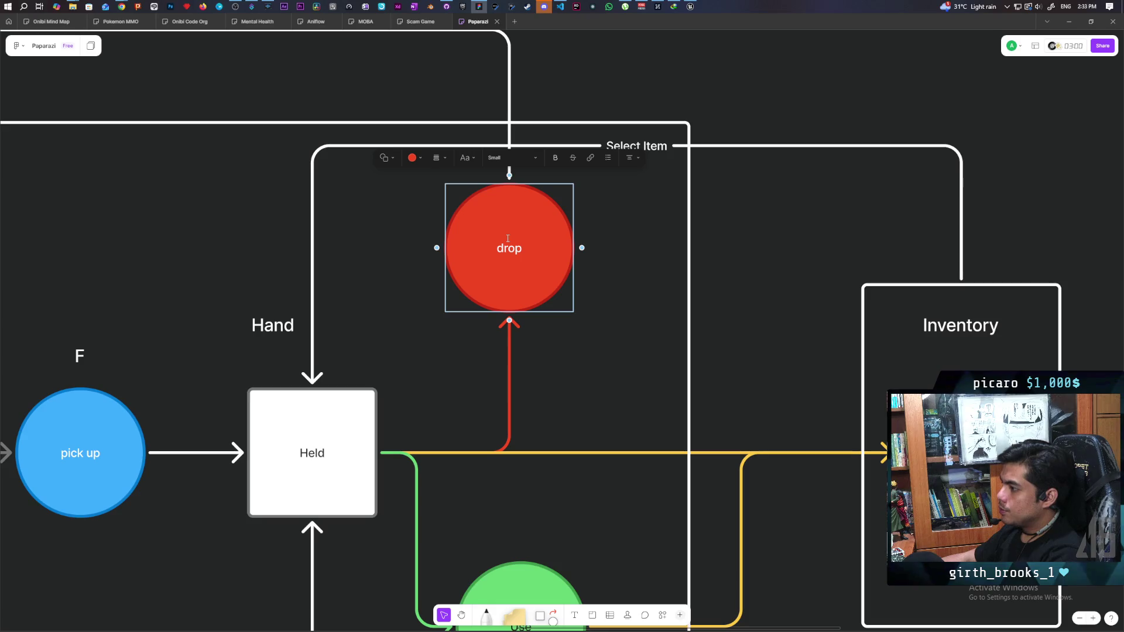
pyautogui.click(503, 249)
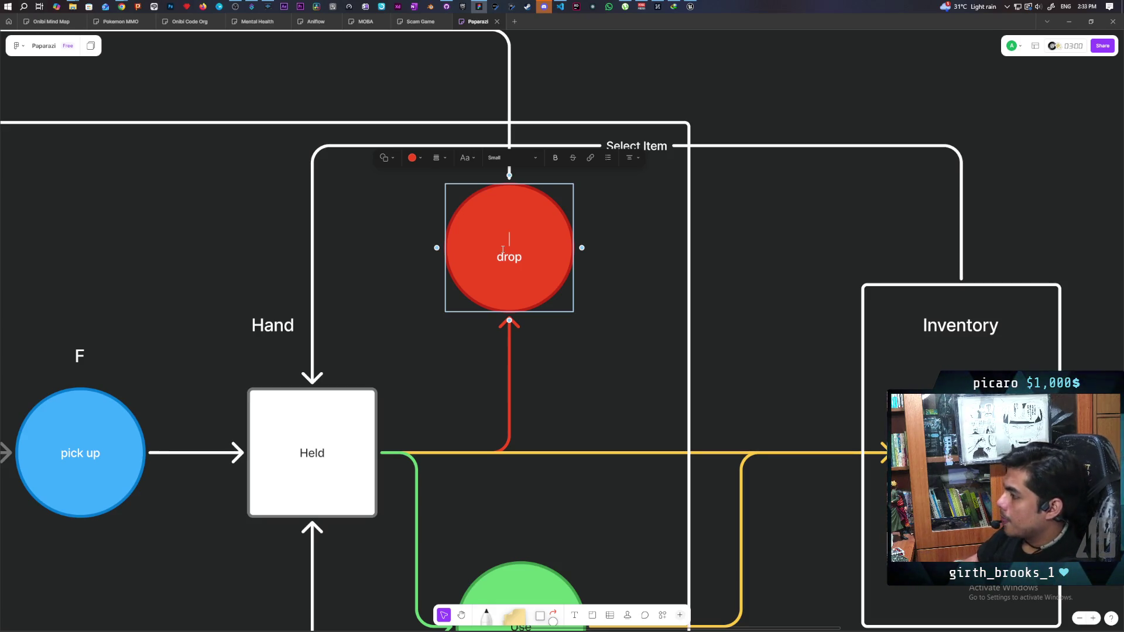
pyautogui.write('hold to')
pyautogui.click(764, 104)
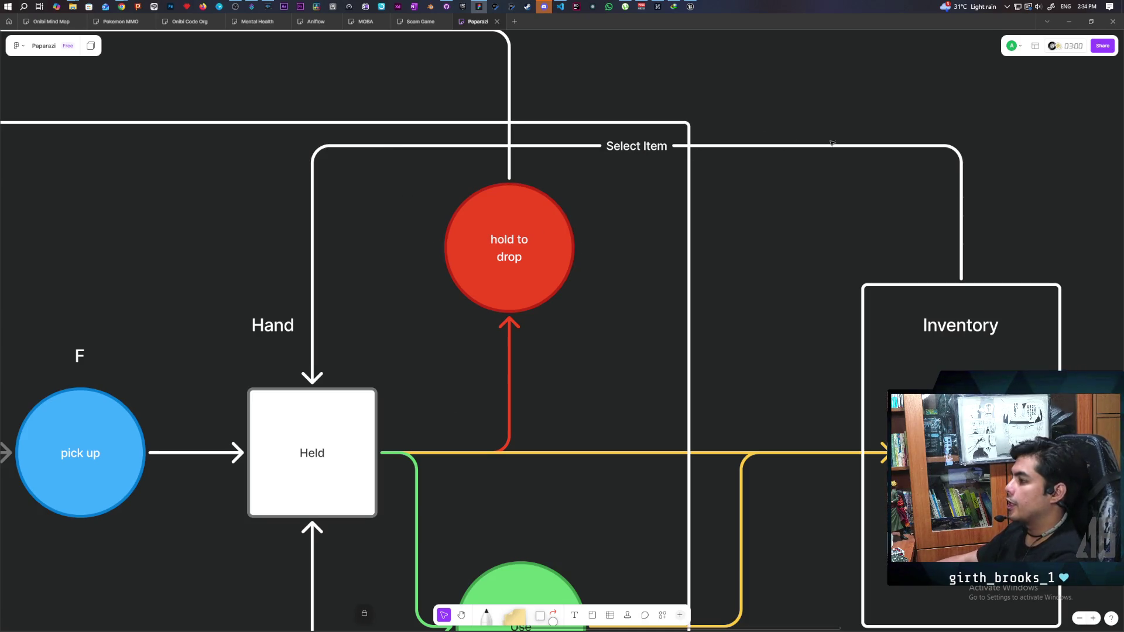
pyautogui.hscroll(2, 781, 158)
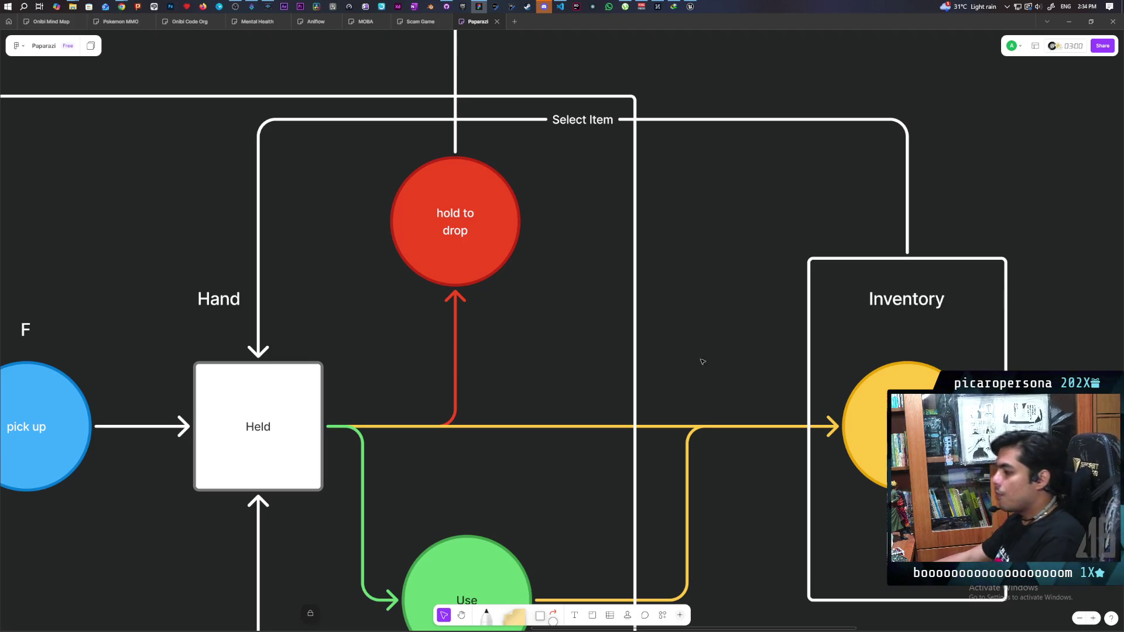
# Pan around the canvas to review the finished flowchart.
pyautogui.scroll(-5, 703, 360)
pyautogui.moveTo(762, 537); pyautogui.dragTo(746, 461)
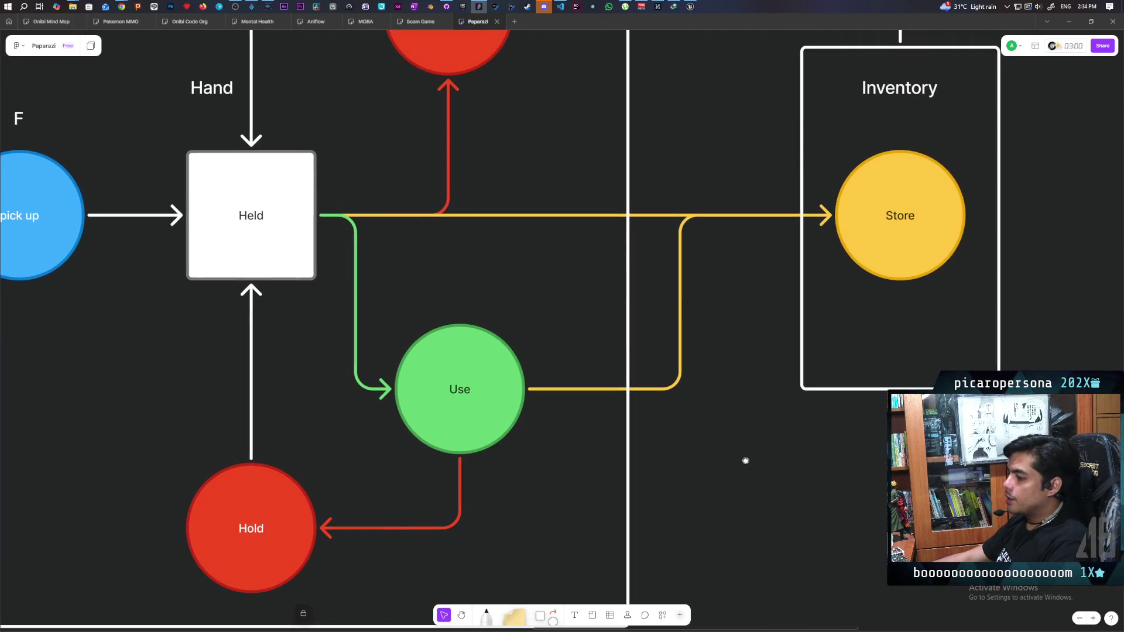
pyautogui.scroll(5, 800, 386)
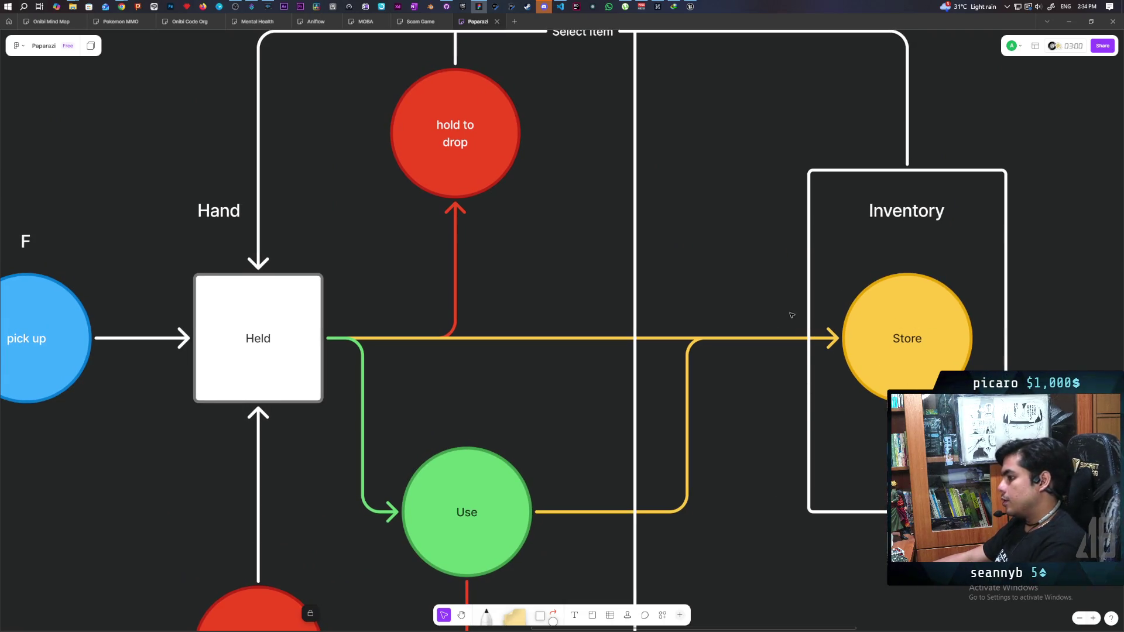
pyautogui.scroll(-4, 806, 296)
pyautogui.hscroll(-8, 805, 296)
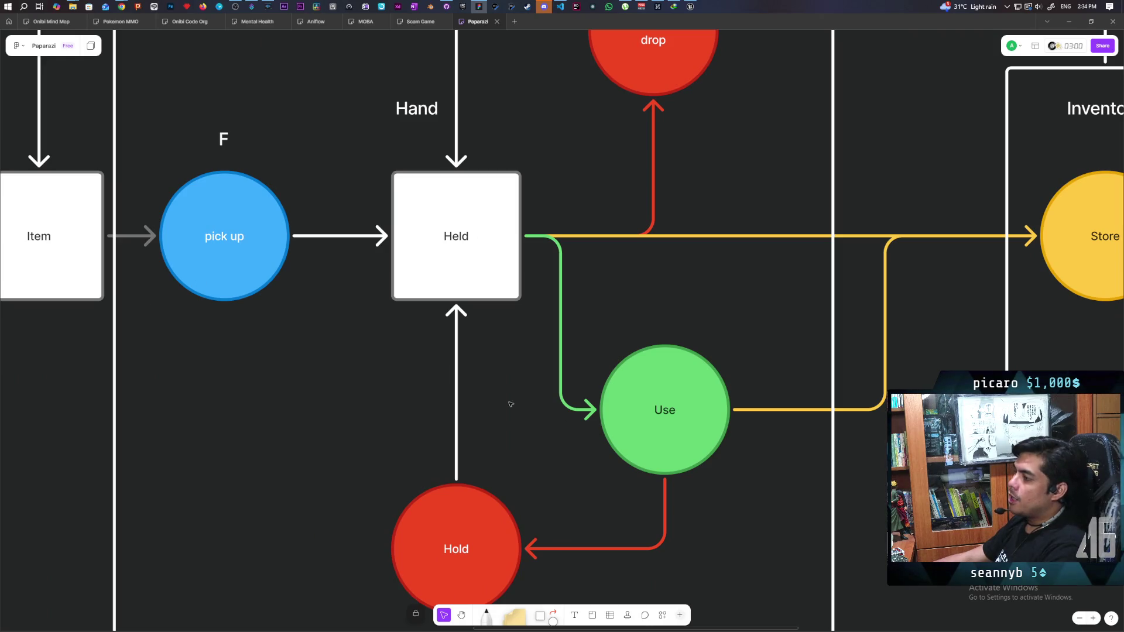
pyautogui.scroll(2, 541, 360)
pyautogui.hscroll(2, 542, 361)
# Select and deselect the green Use node, then bring up Streamer.bot's Actions window.
pyautogui.click(635, 451)
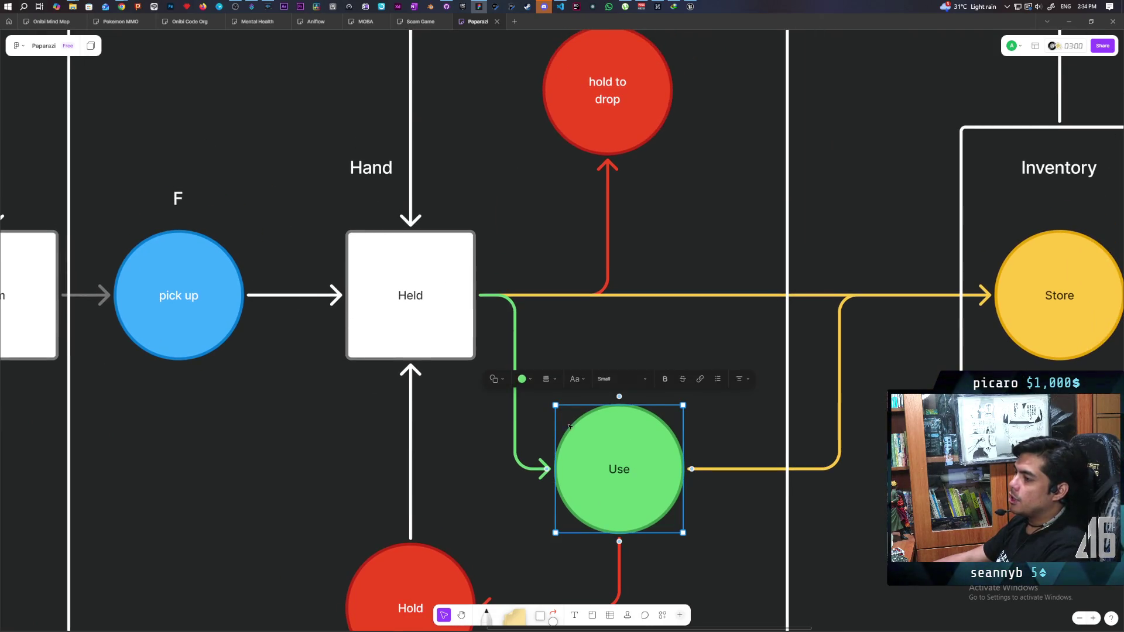
pyautogui.press('Escape')
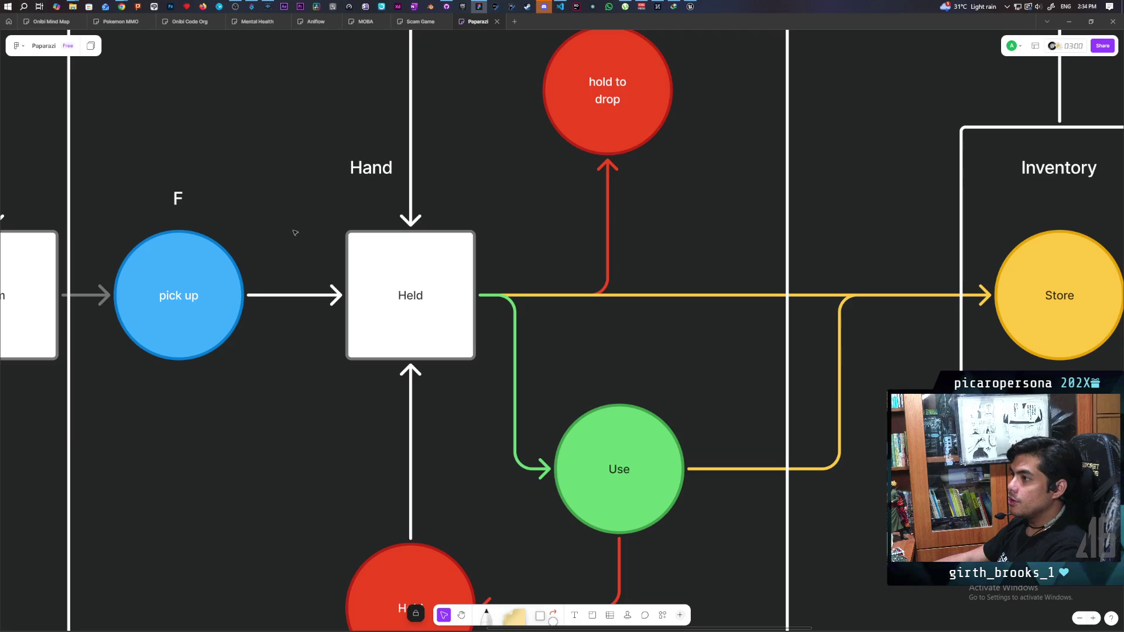
pyautogui.click(252, 6)
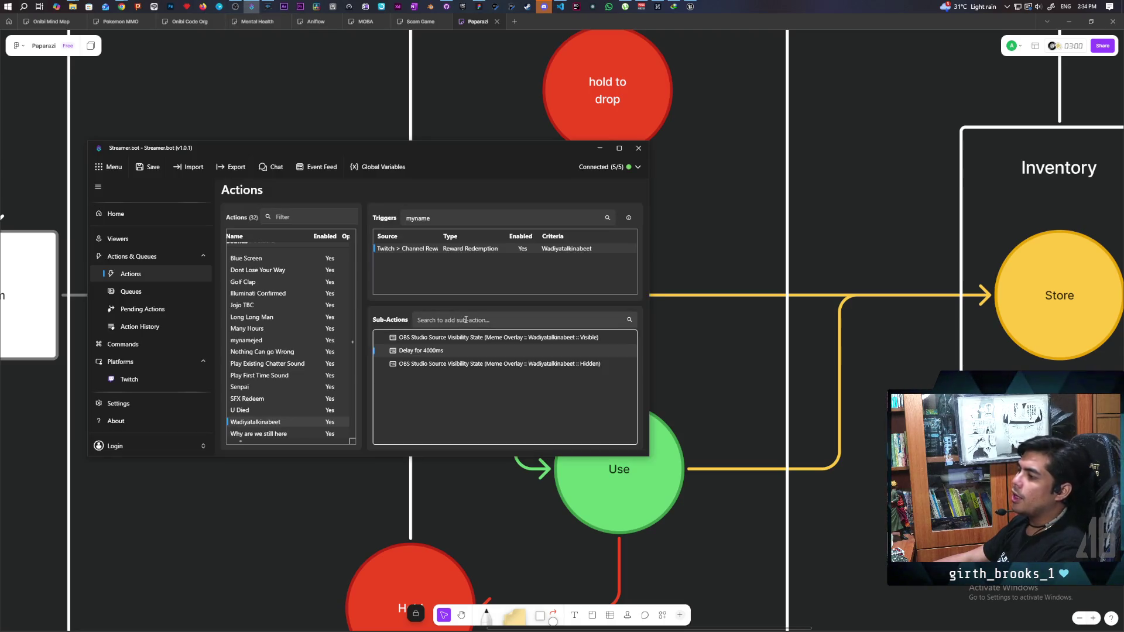
# Browse the Triggers Add > Twitch menu without adding anything, then minimize Streamer.bot.
pyautogui.rightClick(416, 274)
pyautogui.moveTo(461, 360)
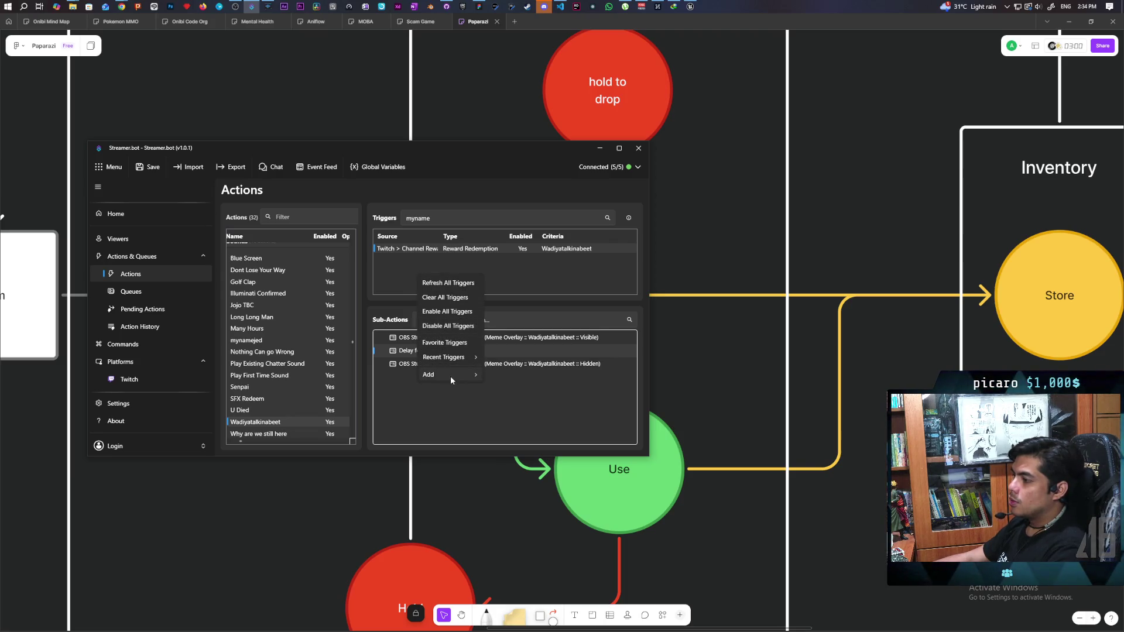
pyautogui.moveTo(451, 378)
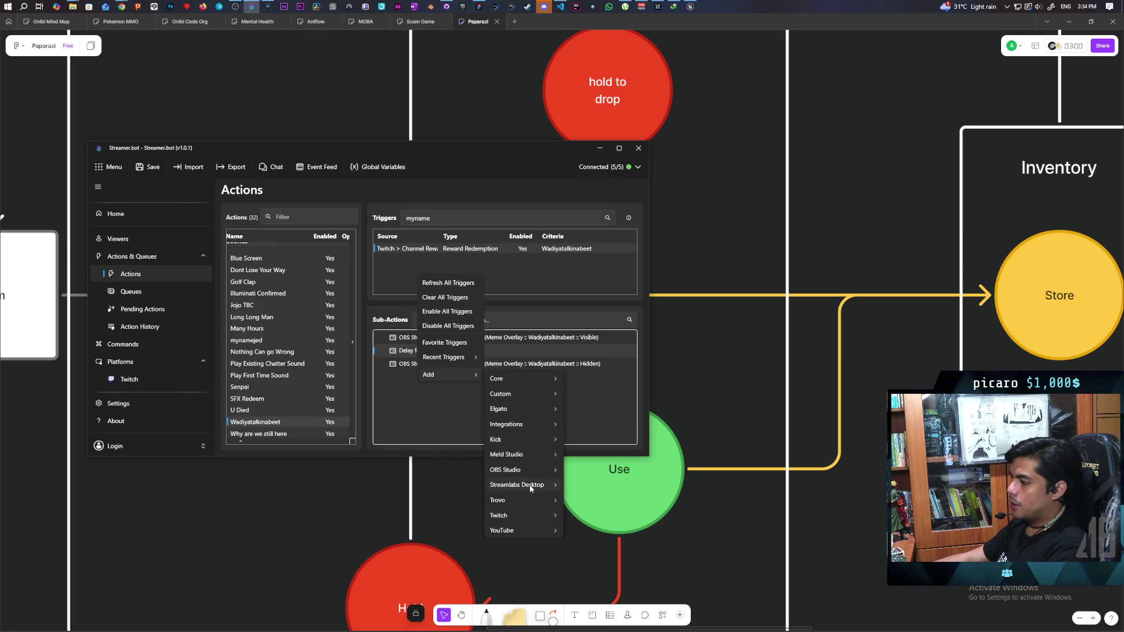
pyautogui.moveTo(542, 513)
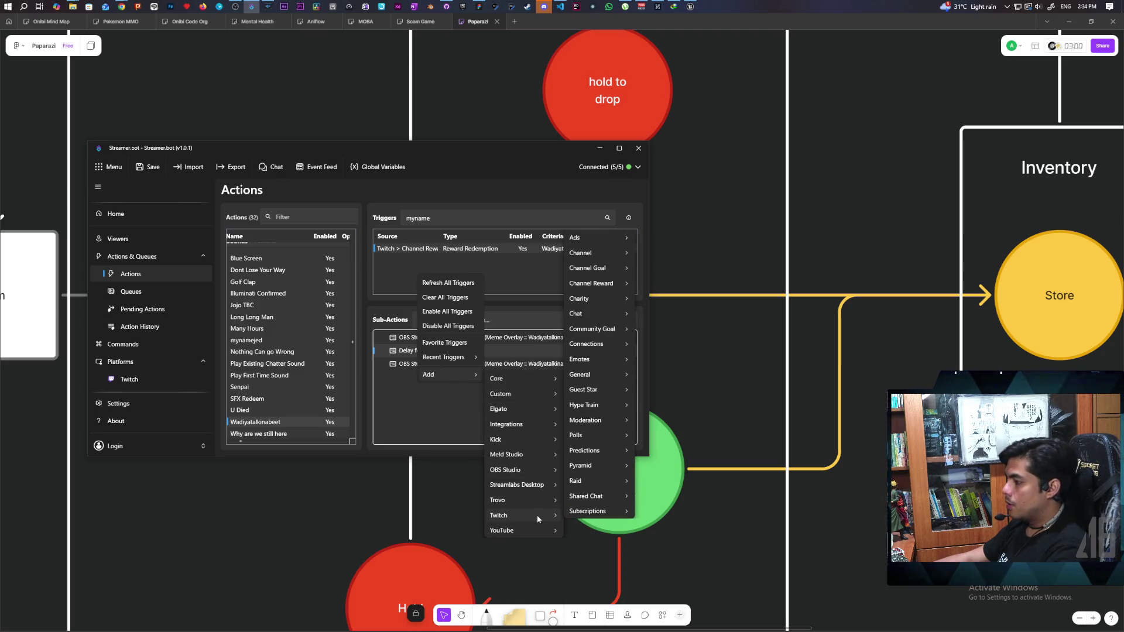
pyautogui.moveTo(605, 497)
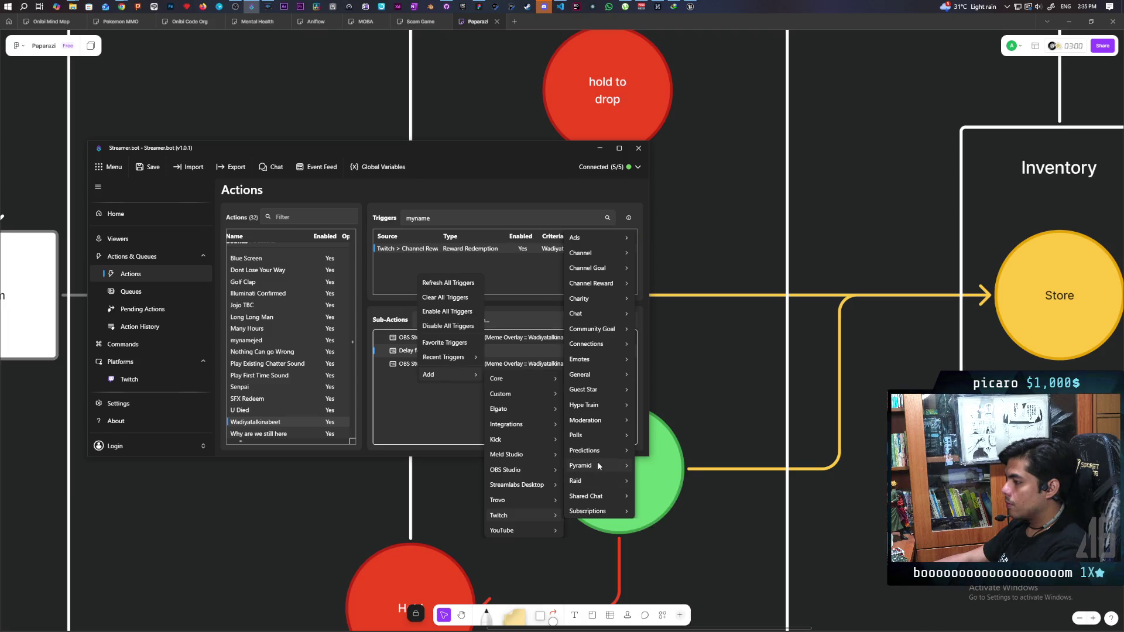
pyautogui.moveTo(597, 463)
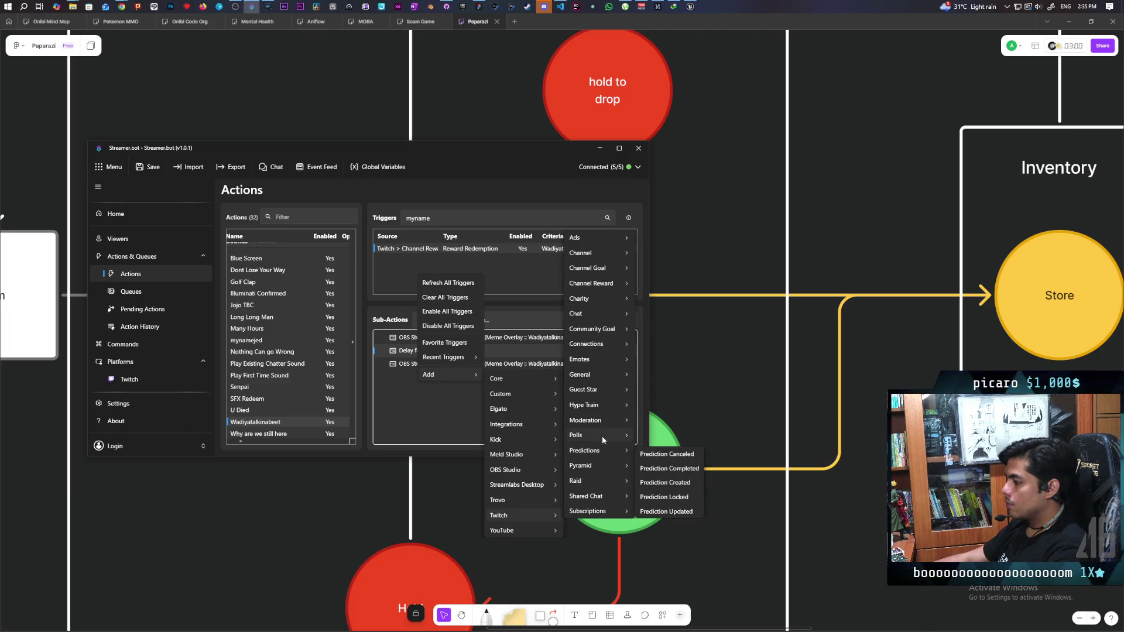
pyautogui.click(493, 184)
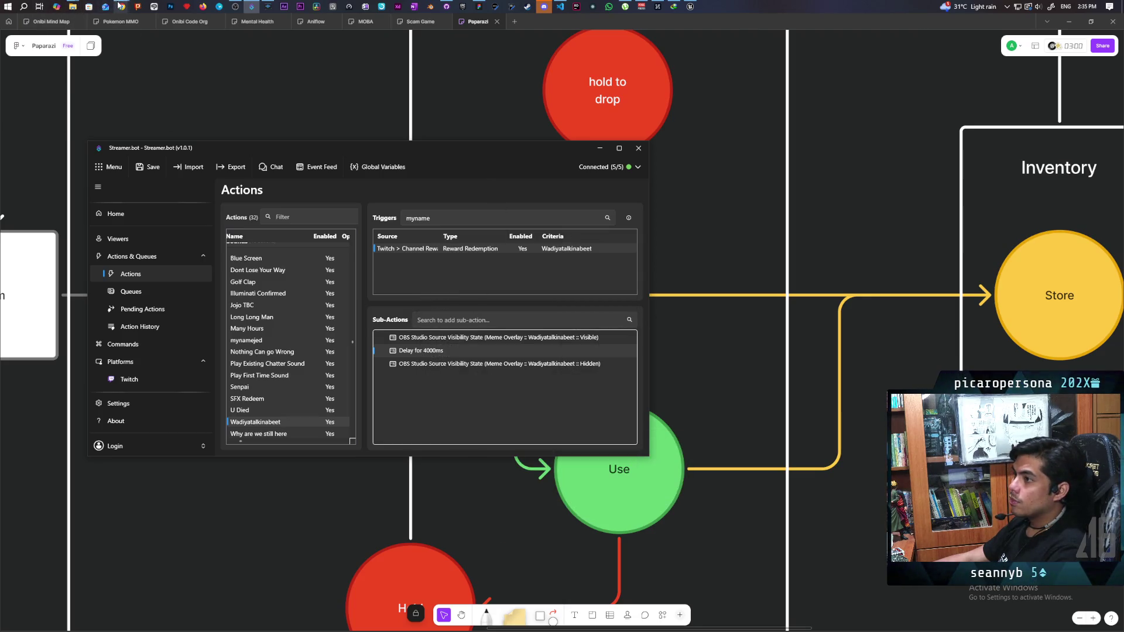
pyautogui.moveTo(120, 6)
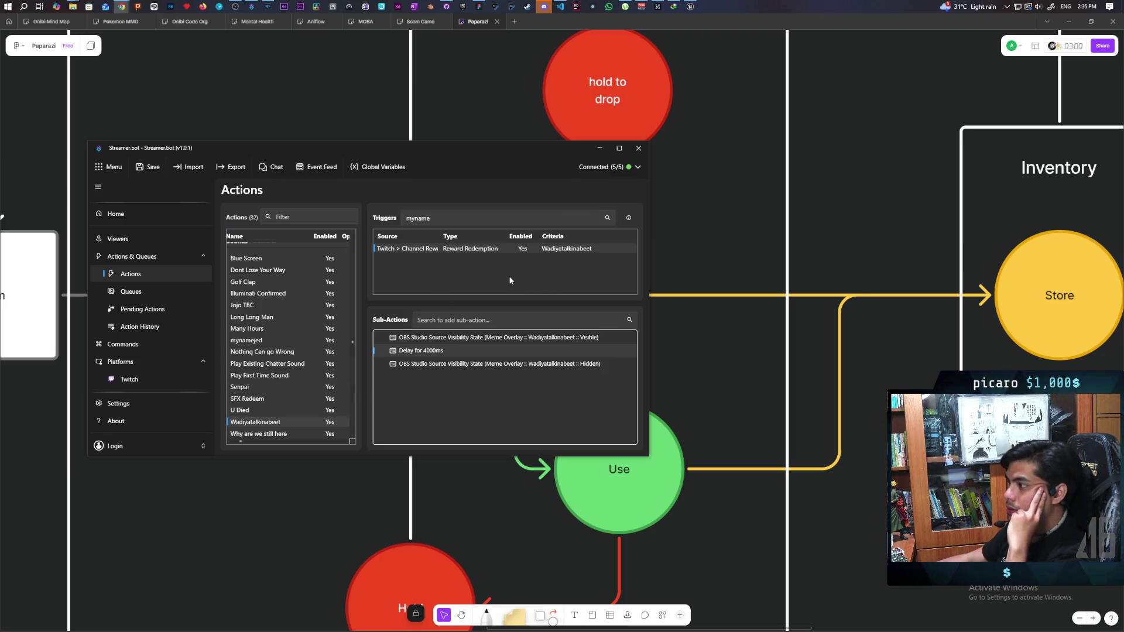
pyautogui.click(600, 148)
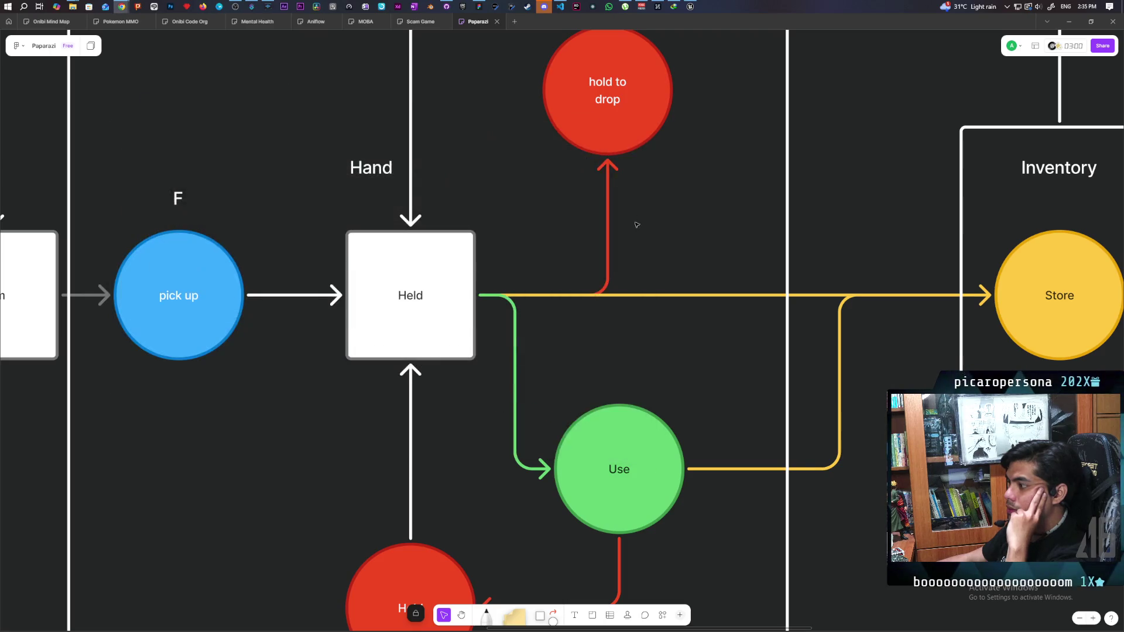
# Zoom out on the flowchart and switch to the Twitch stream browser window.
pyautogui.scroll(-1, 638, 324)
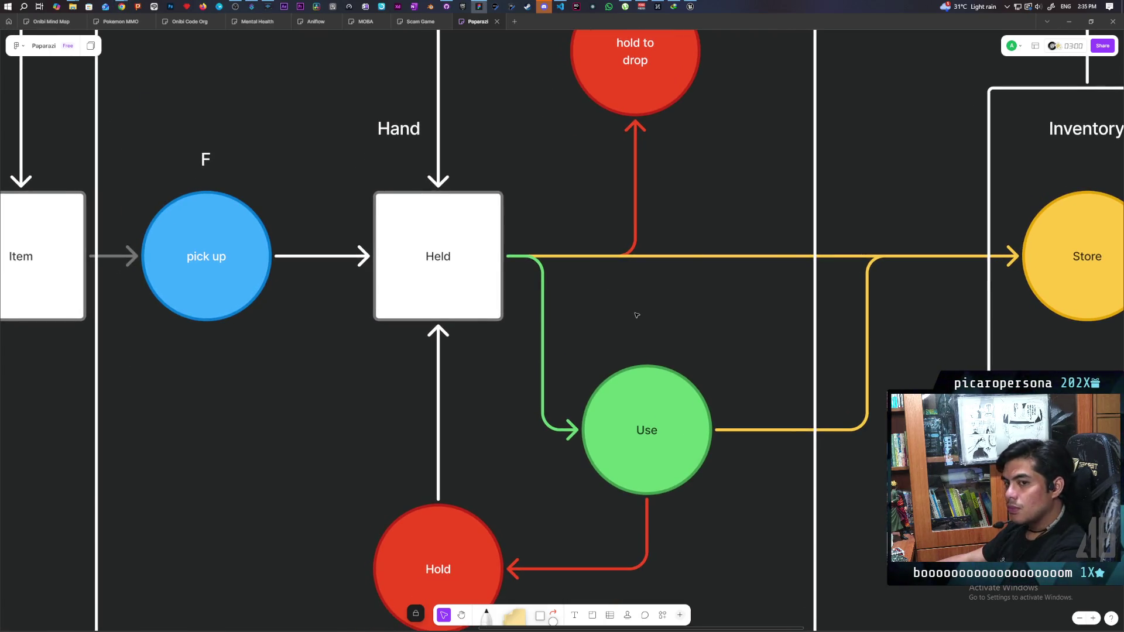
pyautogui.scroll(-5, 637, 315)
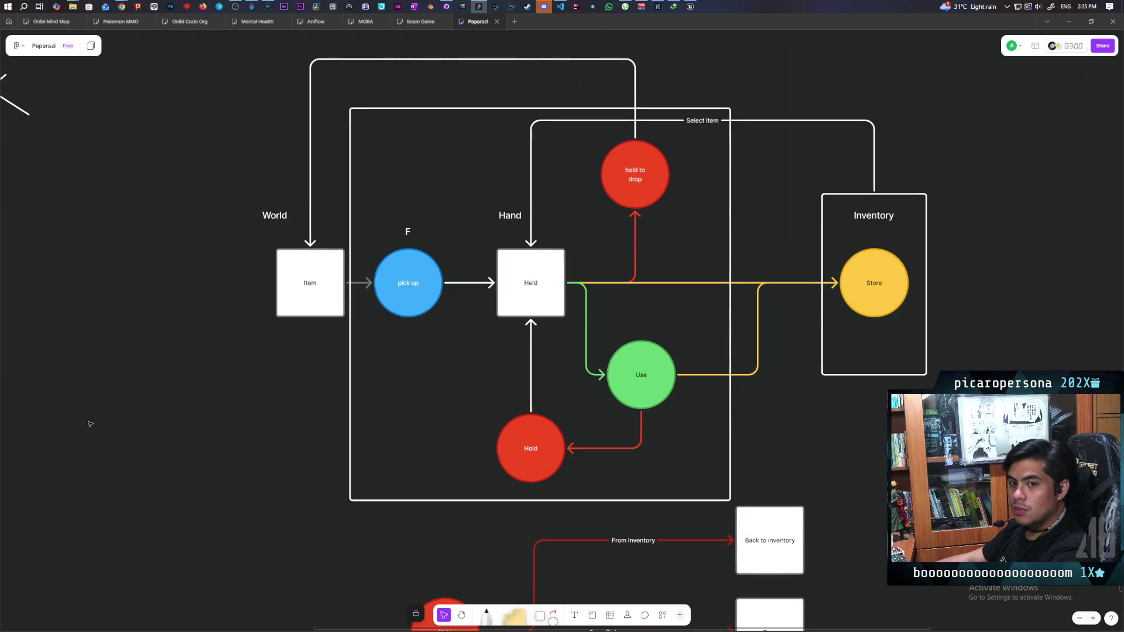
pyautogui.hotkey('alt', 'Tab')
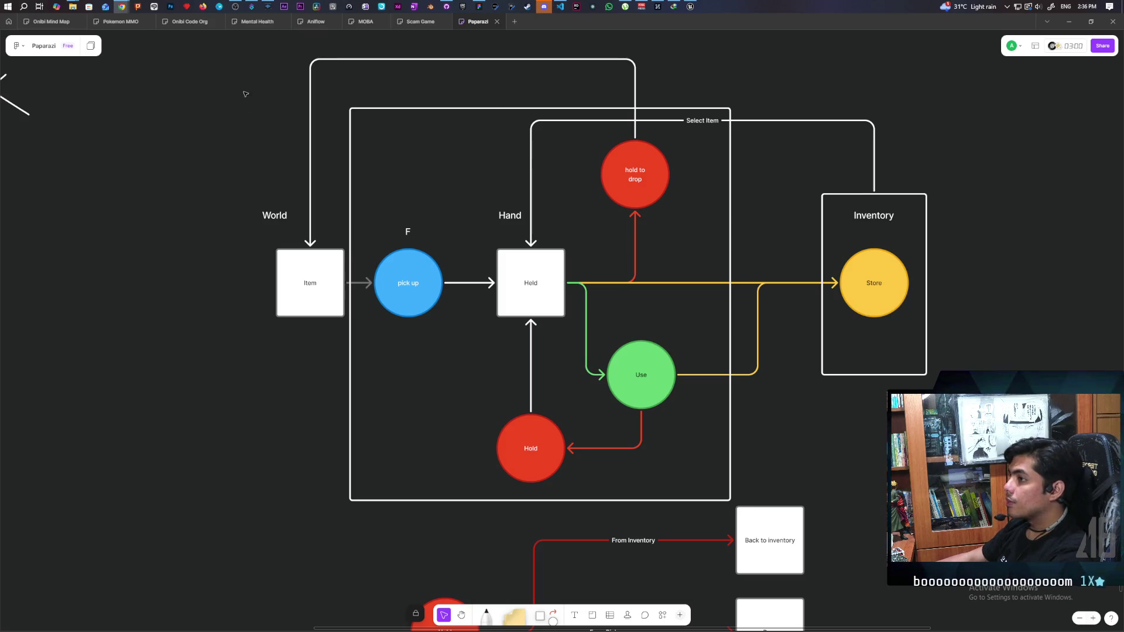
pyautogui.moveTo(125, 6)
pyautogui.click(569, 52)
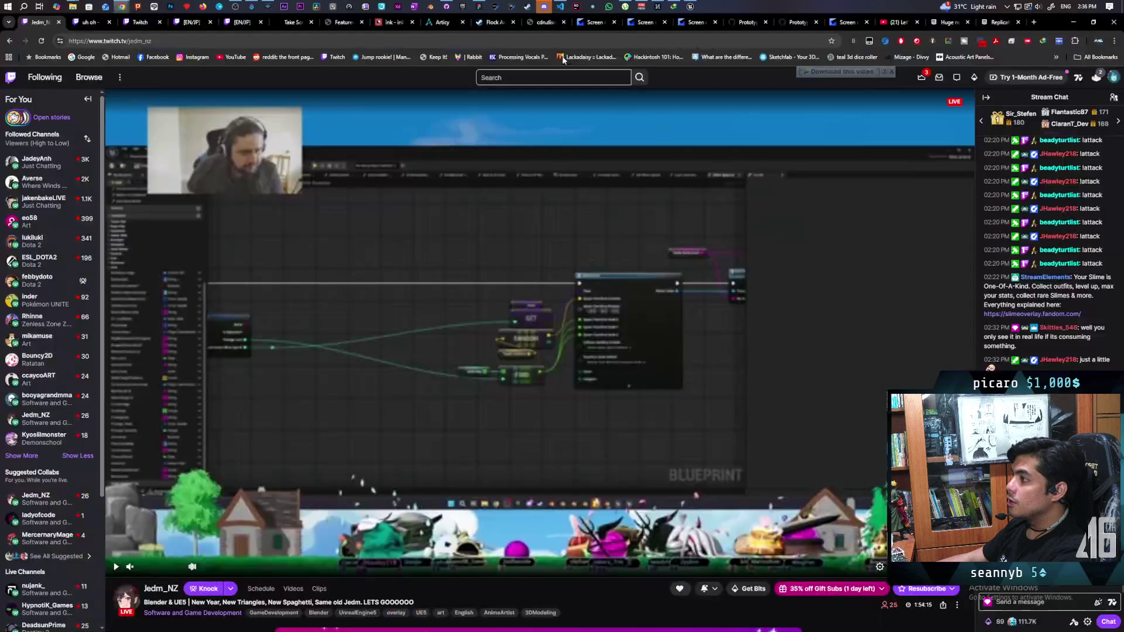
# Toggle the stream, check the Prime offers, minimize the browser, and select the Item-to-pick-up arrow.
pyautogui.click(115, 566)
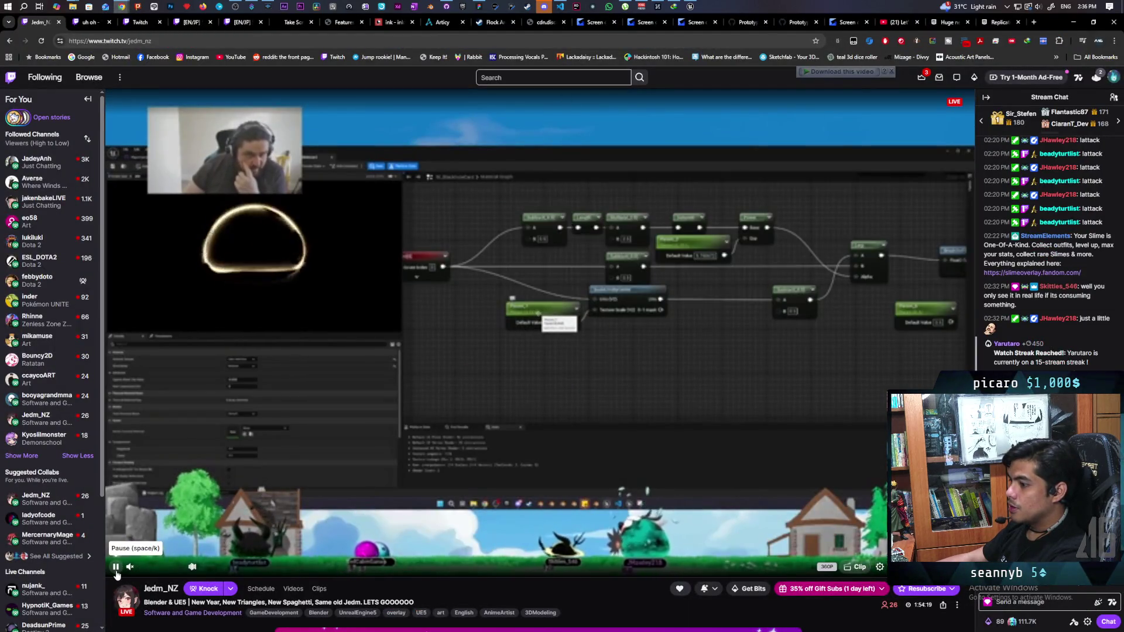
pyautogui.click(116, 566)
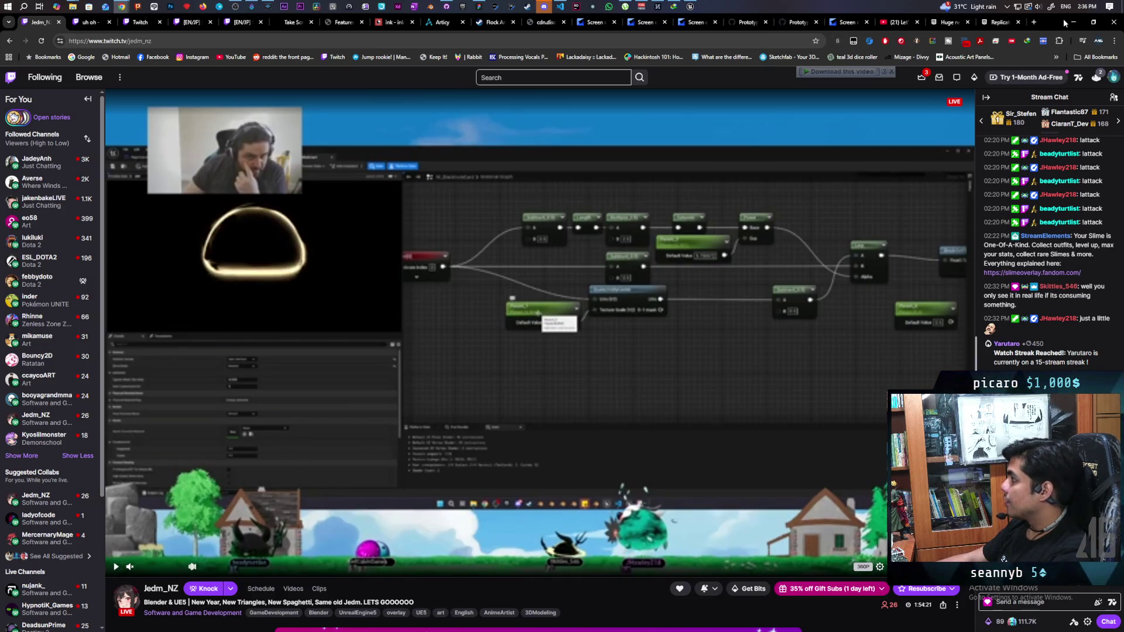
pyautogui.click(925, 78)
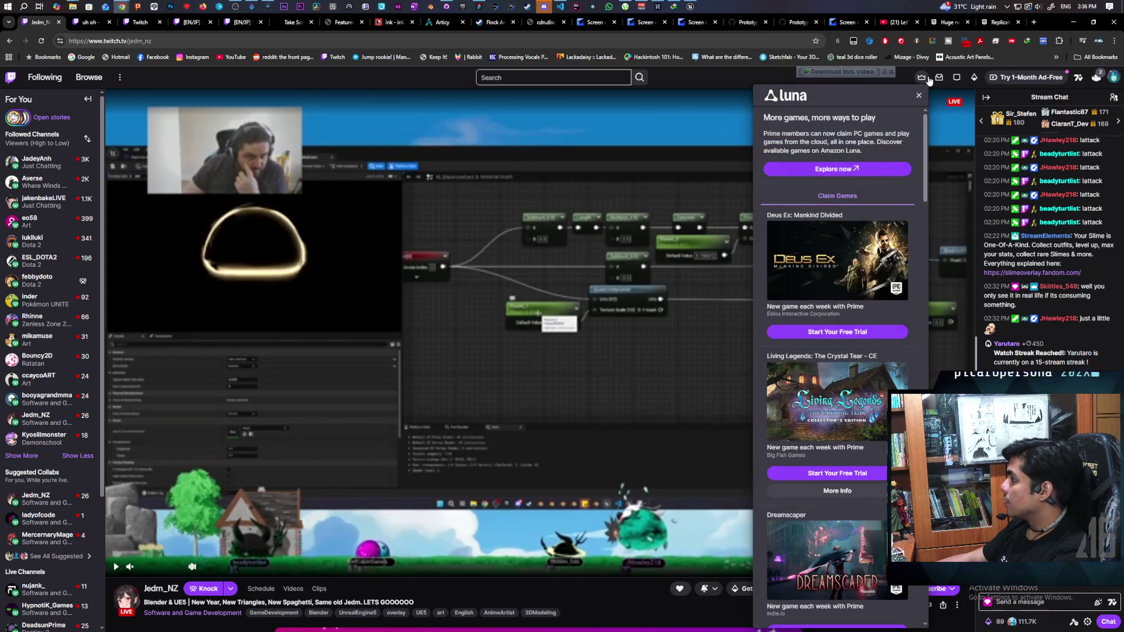
pyautogui.click(930, 79)
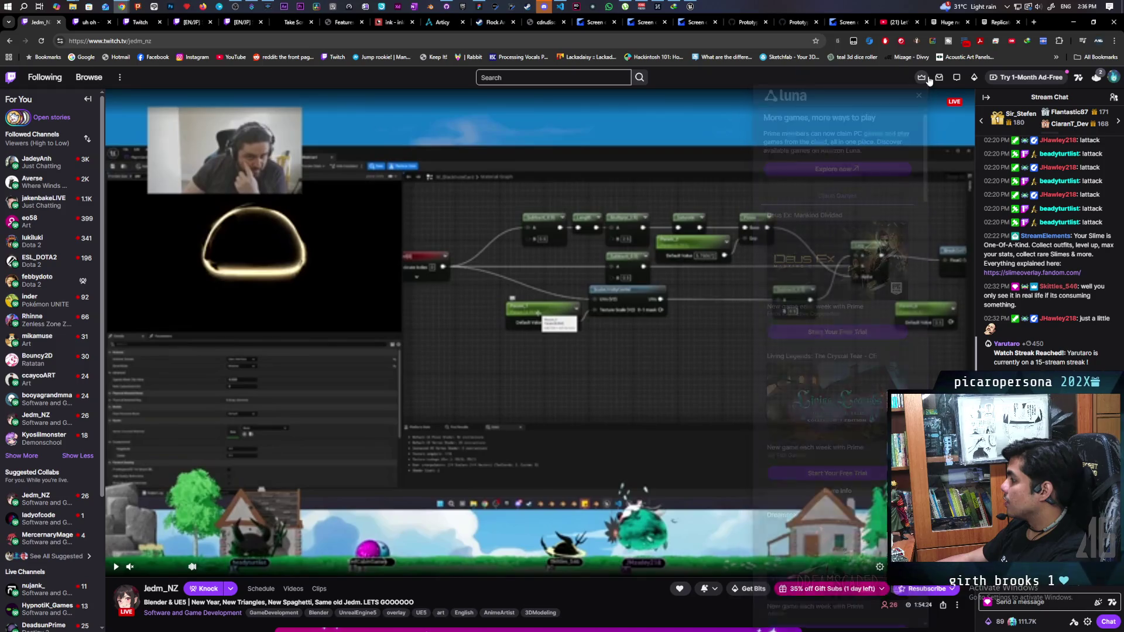
pyautogui.click(1069, 22)
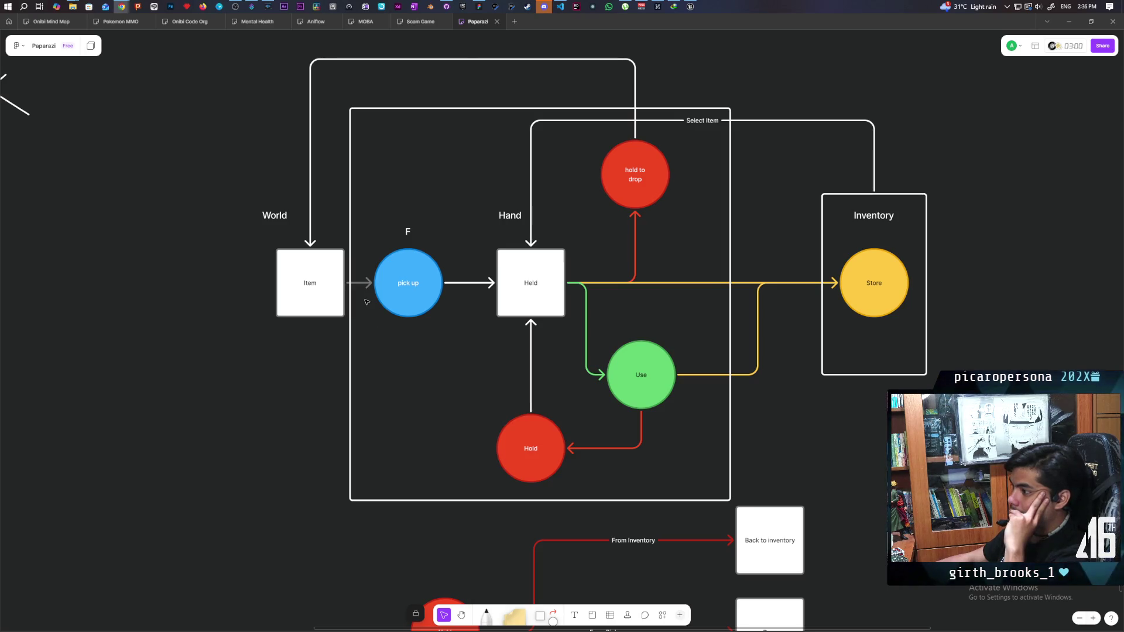
pyautogui.click(371, 281)
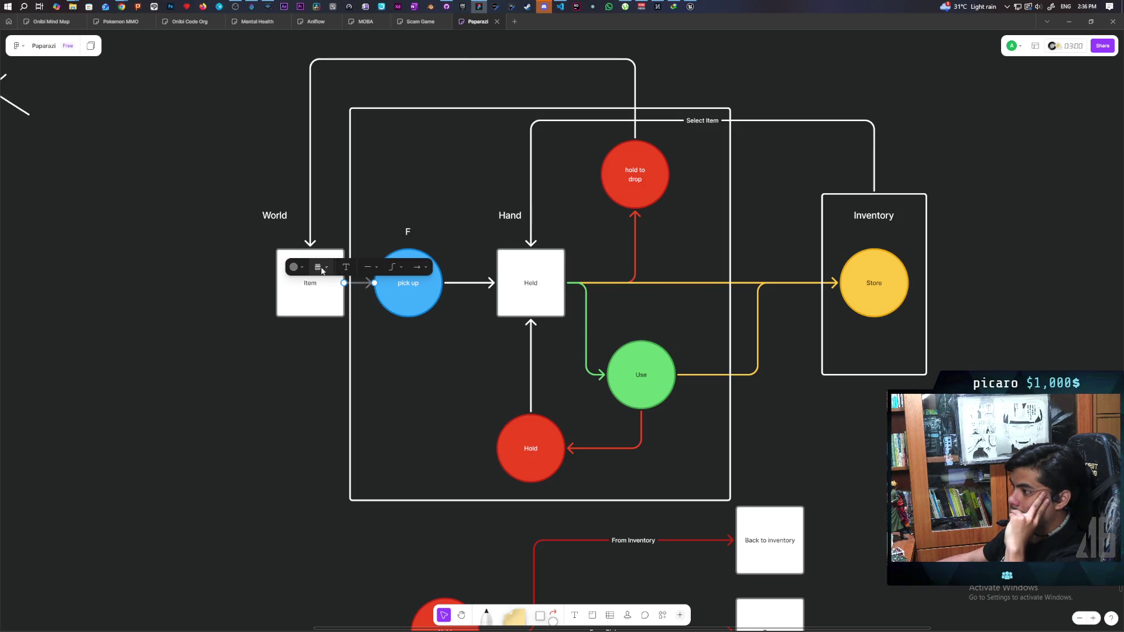